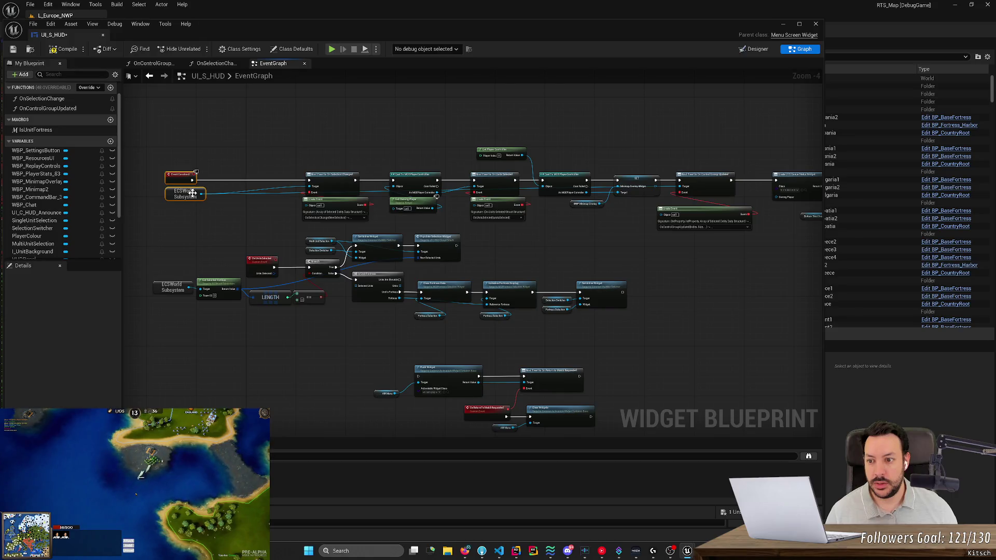
Move the Event Construct and ECSWorld Subsystem nodes right in the UI_S_HUD event graph.
{"action": "left_click_drag", "start_coordinate": [192, 193], "coordinate": [278, 195]}
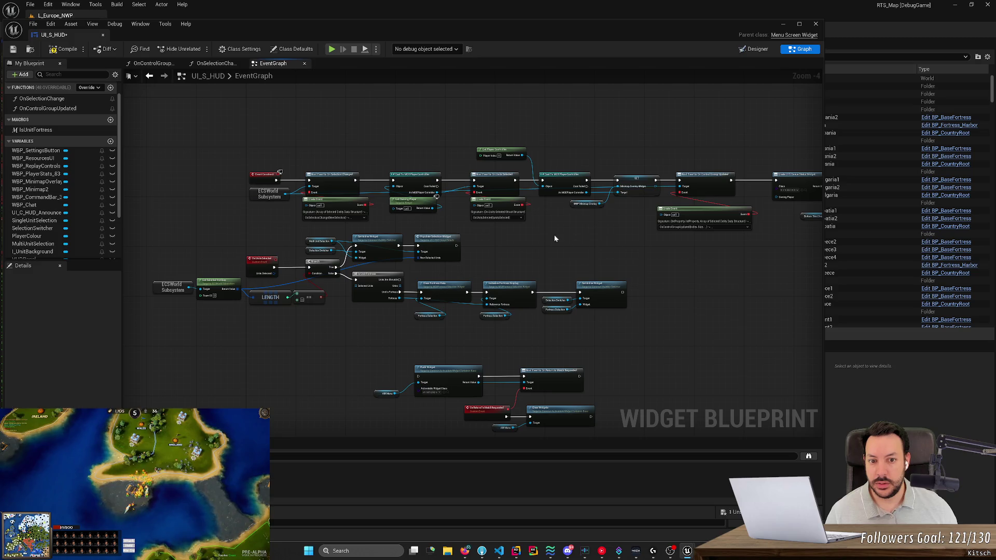
{"action": "left_click_drag", "start_coordinate": [554, 234], "coordinate": [403, 233]}
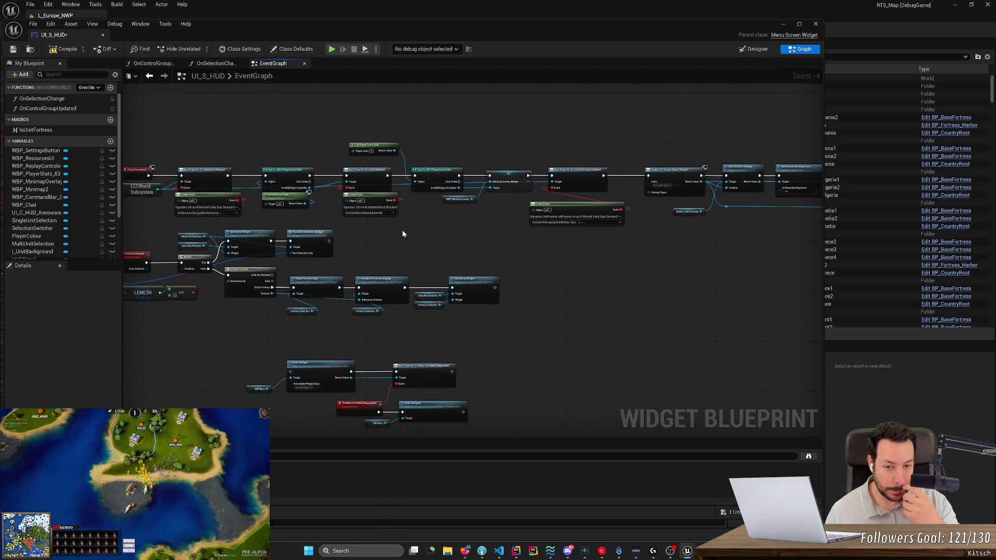
{"action": "scroll", "coordinate": [403, 234], "scroll_direction": "up", "scroll_amount": 1}
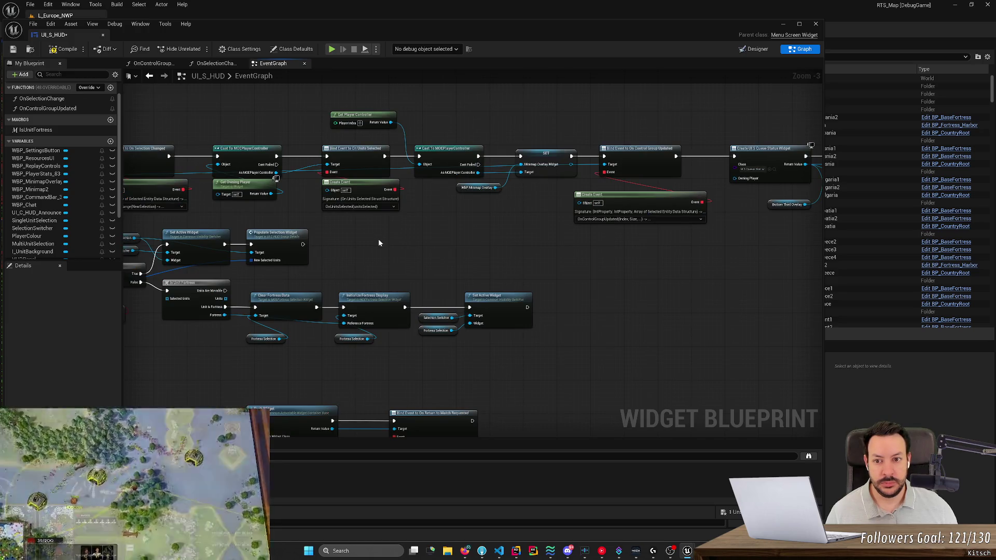
{"action": "mouse_move", "coordinate": [378, 238]}
{"action": "left_mouse_down"}
{"action": "mouse_move", "coordinate": [670, 213]}
{"action": "mouse_move", "coordinate": [307, 269]}
{"action": "left_mouse_up"}
{"action": "scroll", "coordinate": [307, 269], "scroll_direction": "down", "scroll_amount": 2}
{"action": "scroll", "coordinate": [494, 290], "scroll_direction": "up", "scroll_amount": 2}
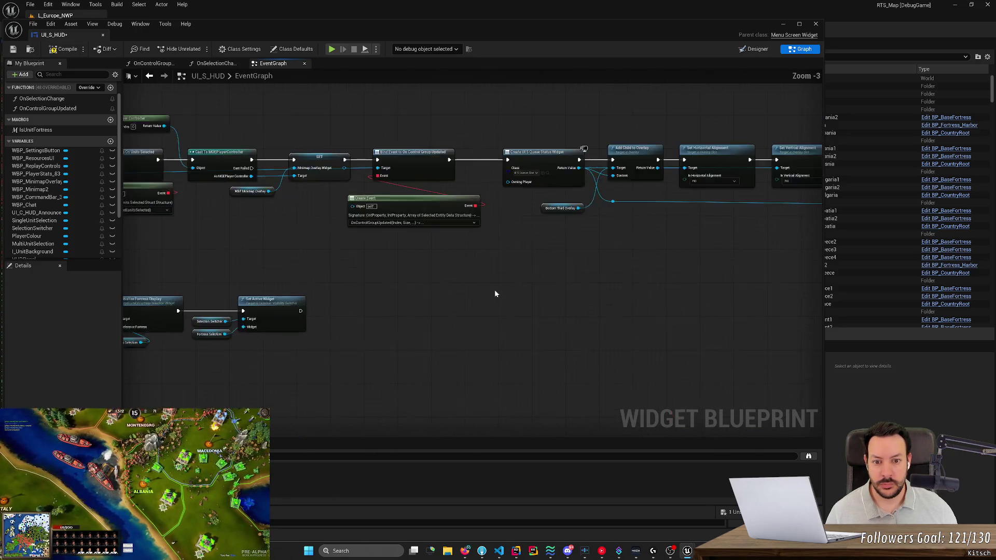
Survey the HideForLoading, control-group and selection-widget logic, then select the OnUnitsSelected event.
{"action": "left_click_drag", "start_coordinate": [495, 294], "coordinate": [173, 329]}
{"action": "scroll", "coordinate": [173, 329], "scroll_direction": "up", "scroll_amount": 1}
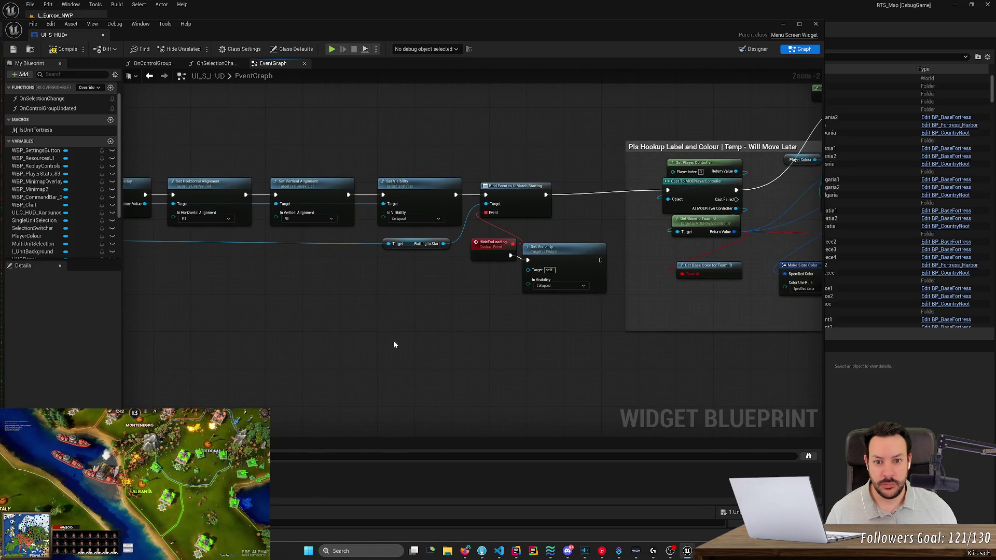
{"action": "scroll", "coordinate": [398, 341], "scroll_direction": "down", "scroll_amount": 1}
{"action": "left_click_drag", "start_coordinate": [398, 342], "coordinate": [574, 337]}
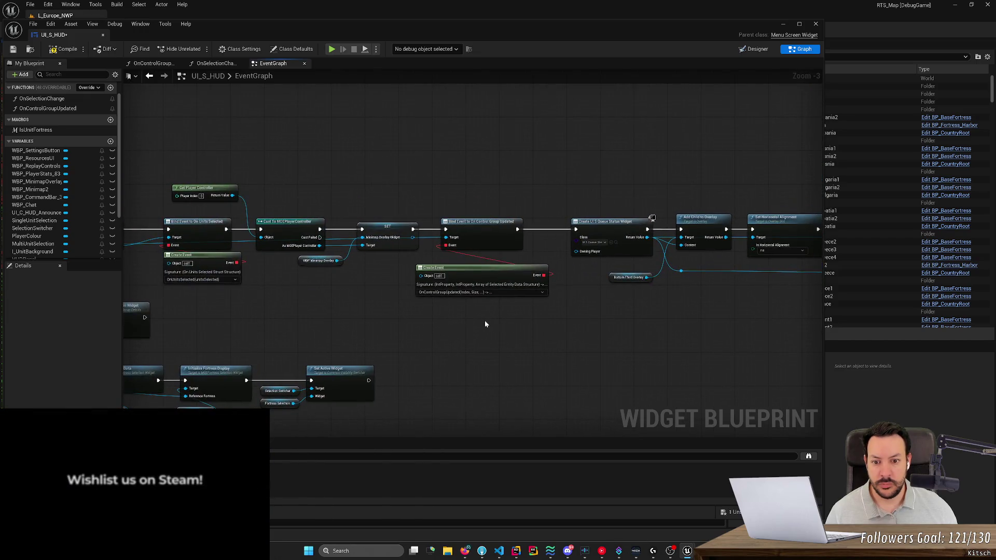
{"action": "scroll", "coordinate": [485, 324], "scroll_direction": "up", "scroll_amount": 3}
{"action": "left_click_drag", "start_coordinate": [341, 308], "coordinate": [660, 301]}
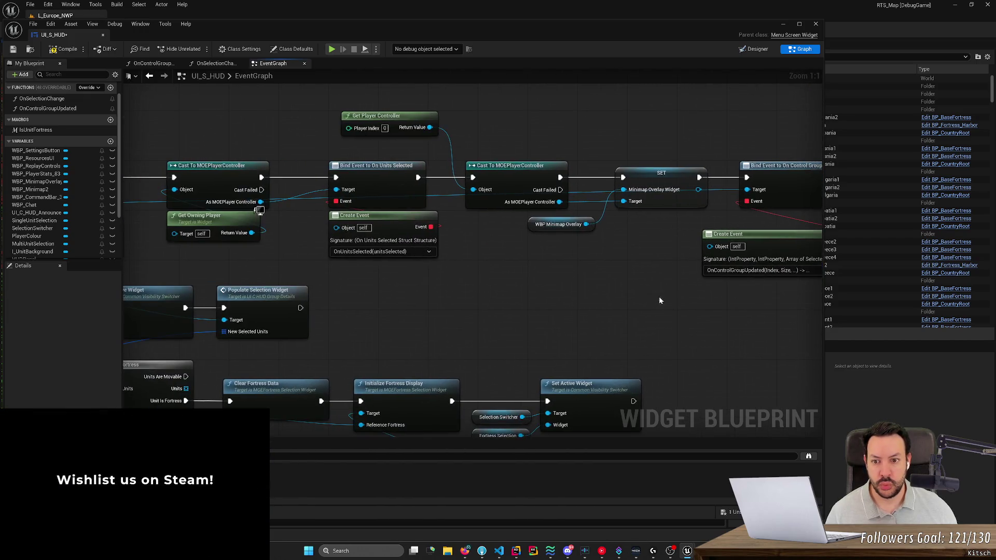
{"action": "left_click_drag", "start_coordinate": [472, 284], "coordinate": [696, 279]}
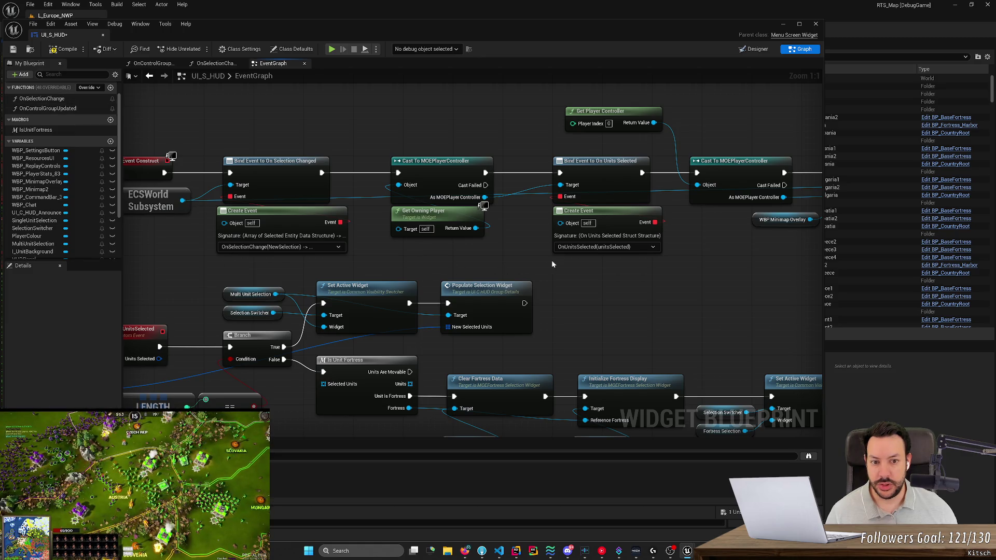
{"action": "scroll", "coordinate": [562, 258], "scroll_direction": "down", "scroll_amount": 2}
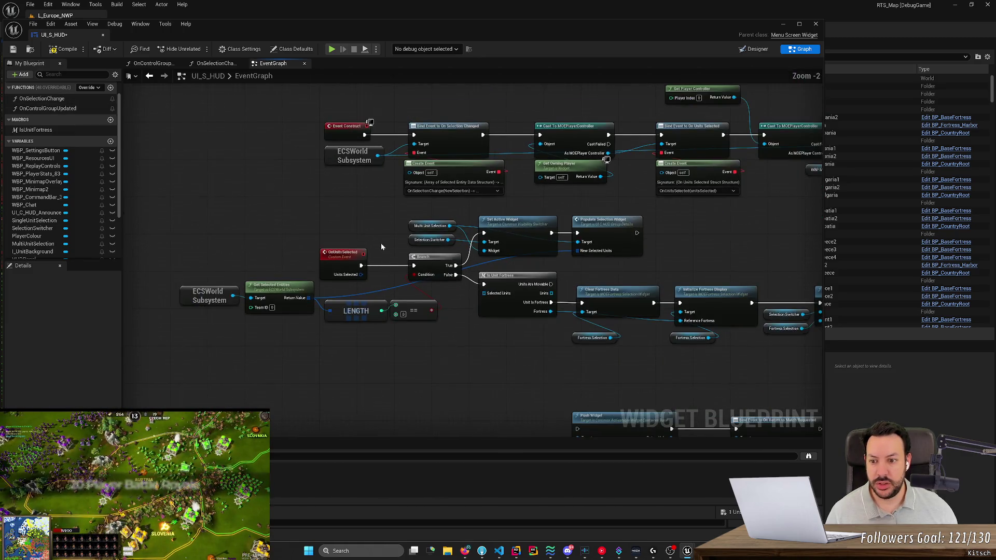
{"action": "scroll", "coordinate": [381, 247], "scroll_direction": "up", "scroll_amount": 2}
{"action": "left_click", "coordinate": [332, 264]}
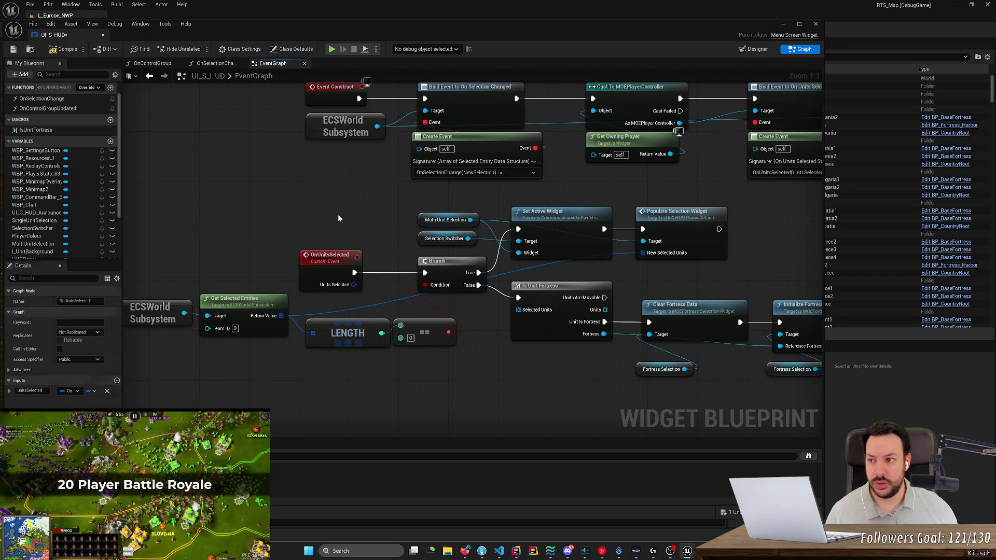
Add an On Selection Change call fed by Get Selected Entities' return value.
{"action": "left_click_drag", "start_coordinate": [41, 99], "coordinate": [351, 219]}
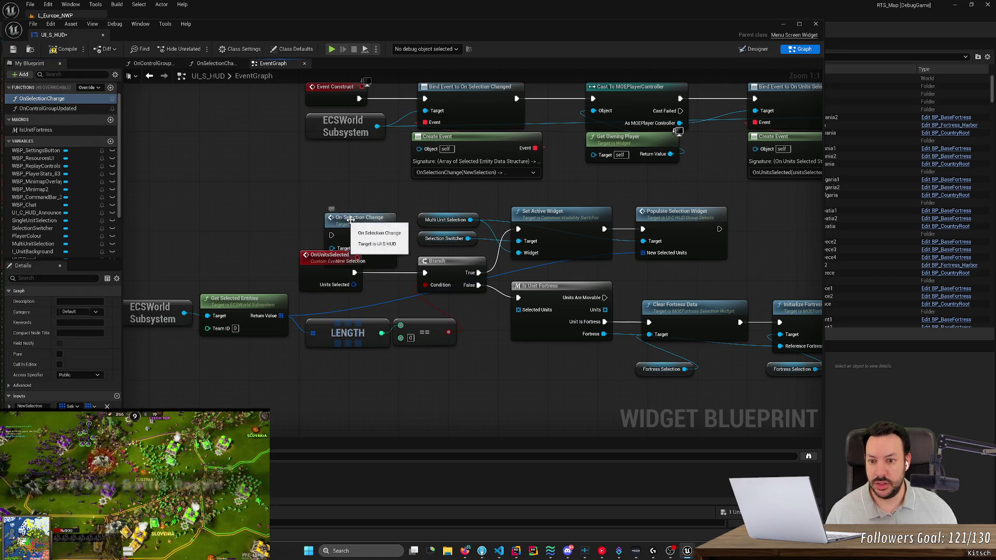
{"action": "mouse_move", "coordinate": [313, 259]}
{"action": "left_mouse_down"}
{"action": "mouse_move", "coordinate": [238, 257]}
{"action": "mouse_move", "coordinate": [316, 249]}
{"action": "mouse_move", "coordinate": [330, 235]}
{"action": "mouse_move", "coordinate": [337, 243]}
{"action": "mouse_move", "coordinate": [318, 264]}
{"action": "left_mouse_up"}
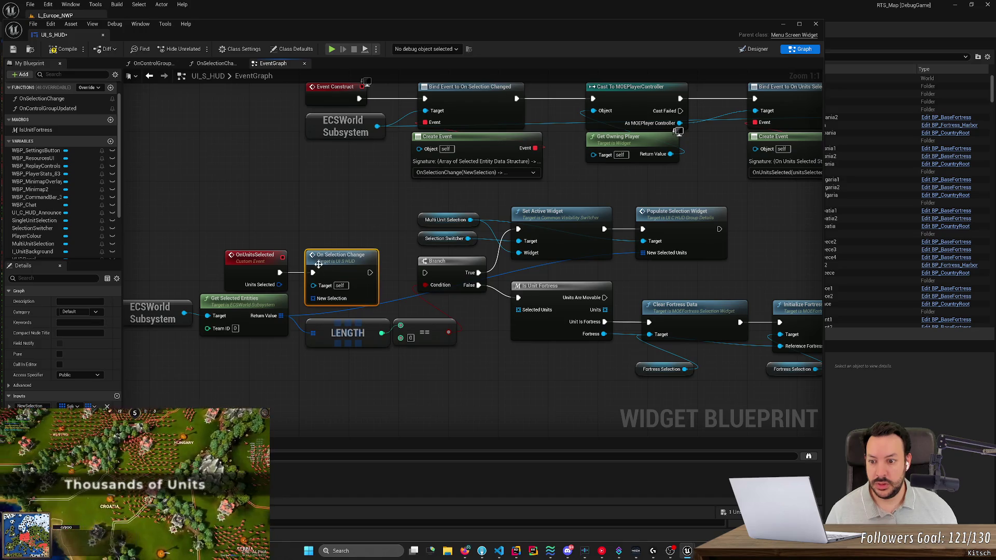
{"action": "mouse_move", "coordinate": [280, 315]}
{"action": "left_mouse_down"}
{"action": "mouse_move", "coordinate": [337, 312]}
{"action": "mouse_move", "coordinate": [313, 299]}
{"action": "left_mouse_up"}
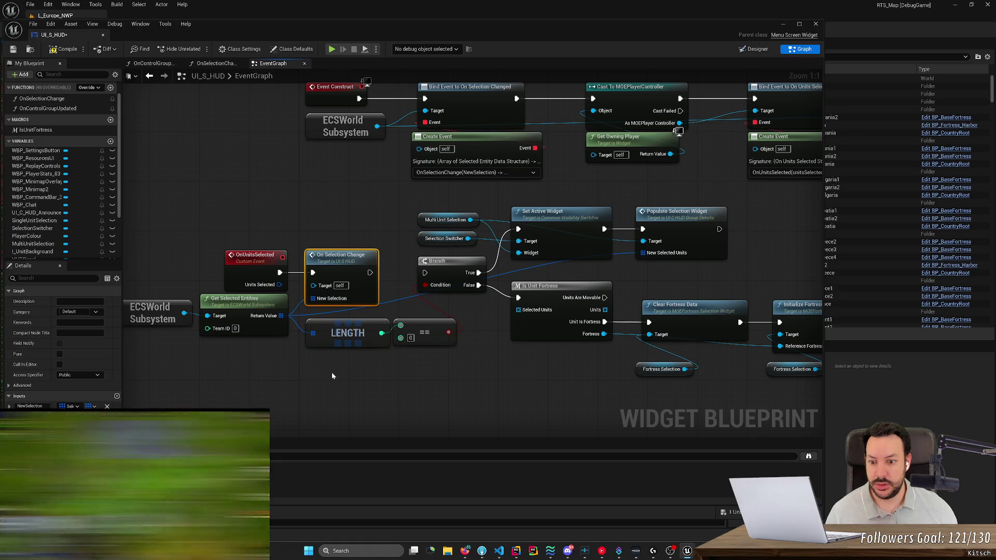
Delete the LENGTH/== nodes and the old fortress-display nodes.
{"action": "left_click_drag", "start_coordinate": [332, 376], "coordinate": [467, 340]}
{"action": "key", "text": "Delete"}
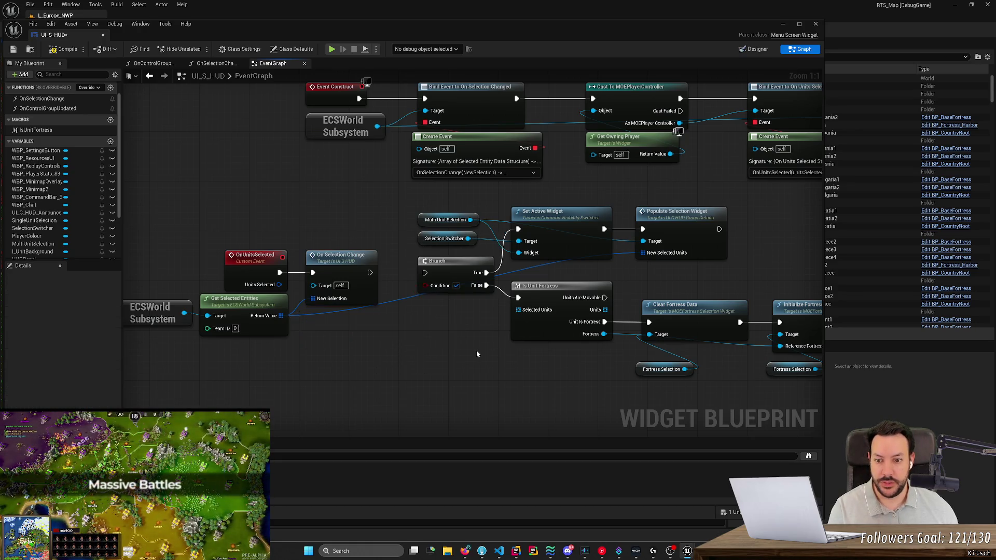
{"action": "scroll", "coordinate": [476, 350], "scroll_direction": "down", "scroll_amount": 2}
{"action": "scroll", "coordinate": [351, 328], "scroll_direction": "down", "scroll_amount": 2}
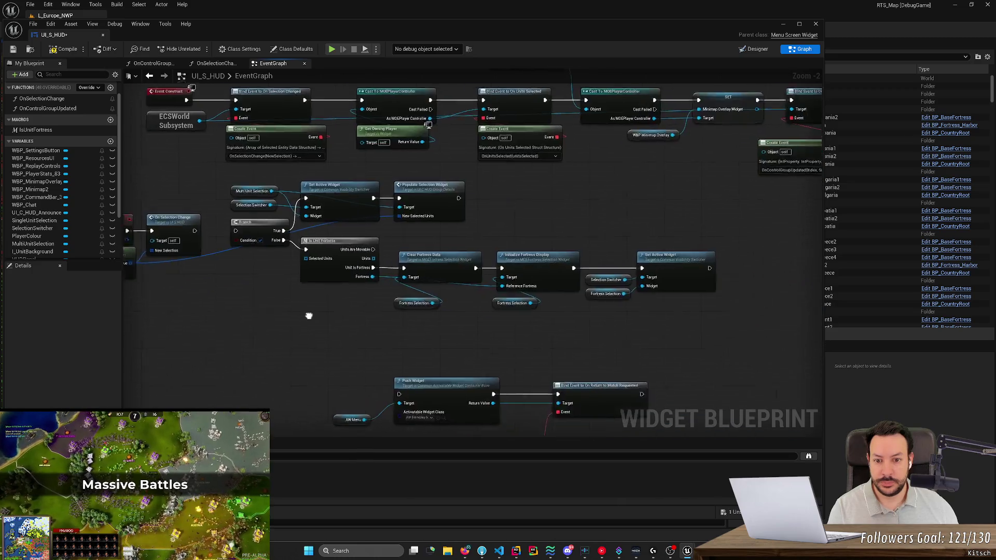
{"action": "mouse_move", "coordinate": [252, 298]}
{"action": "left_mouse_down"}
{"action": "mouse_move", "coordinate": [576, 262]}
{"action": "mouse_move", "coordinate": [574, 220]}
{"action": "left_mouse_up"}
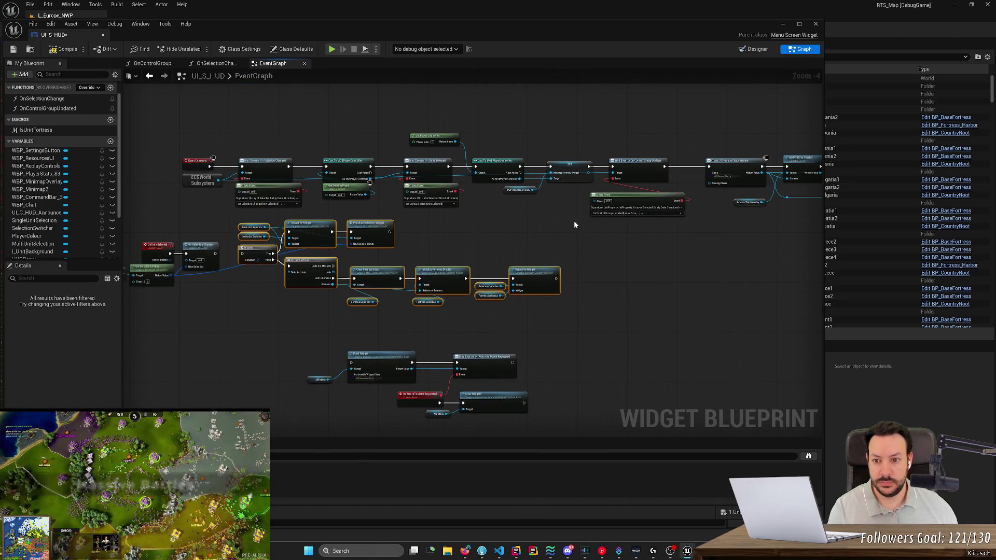
{"action": "key", "text": "Delete"}
Tidy the remaining event nodes, placing ECSWorld Subsystem beside Get Selected Entities.
{"action": "mouse_move", "coordinate": [240, 291]}
{"action": "left_mouse_down"}
{"action": "mouse_move", "coordinate": [127, 241]}
{"action": "mouse_move", "coordinate": [274, 230]}
{"action": "mouse_move", "coordinate": [244, 232]}
{"action": "left_mouse_up"}
{"action": "left_click_drag", "start_coordinate": [177, 221], "coordinate": [444, 206]}
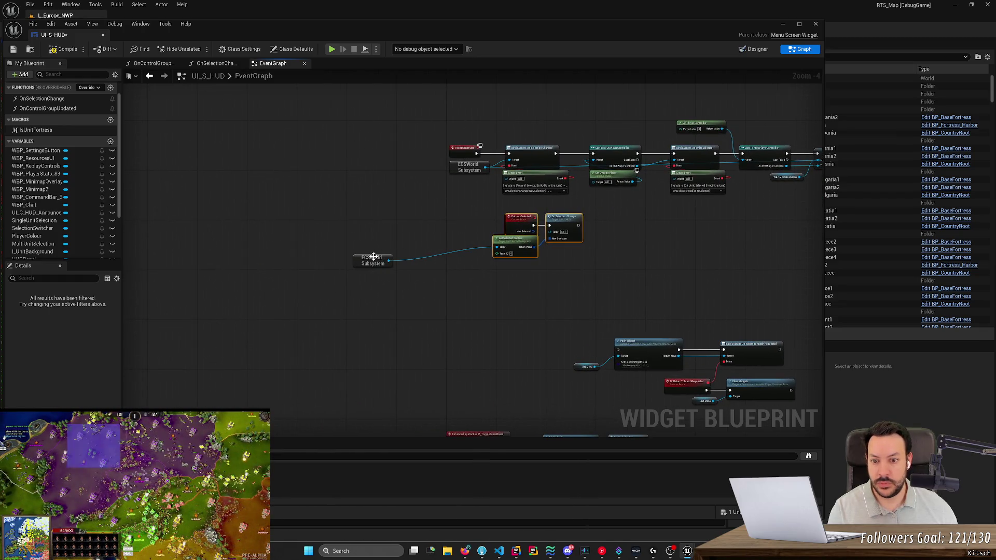
{"action": "mouse_move", "coordinate": [374, 257]}
{"action": "left_mouse_down"}
{"action": "mouse_move", "coordinate": [509, 264]}
{"action": "mouse_move", "coordinate": [467, 245]}
{"action": "mouse_move", "coordinate": [498, 235]}
{"action": "mouse_move", "coordinate": [506, 252]}
{"action": "left_mouse_up"}
{"action": "left_click", "coordinate": [565, 263]}
{"action": "scroll", "coordinate": [566, 263], "scroll_direction": "up", "scroll_amount": 1}
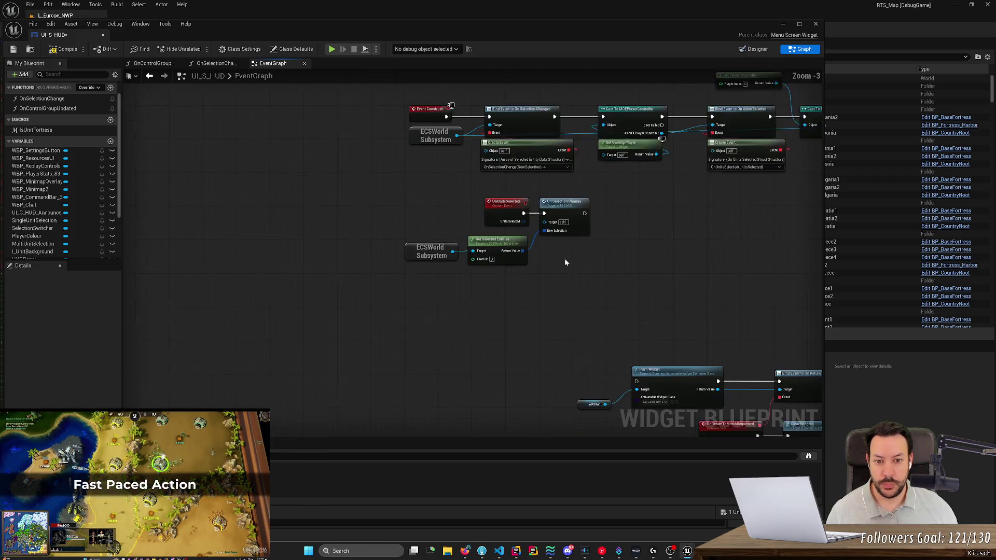
{"action": "scroll", "coordinate": [564, 261], "scroll_direction": "up", "scroll_amount": 2}
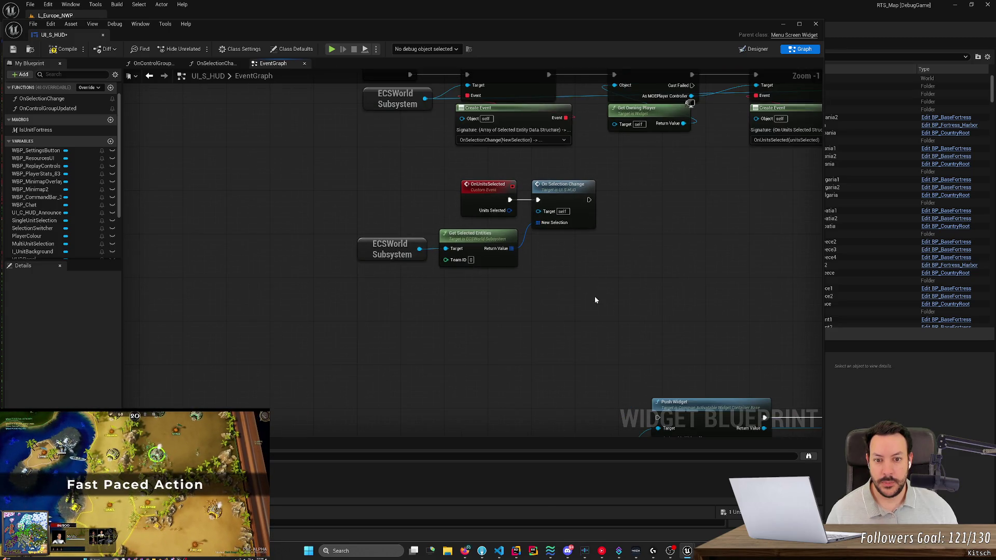
{"action": "left_click_drag", "start_coordinate": [595, 300], "coordinate": [415, 197]}
{"action": "left_click_drag", "start_coordinate": [488, 189], "coordinate": [478, 178]}
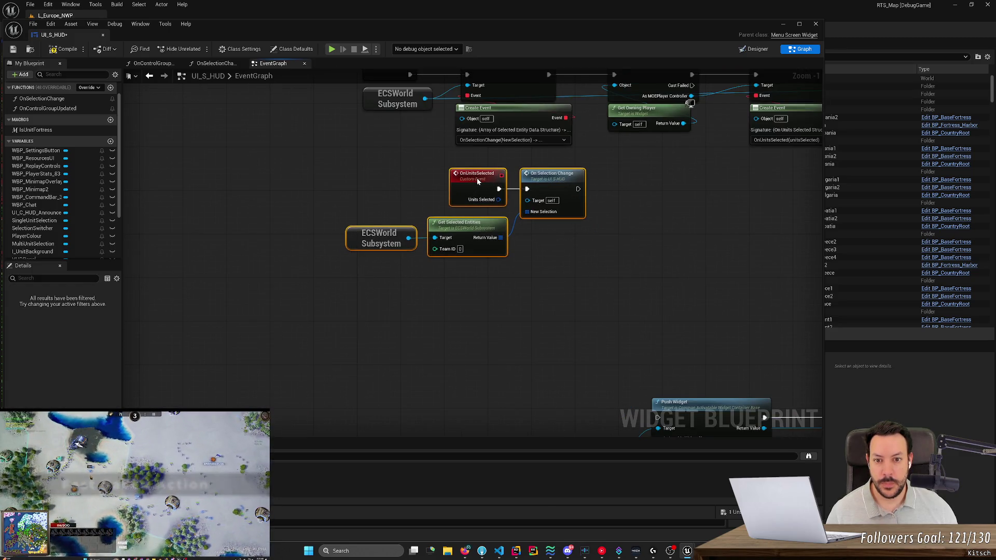
Save the UI_S_HUD blueprint and return to the Rider code editor.
{"action": "left_click", "coordinate": [550, 285]}
{"action": "key", "text": "ctrl+s"}
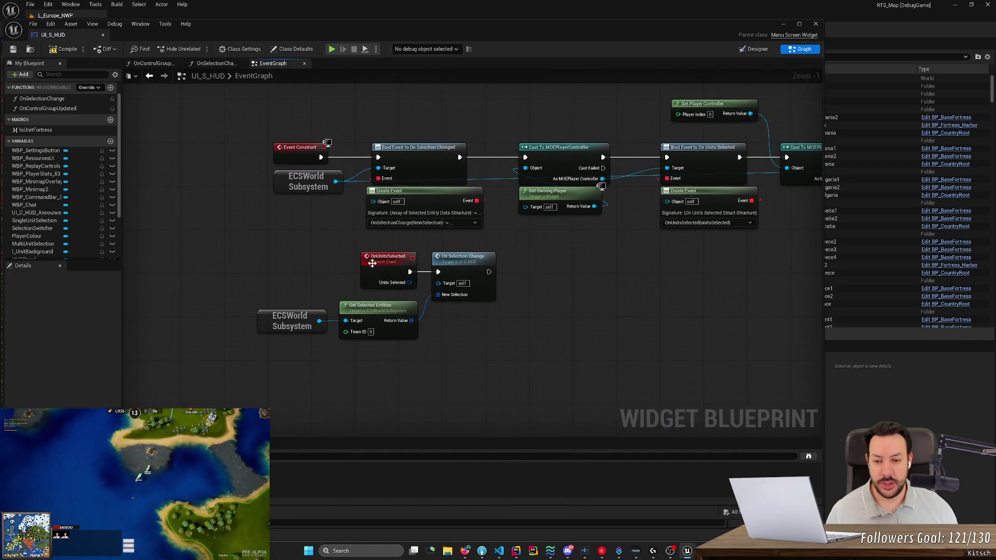
{"action": "mouse_move", "coordinate": [341, 250]}
{"action": "left_mouse_down"}
{"action": "mouse_move", "coordinate": [386, 296]}
{"action": "mouse_move", "coordinate": [422, 289]}
{"action": "left_mouse_up"}
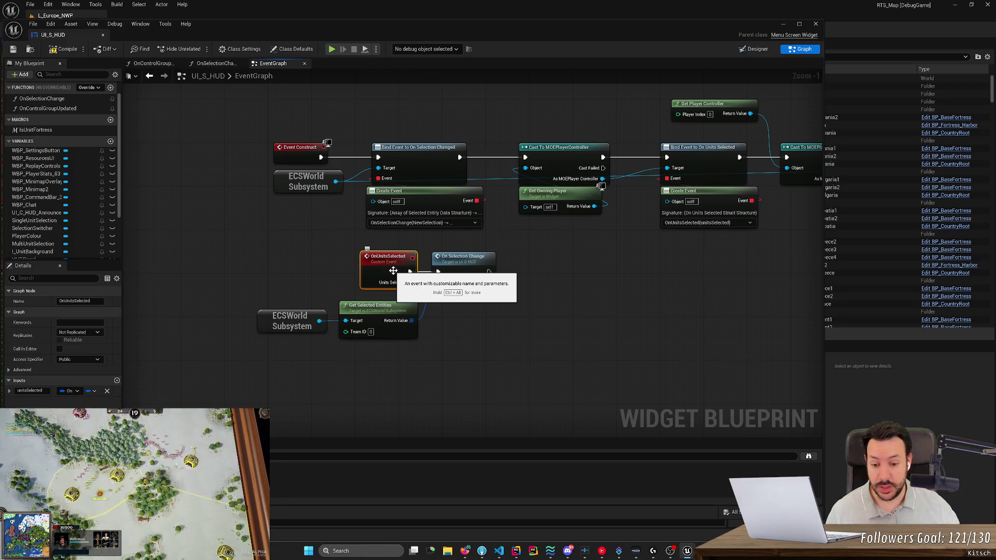
{"action": "left_click", "coordinate": [516, 551]}
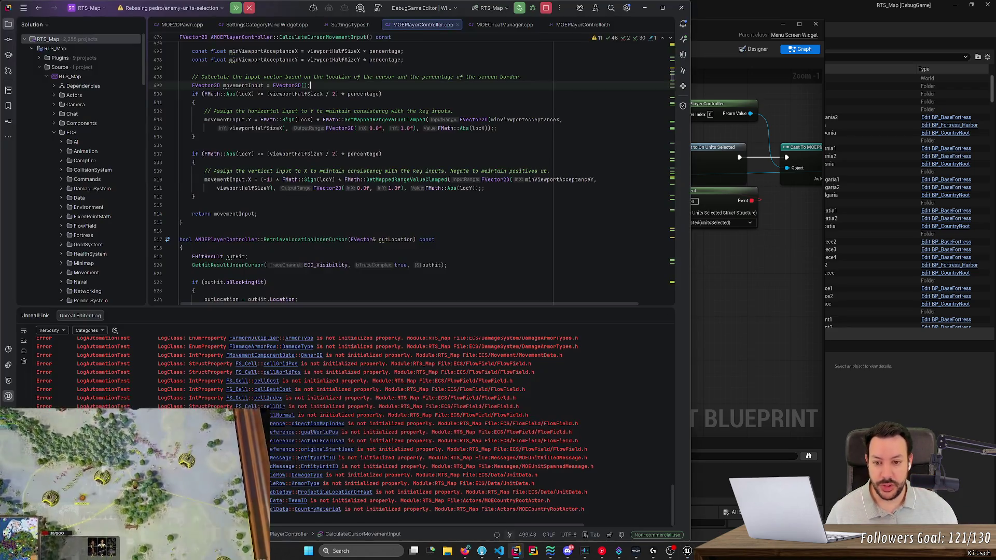
Find OnUnitsSelected in MOEPlayerController.h and open its UI_S_HUD_Observer blueprint usage.
{"action": "key", "text": "ctrl+t"}
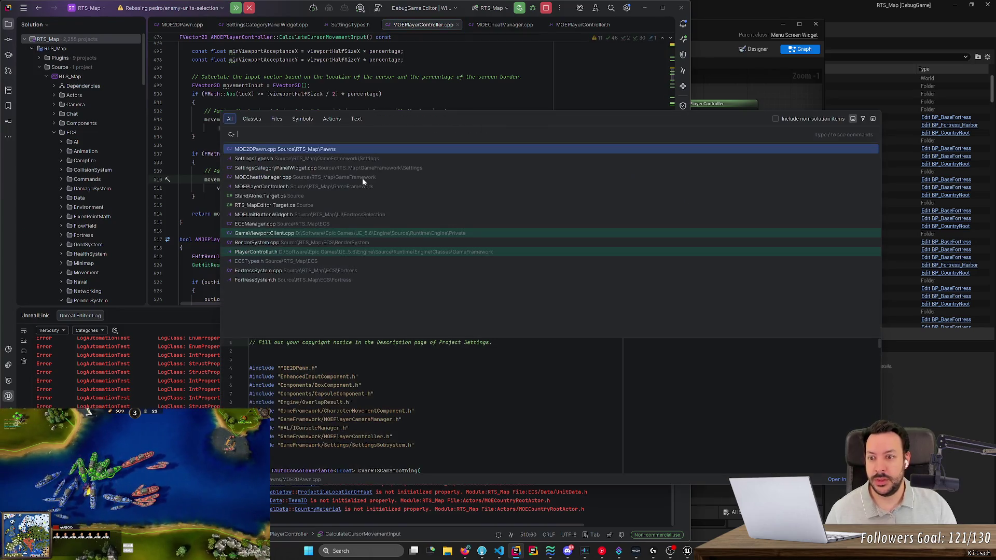
{"action": "type", "text": "onunitss"}
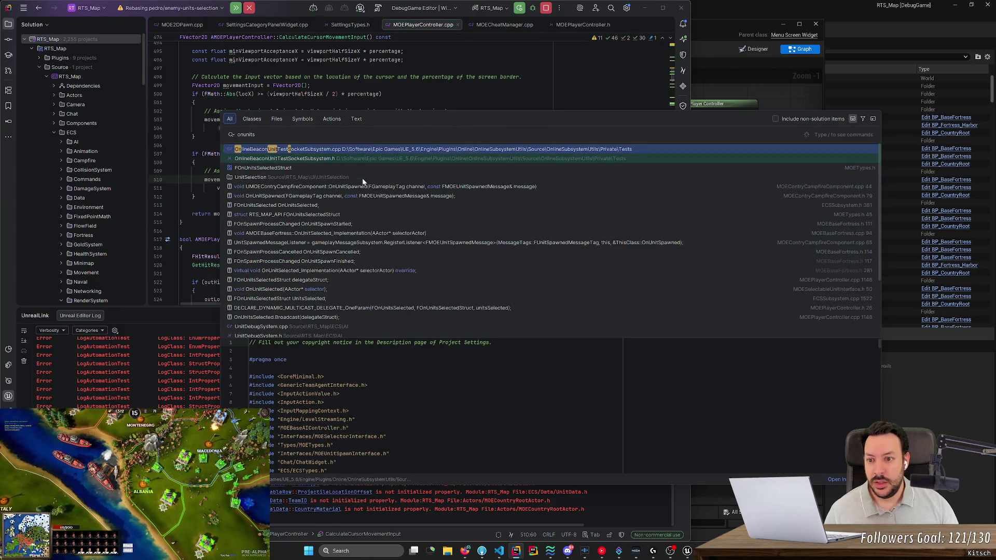
{"action": "type", "text": "elec"}
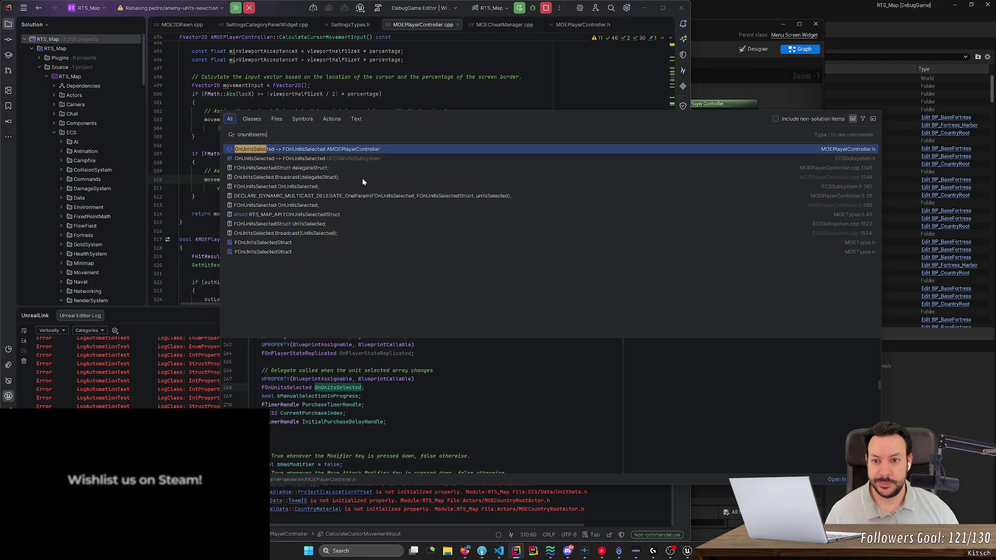
{"action": "key", "text": "Return"}
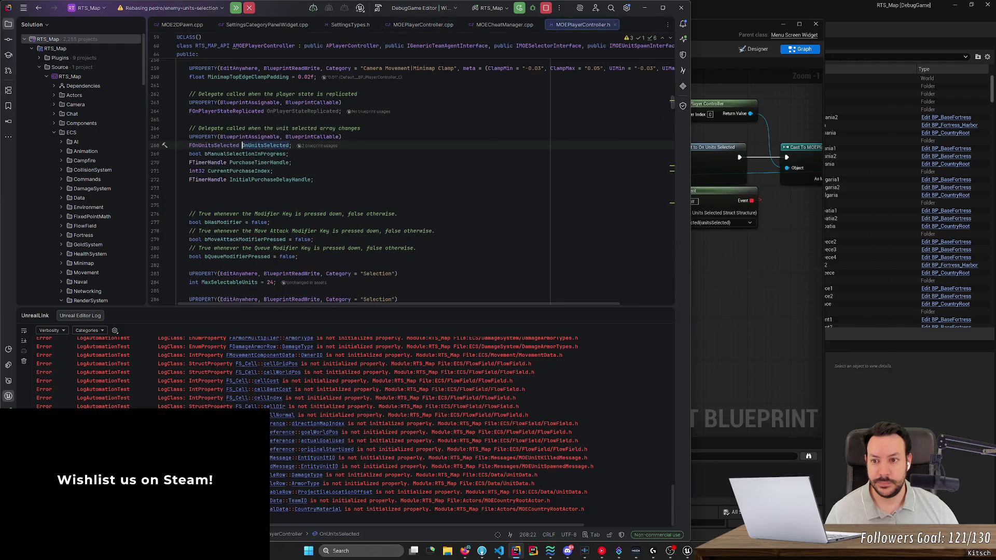
{"action": "left_click", "coordinate": [312, 147]}
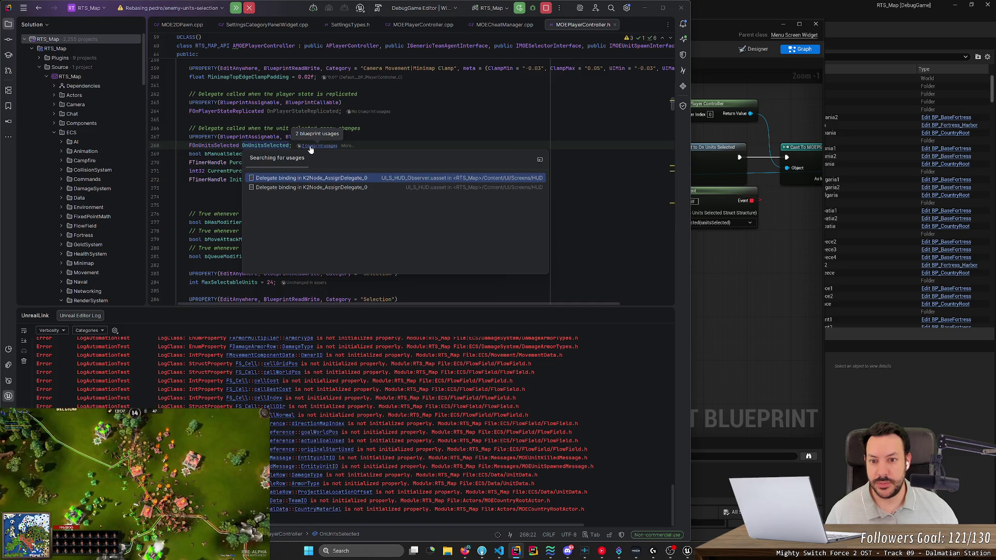
{"action": "left_click", "coordinate": [415, 179]}
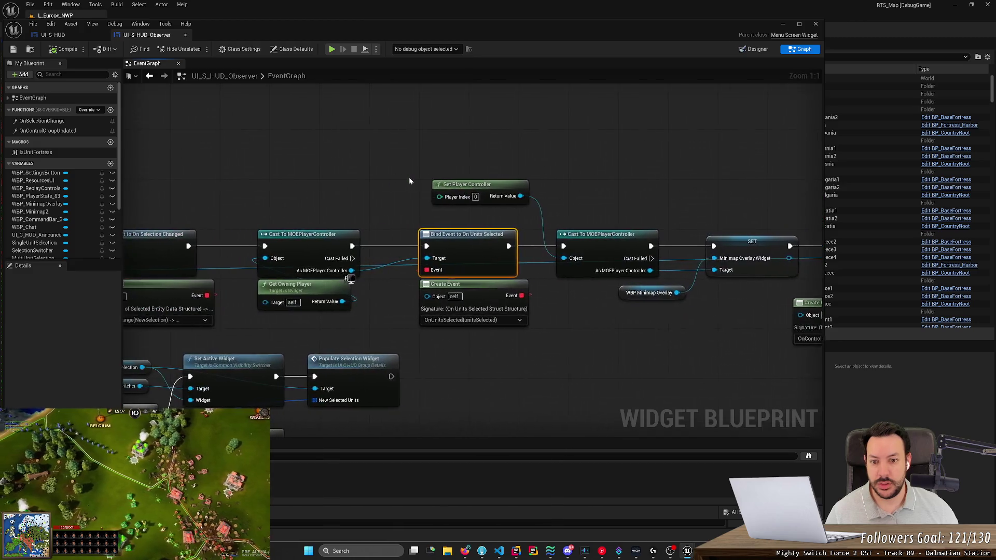
Look over the UI_S_HUD_Observer event graph, then switch it to Designer view.
{"action": "scroll", "coordinate": [353, 166], "scroll_direction": "down", "scroll_amount": 2}
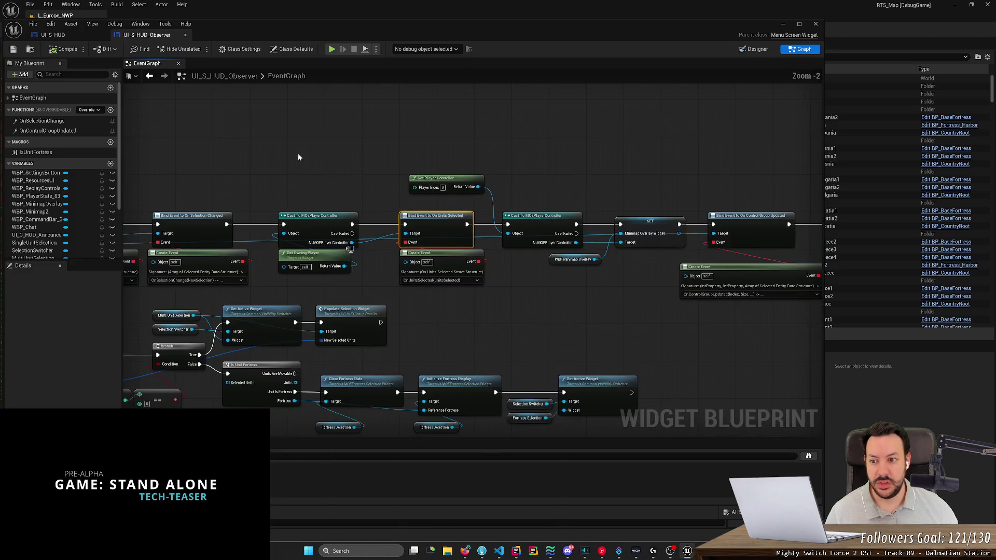
{"action": "left_click_drag", "start_coordinate": [298, 153], "coordinate": [529, 138]}
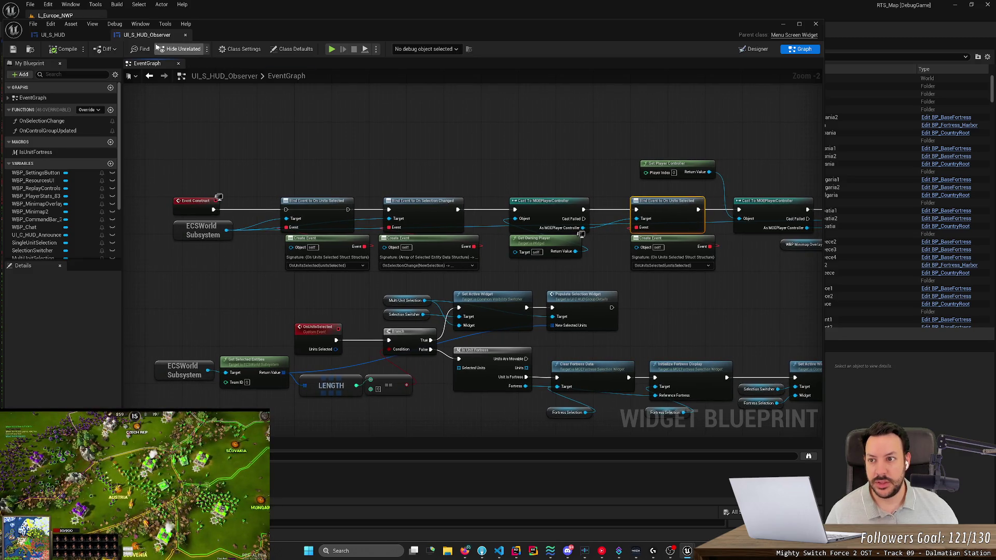
{"action": "scroll", "coordinate": [507, 142], "scroll_direction": "down", "scroll_amount": 1}
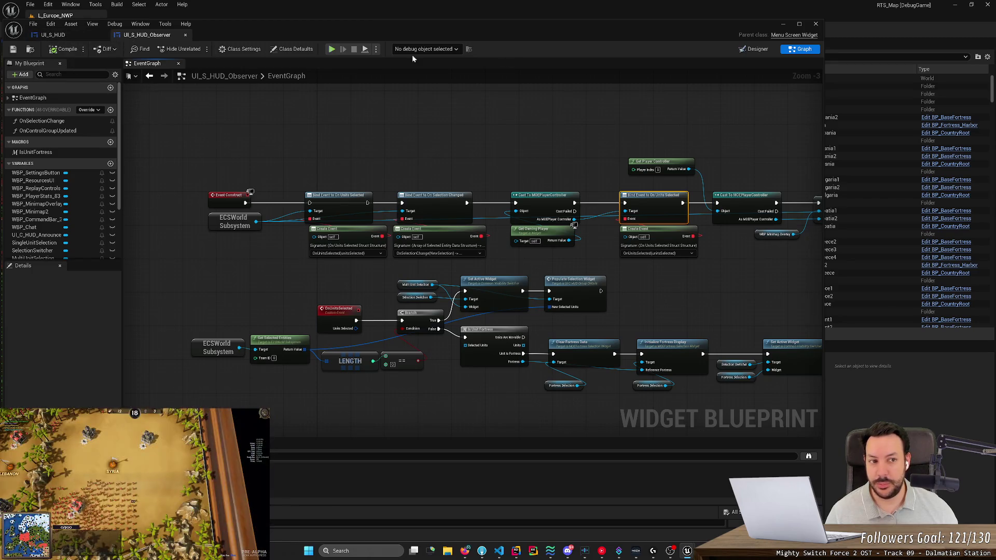
{"action": "left_click", "coordinate": [756, 49]}
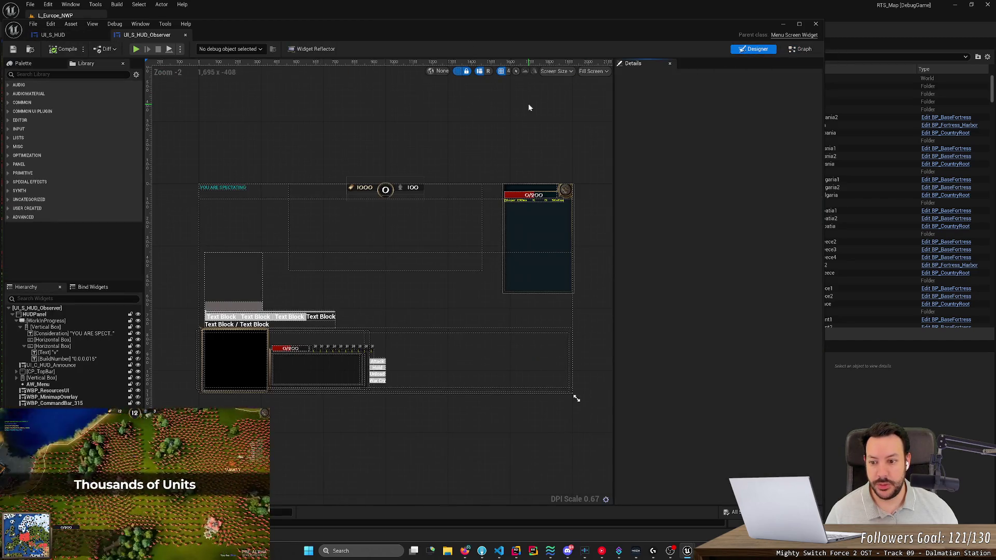
Inspect the MultiUnitSelection and FortressSelection widgets, then go back to the Graph view.
{"action": "left_click", "coordinate": [335, 371]}
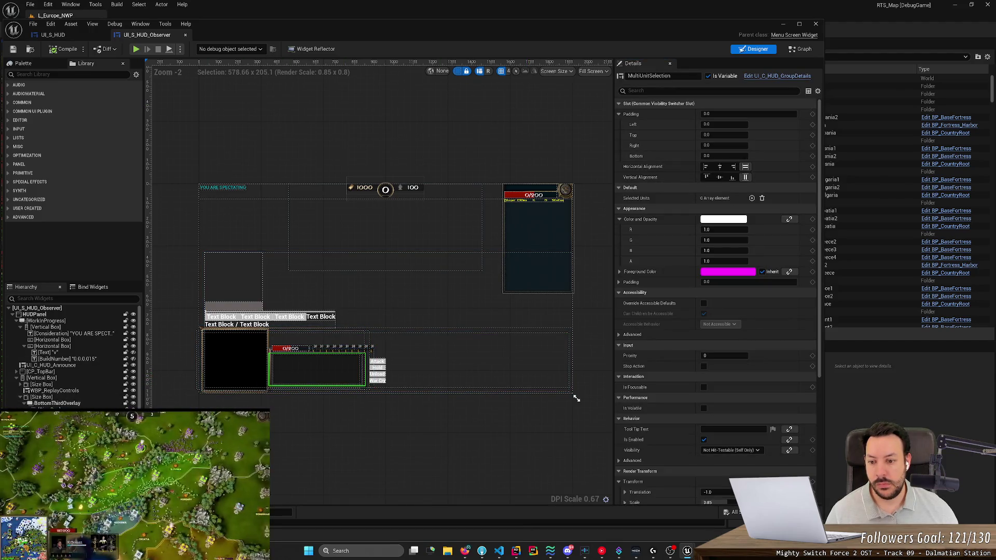
{"action": "key", "text": "ctrl+z"}
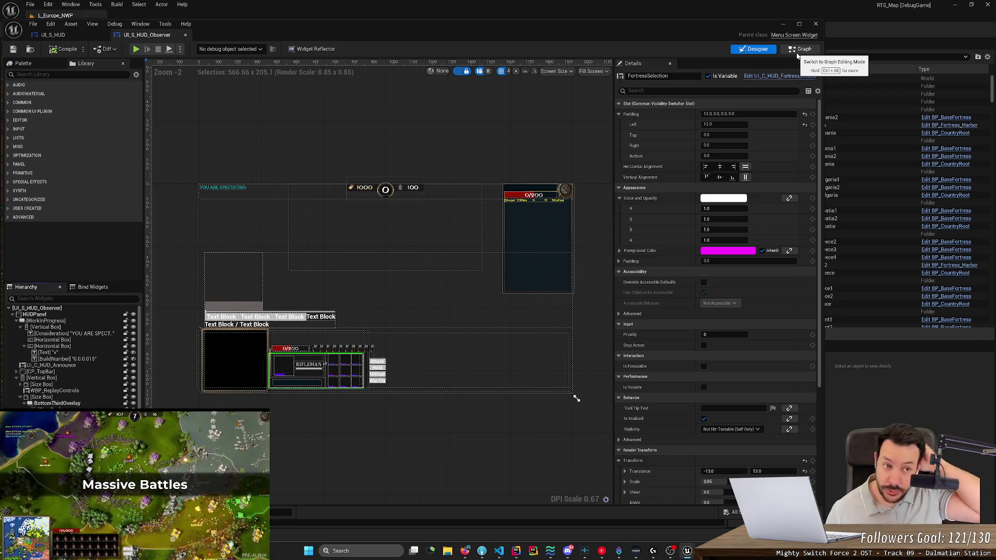
{"action": "left_click", "coordinate": [798, 52]}
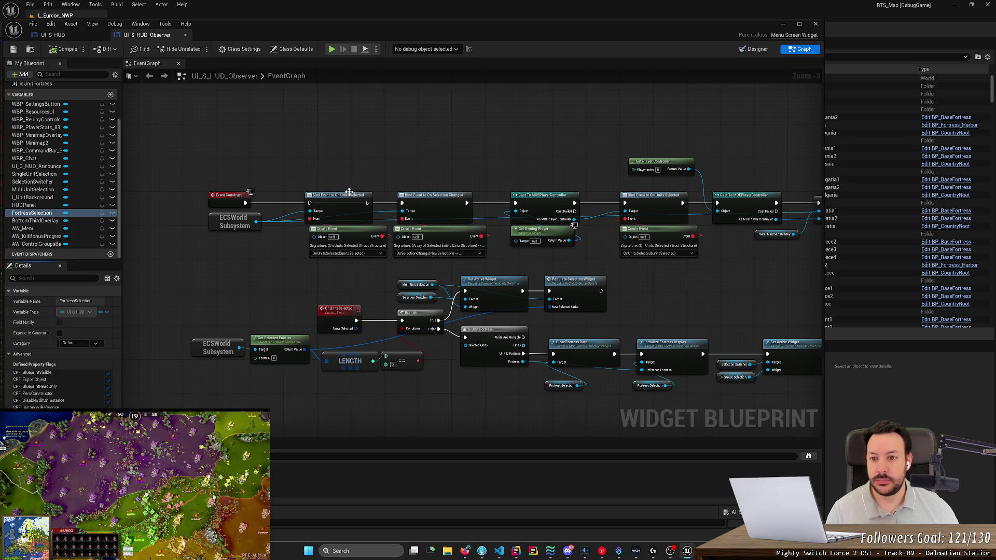
Delete the duplicate On Units Selected binding and its Create Event node, then rearrange the nodes.
{"action": "left_click", "coordinate": [349, 195]}
{"action": "key", "text": "Delete"}
{"action": "left_click", "coordinate": [314, 229]}
{"action": "key", "text": "Delete"}
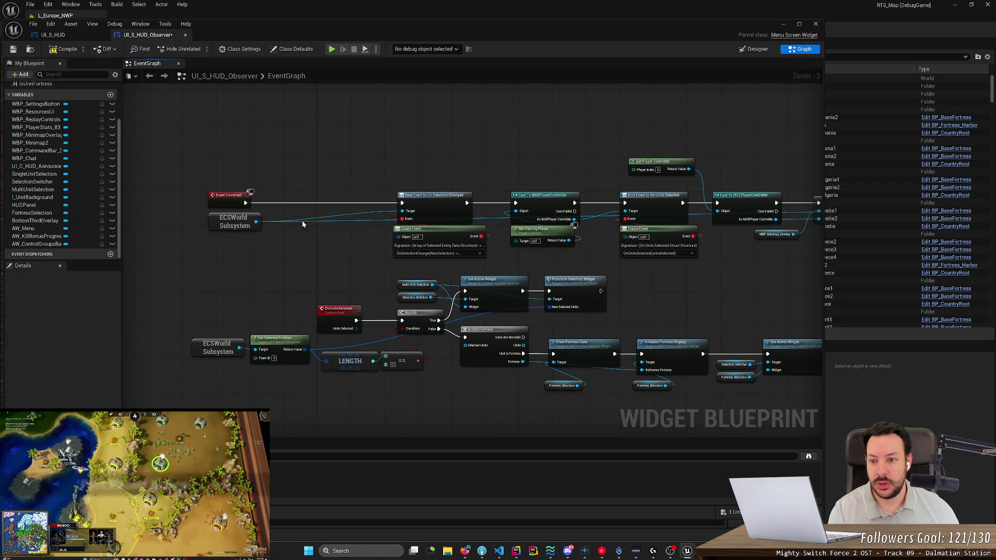
{"action": "mouse_move", "coordinate": [192, 170]}
{"action": "left_mouse_down"}
{"action": "mouse_move", "coordinate": [262, 223]}
{"action": "mouse_move", "coordinate": [266, 237]}
{"action": "mouse_move", "coordinate": [304, 219]}
{"action": "mouse_move", "coordinate": [355, 219]}
{"action": "left_mouse_up"}
{"action": "left_click", "coordinate": [349, 275]}
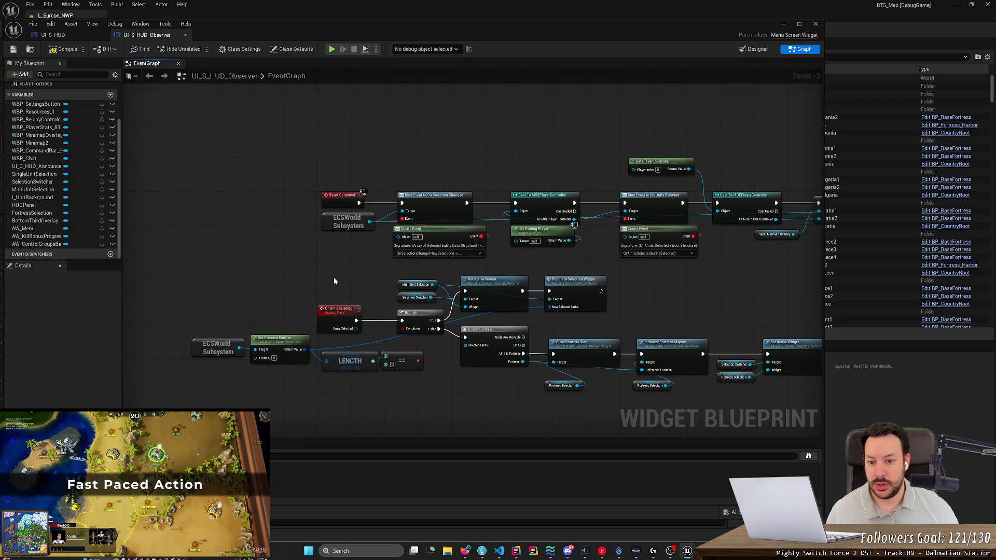
{"action": "left_click_drag", "start_coordinate": [335, 312], "coordinate": [285, 312]}
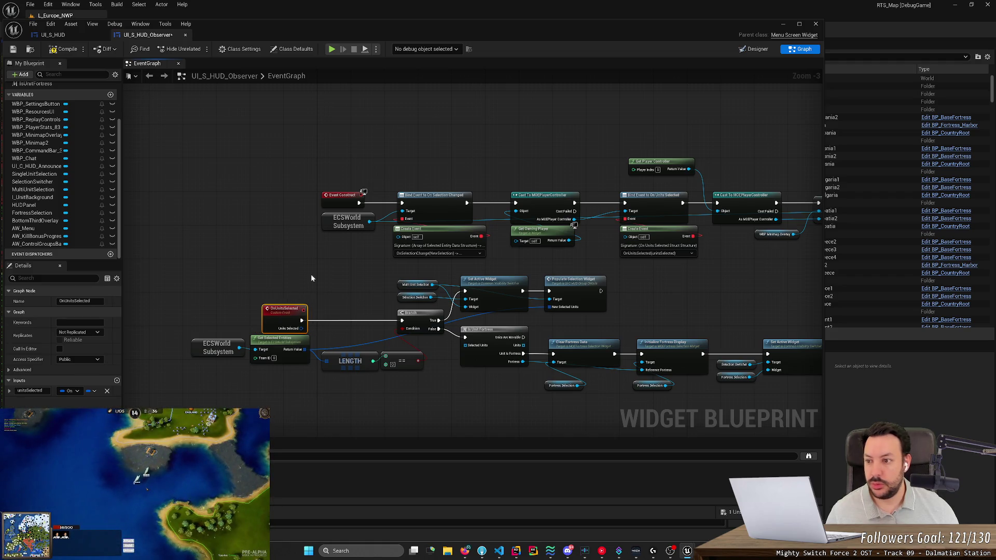
{"action": "left_click", "coordinate": [312, 279]}
{"action": "scroll", "coordinate": [52, 117], "scroll_direction": "up", "scroll_amount": 3}
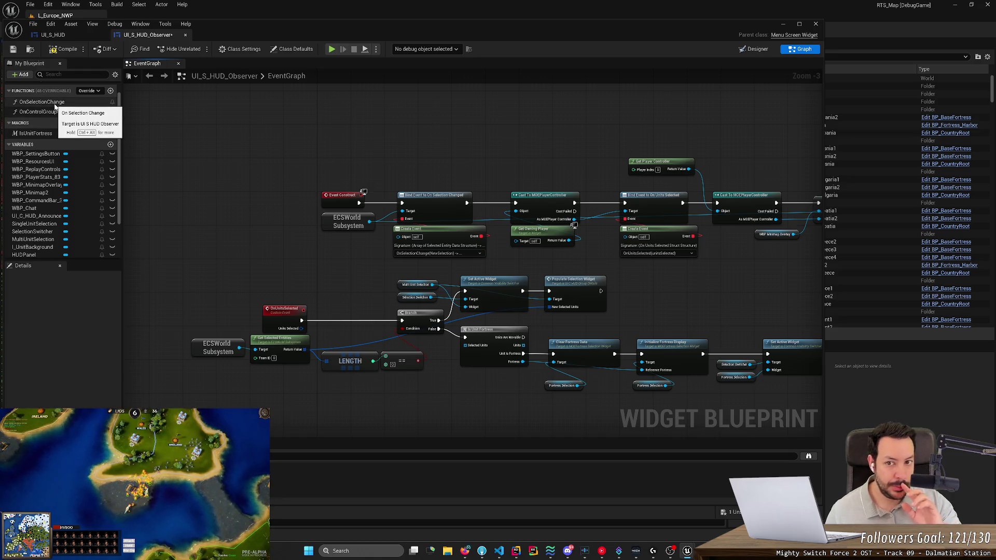
Call On Selection Change from OnUnitsSelected and delete the LENGTH, comparison and old branch nodes.
{"action": "left_click_drag", "start_coordinate": [55, 106], "coordinate": [359, 288]}
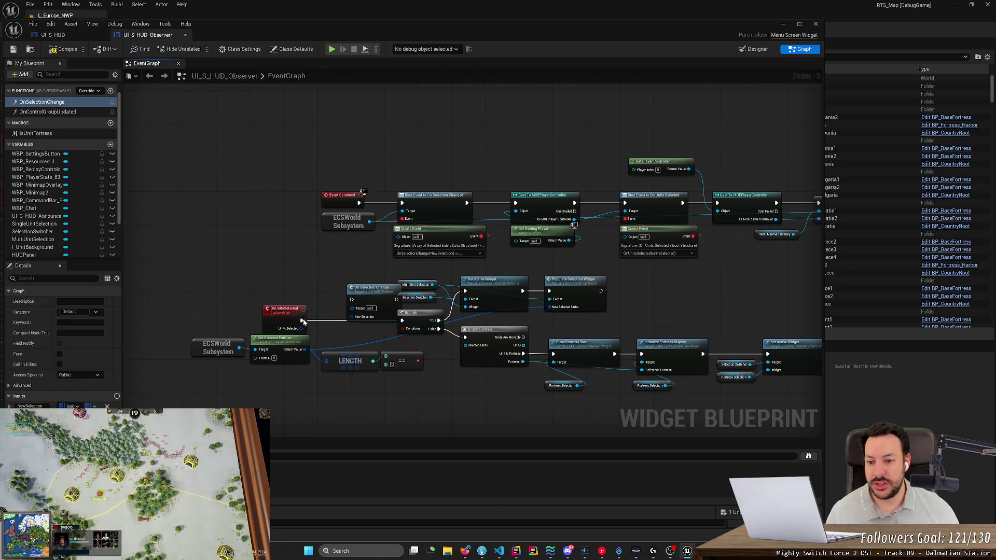
{"action": "mouse_move", "coordinate": [303, 320]}
{"action": "left_mouse_down"}
{"action": "mouse_move", "coordinate": [357, 291]}
{"action": "mouse_move", "coordinate": [332, 311]}
{"action": "left_mouse_up"}
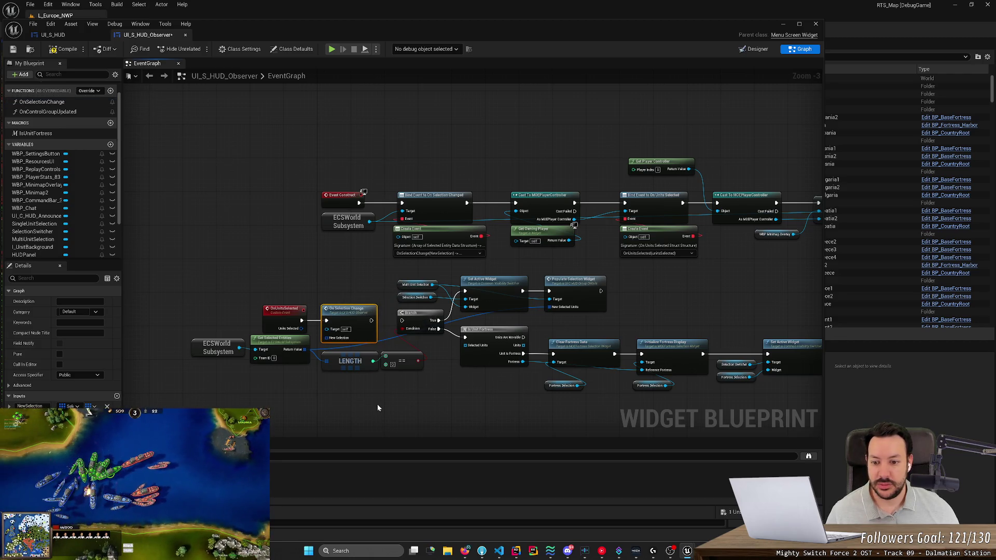
{"action": "mouse_move", "coordinate": [423, 397]}
{"action": "left_mouse_down"}
{"action": "mouse_move", "coordinate": [317, 349]}
{"action": "mouse_move", "coordinate": [327, 337]}
{"action": "left_mouse_up"}
{"action": "key", "text": "Delete"}
{"action": "scroll", "coordinate": [391, 354], "scroll_direction": "down", "scroll_amount": 1}
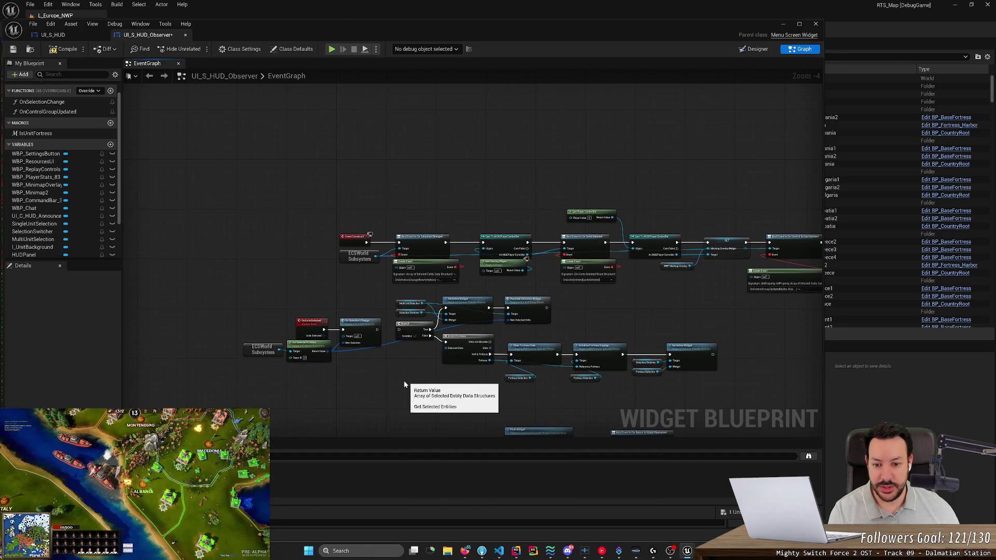
{"action": "left_click_drag", "start_coordinate": [404, 381], "coordinate": [721, 305]}
{"action": "key", "text": "Delete"}
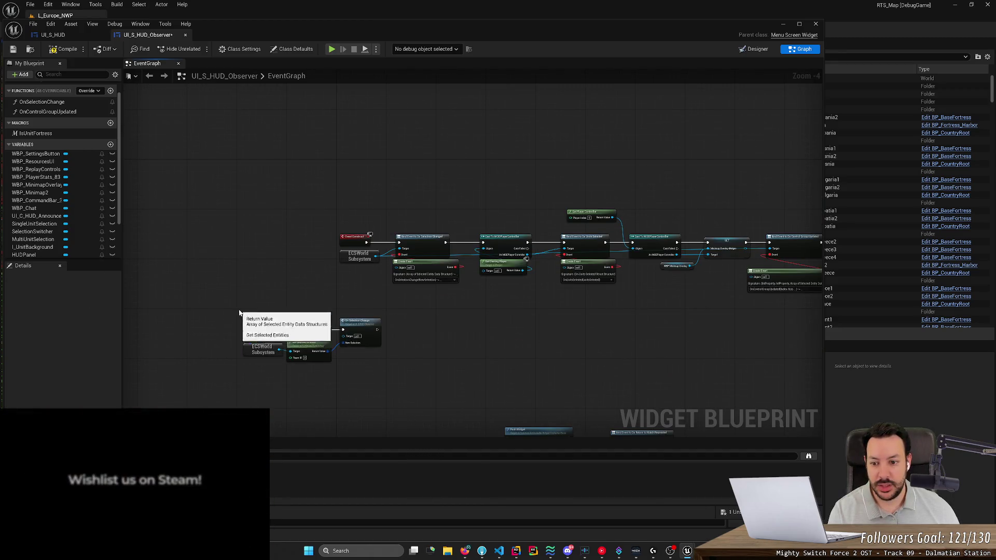
Move the OnUnitsSelected node group closer to the Event Construct chain.
{"action": "left_click_drag", "start_coordinate": [236, 310], "coordinate": [371, 368]}
{"action": "mouse_move", "coordinate": [365, 331]}
{"action": "left_mouse_down"}
{"action": "mouse_move", "coordinate": [466, 328]}
{"action": "mouse_move", "coordinate": [459, 312]}
{"action": "left_mouse_up"}
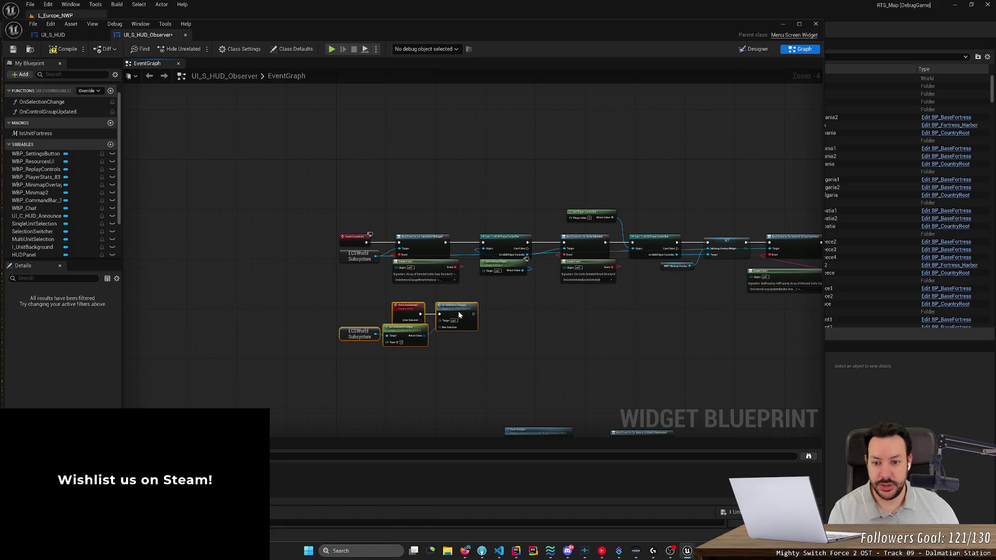
{"action": "scroll", "coordinate": [571, 328], "scroll_direction": "up", "scroll_amount": 4}
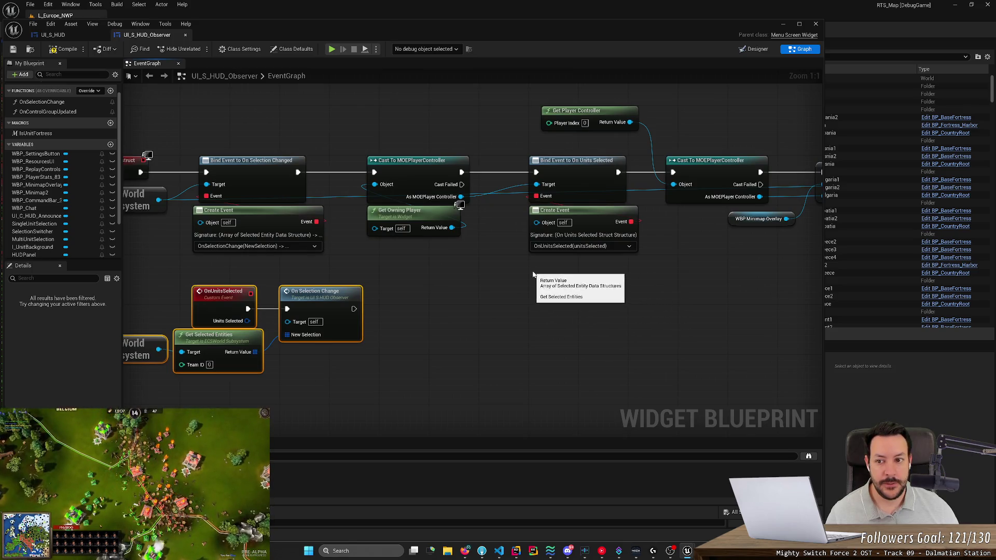
{"action": "key", "text": "alt+Tab"}
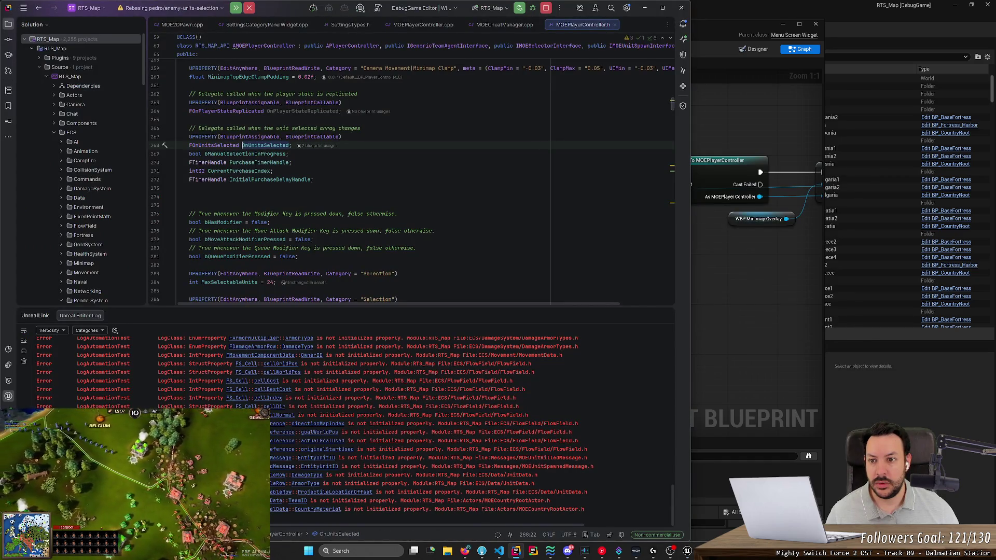
Check the OnUnitsSelected blueprint usages list in Rider, then dismiss it.
{"action": "scroll", "coordinate": [413, 181], "scroll_direction": "up", "scroll_amount": 4}
{"action": "scroll", "coordinate": [413, 181], "scroll_direction": "up", "scroll_amount": 1}
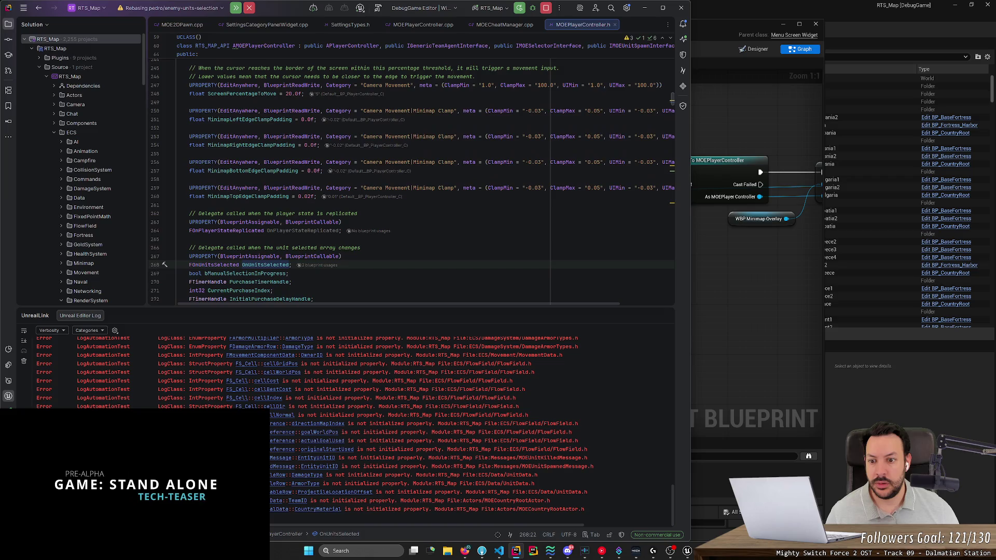
{"action": "left_click", "coordinate": [313, 267]}
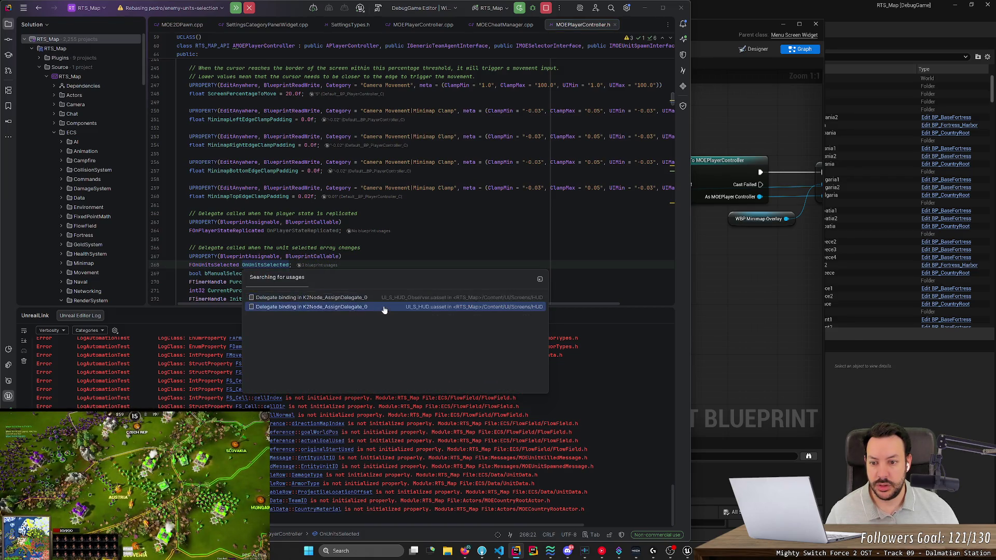
{"action": "key", "text": "Escape"}
Find OnUnitsSelected in files and preview its broadcasts in ECSSubsystem.cpp and MOEPlayerController.cpp.
{"action": "double_click", "coordinate": [265, 265]}
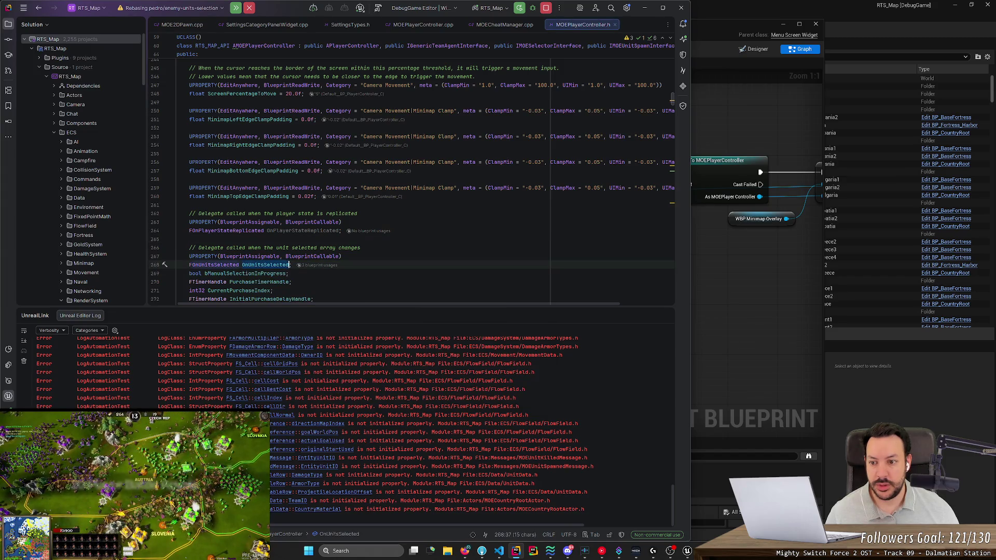
{"action": "key", "text": "ctrl+shift+f"}
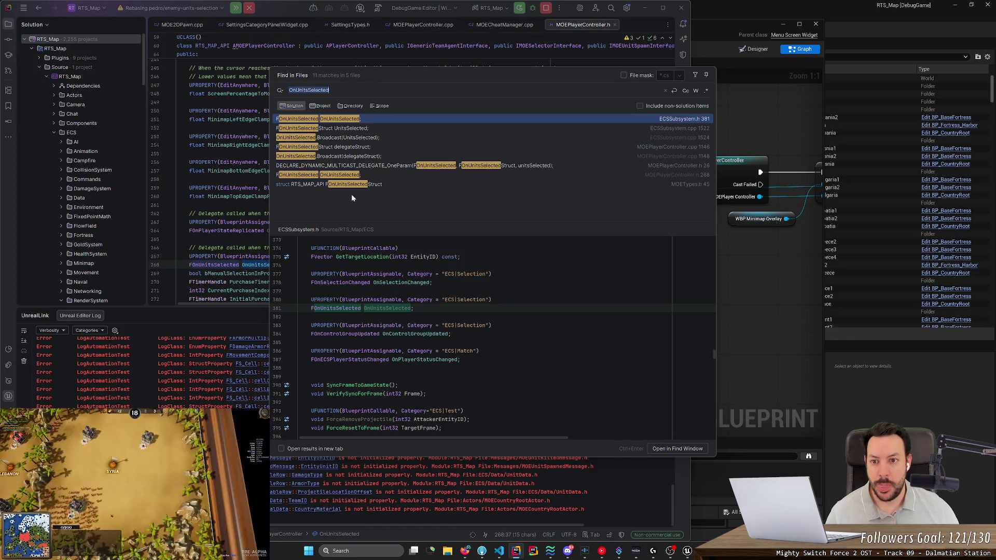
{"action": "left_click", "coordinate": [371, 140]}
{"action": "scroll", "coordinate": [493, 337], "scroll_direction": "up", "scroll_amount": 5}
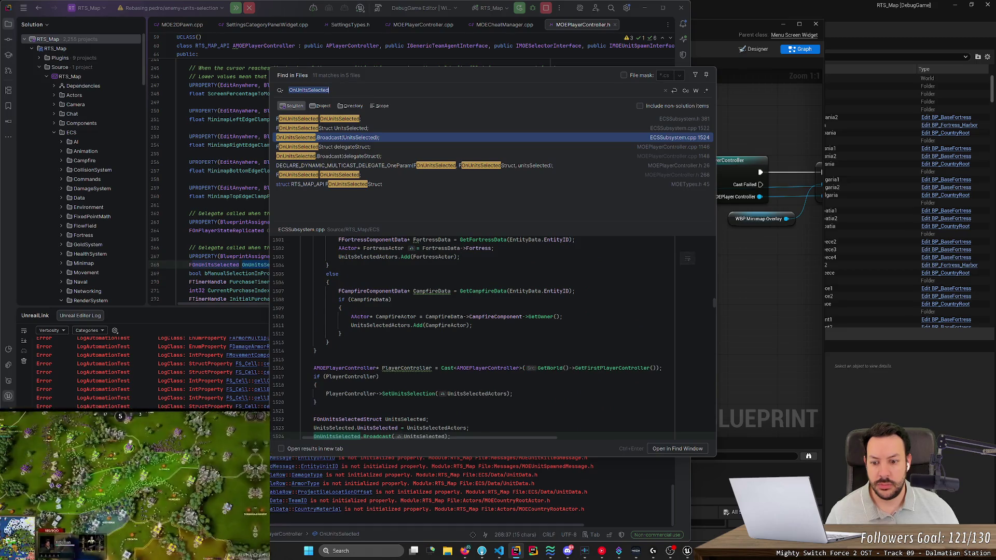
{"action": "scroll", "coordinate": [493, 338], "scroll_direction": "down", "scroll_amount": 1}
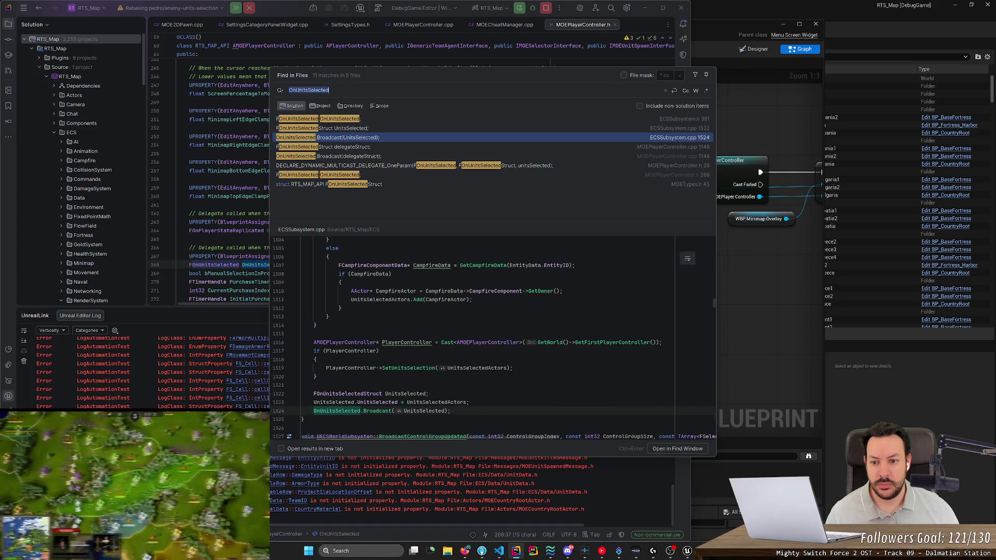
{"action": "scroll", "coordinate": [493, 337], "scroll_direction": "up", "scroll_amount": 7}
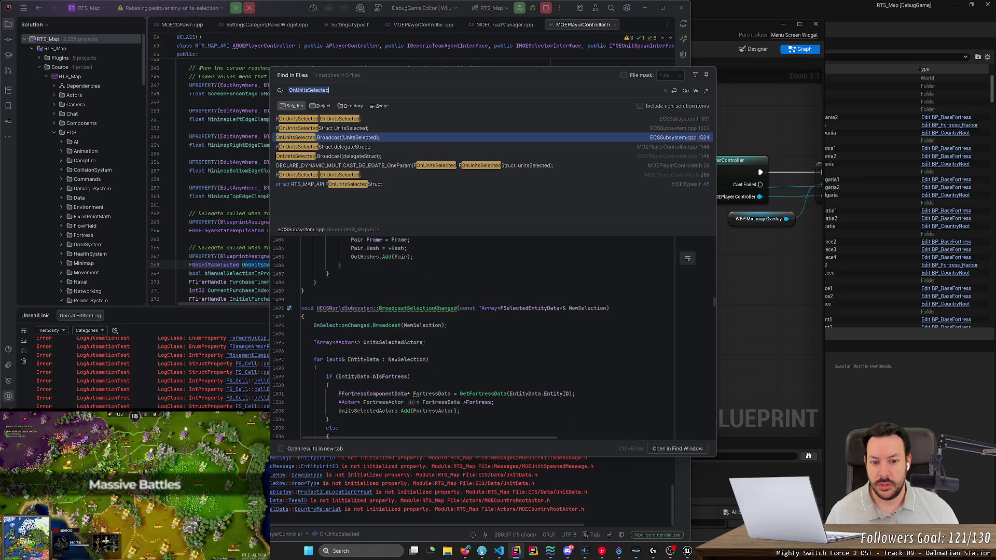
{"action": "left_click", "coordinate": [355, 157]}
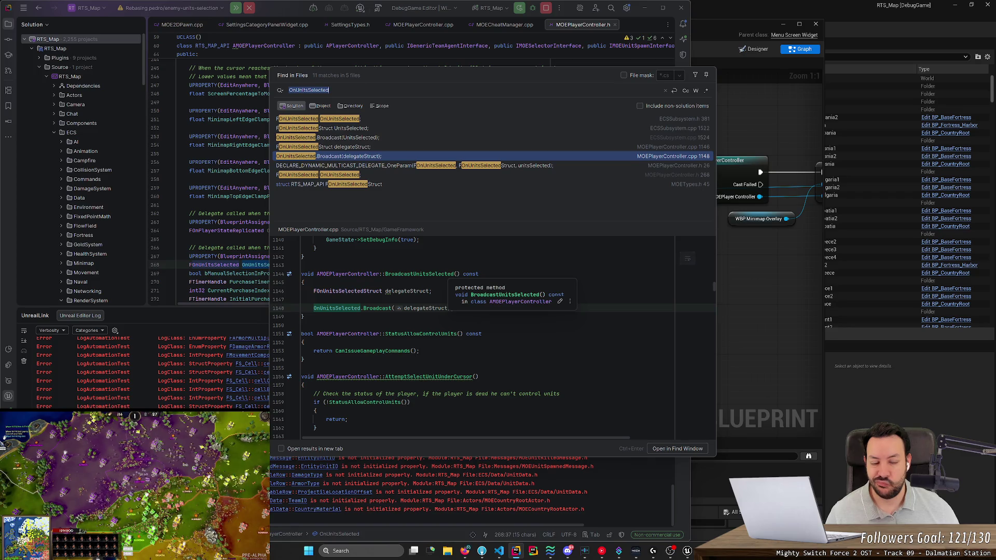
{"action": "left_click", "coordinate": [742, 276]}
{"action": "scroll", "coordinate": [487, 290], "scroll_direction": "down", "scroll_amount": 4}
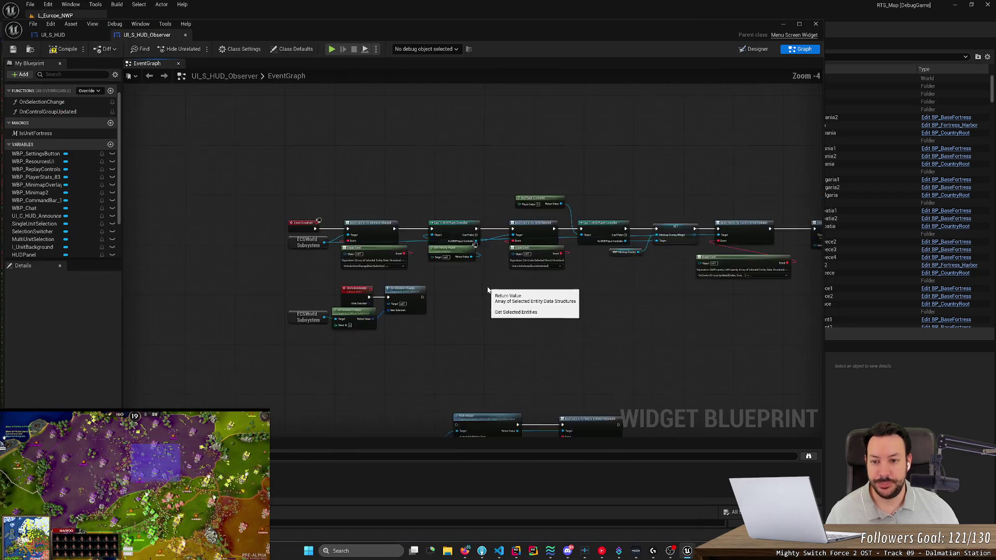
Compare the UI_S_HUD and UI_S_HUD_Observer graphs, then open UI_S_HUD's OnSelectionChange function.
{"action": "scroll", "coordinate": [487, 290], "scroll_direction": "down", "scroll_amount": 1}
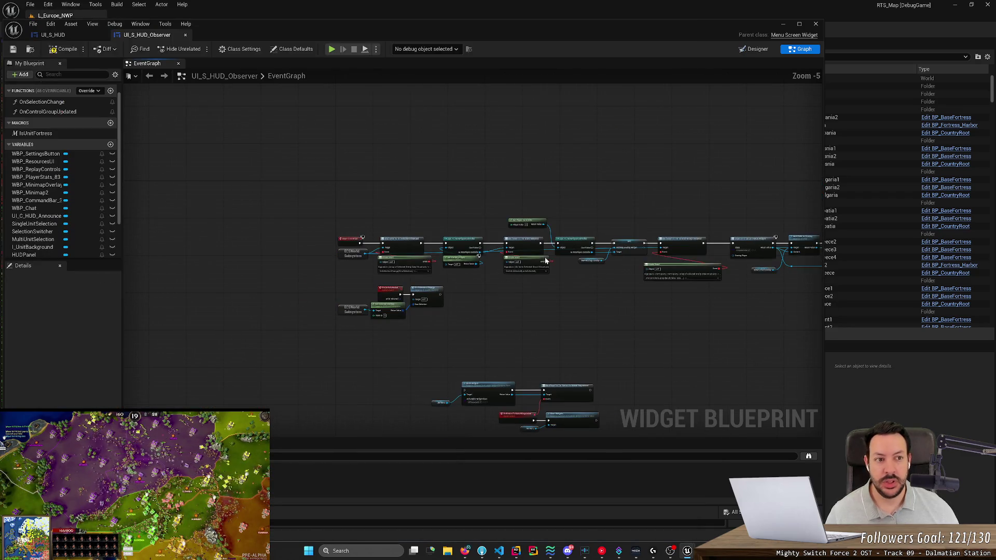
{"action": "left_click", "coordinate": [62, 35]}
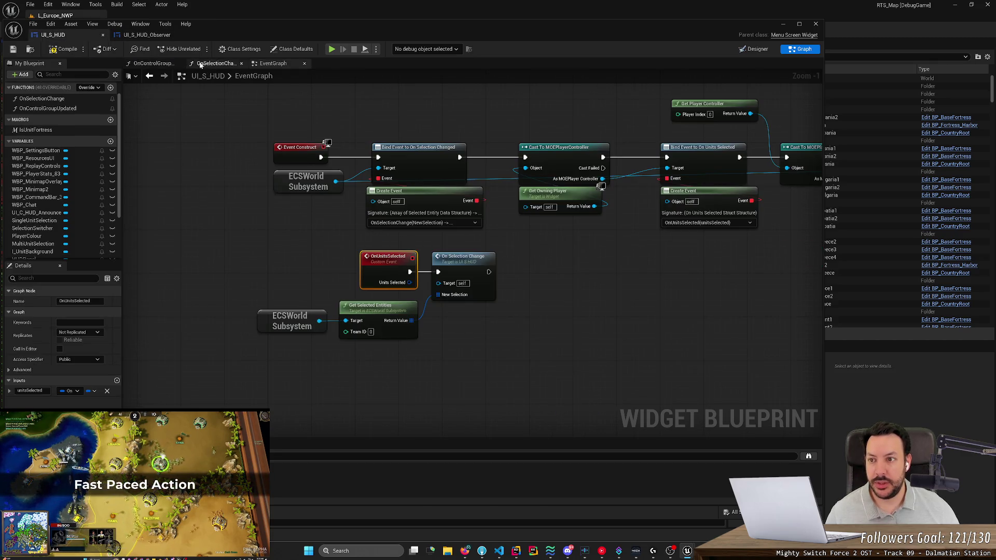
{"action": "left_click", "coordinate": [148, 34]}
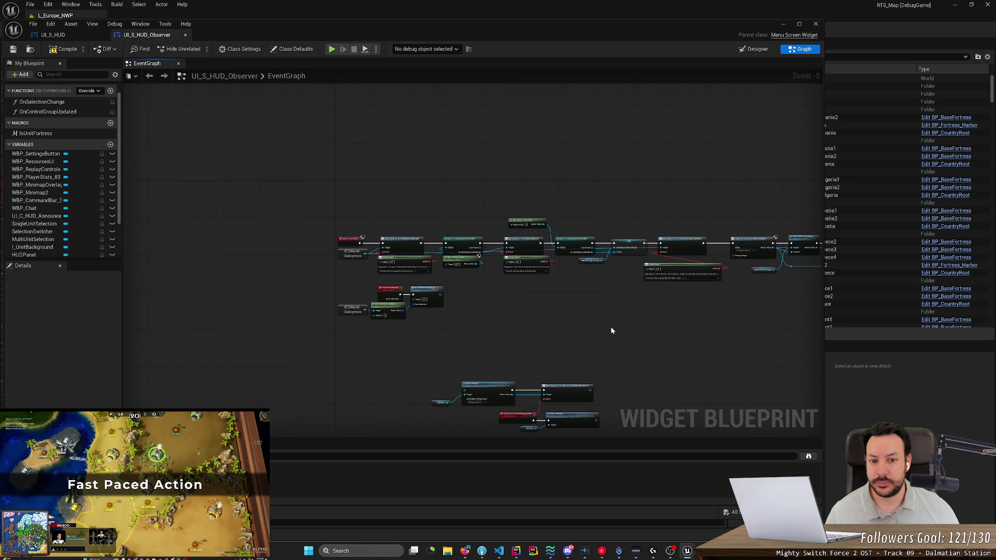
{"action": "mouse_move", "coordinate": [611, 331]}
{"action": "left_mouse_down"}
{"action": "mouse_move", "coordinate": [291, 312]}
{"action": "mouse_move", "coordinate": [596, 264]}
{"action": "left_mouse_up"}
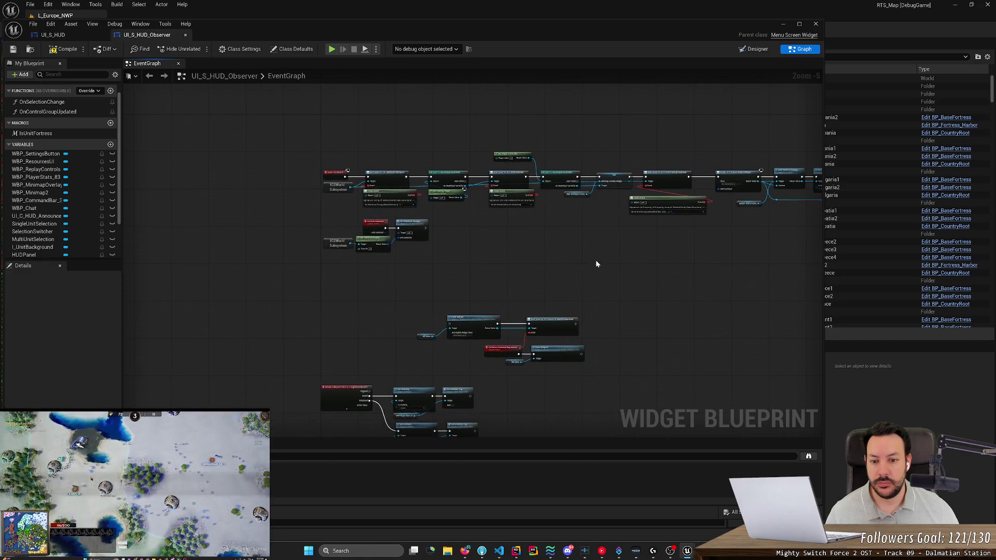
{"action": "left_click", "coordinate": [76, 33]}
{"action": "left_click_drag", "start_coordinate": [252, 158], "coordinate": [229, 316]}
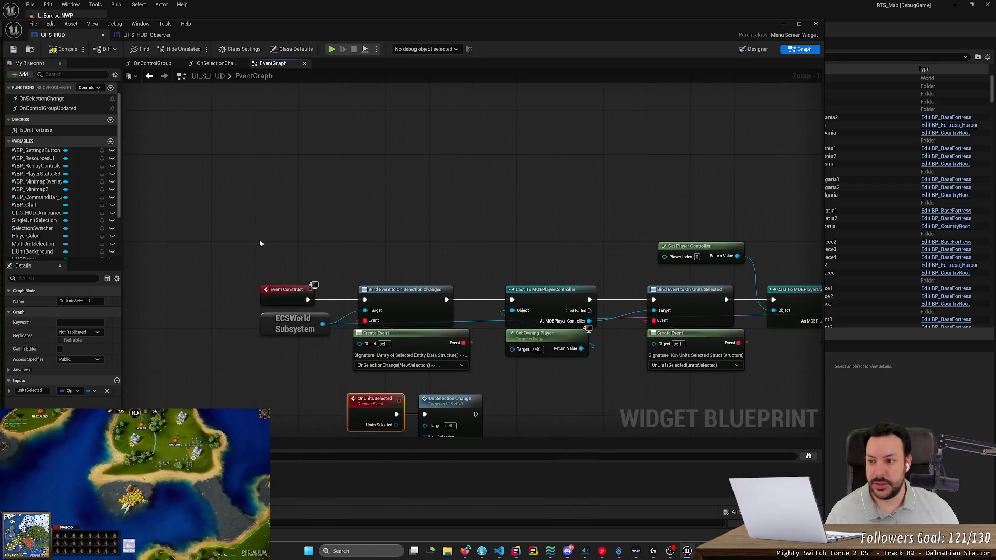
{"action": "left_click", "coordinate": [37, 112]}
{"action": "double_click", "coordinate": [37, 113]}
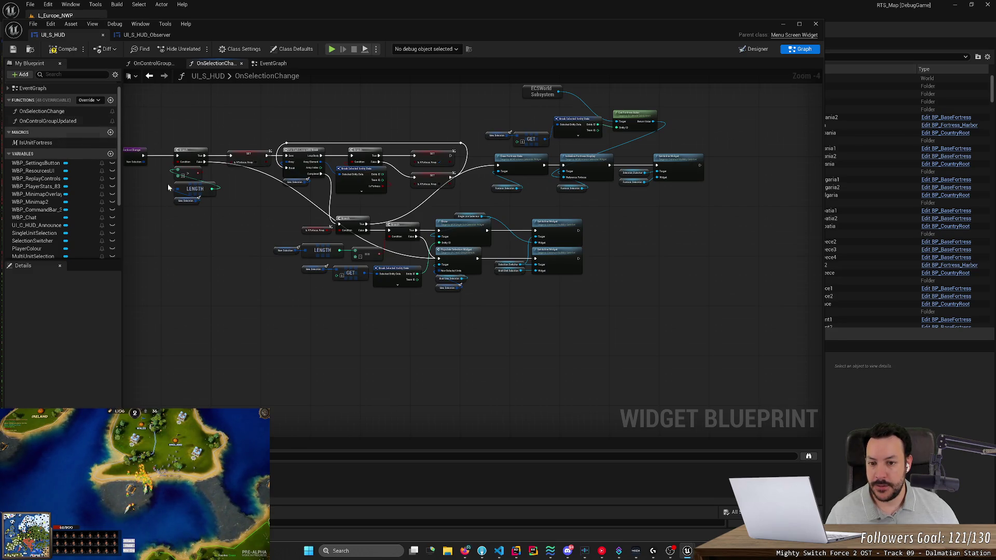
Rename the local variable bIsAFortressArray to bIsUnitArray in OnSelectionChange.
{"action": "scroll", "coordinate": [273, 264], "scroll_direction": "up", "scroll_amount": 2}
{"action": "scroll", "coordinate": [273, 264], "scroll_direction": "down", "scroll_amount": 2}
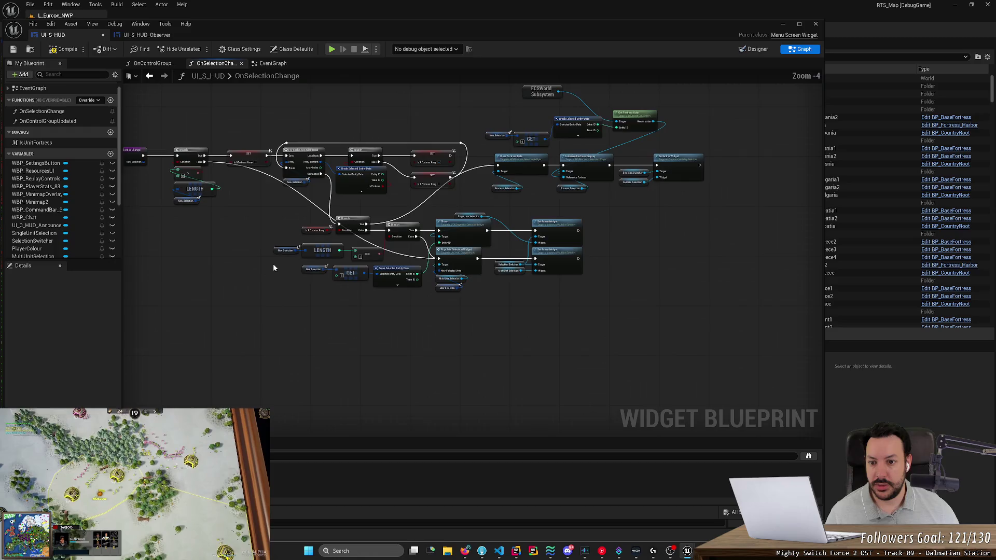
{"action": "left_click_drag", "start_coordinate": [273, 263], "coordinate": [441, 314]}
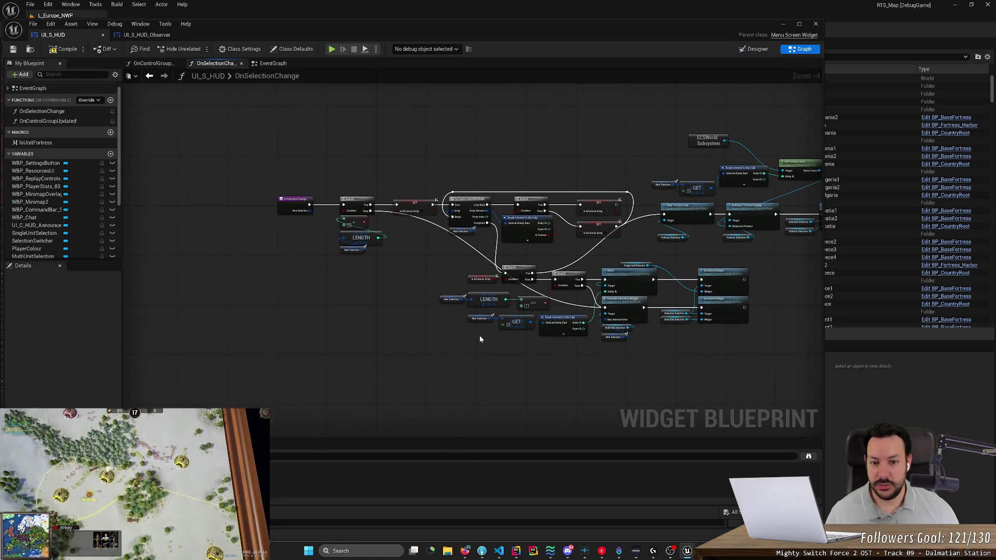
{"action": "scroll", "coordinate": [283, 336], "scroll_direction": "down", "scroll_amount": 3}
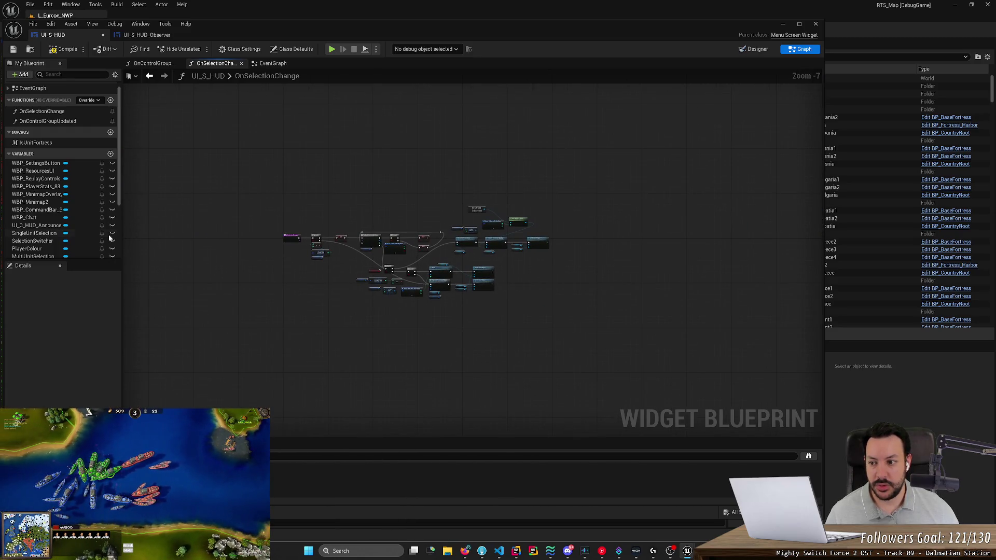
{"action": "scroll", "coordinate": [36, 244], "scroll_direction": "down", "scroll_amount": 5}
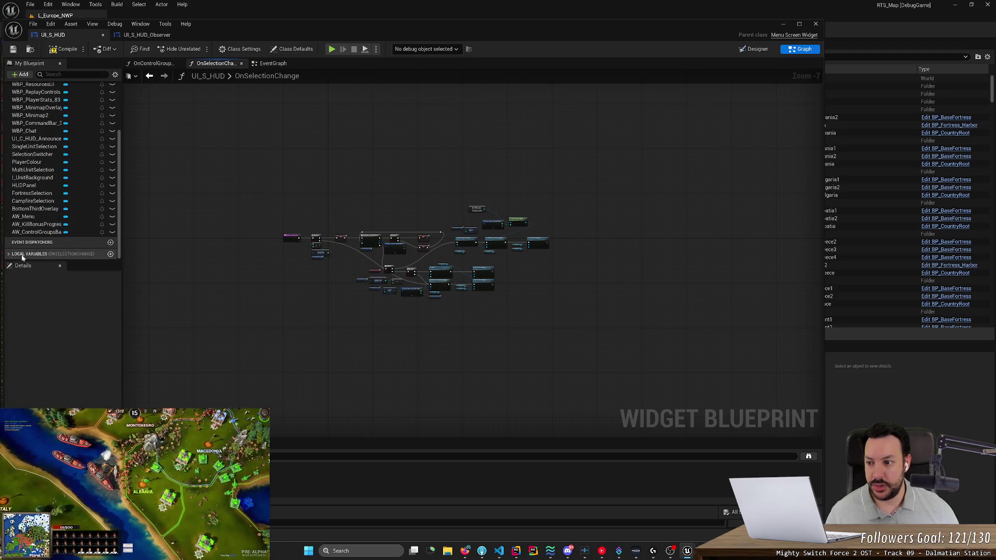
{"action": "left_click", "coordinate": [22, 254]}
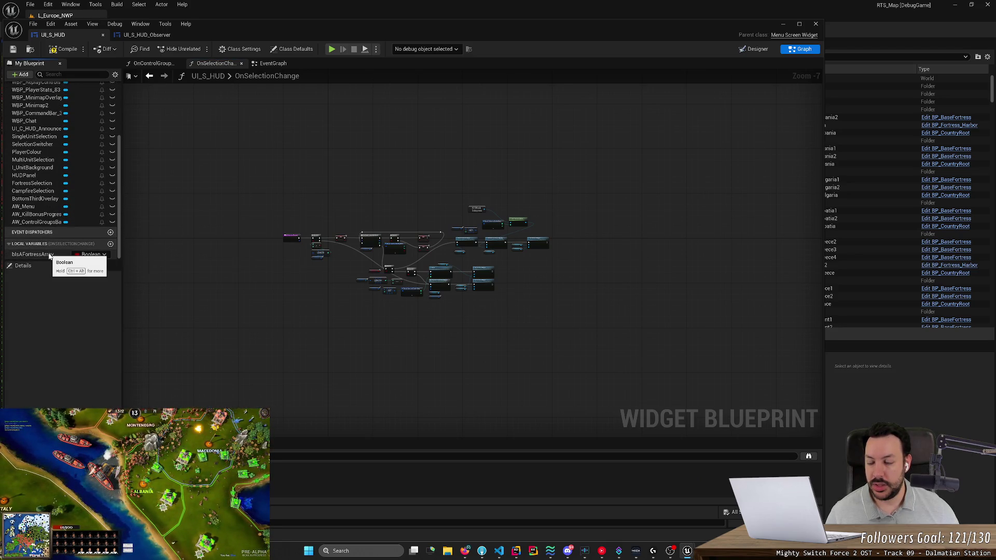
{"action": "left_click", "coordinate": [50, 254]}
{"action": "key", "text": "F2"}
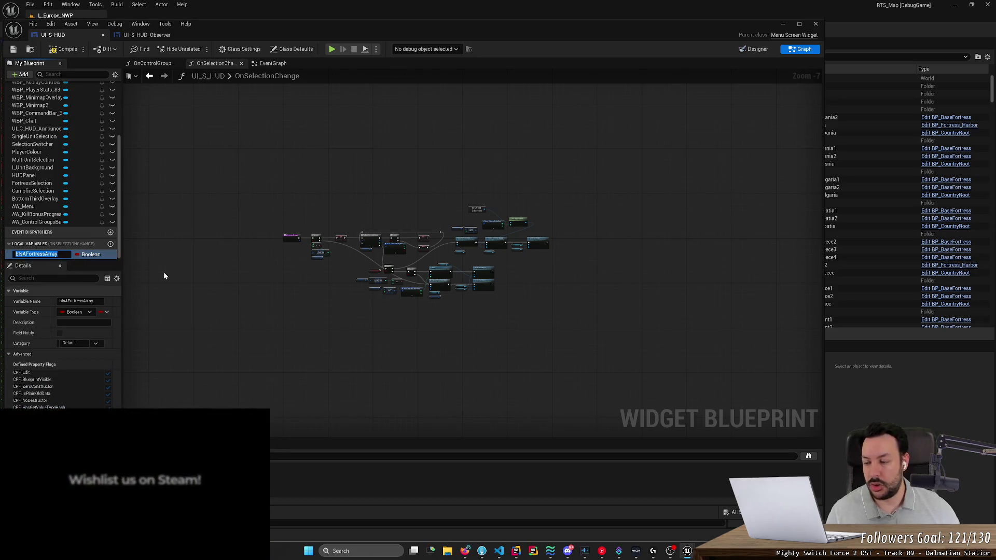
{"action": "type", "text": "b"}
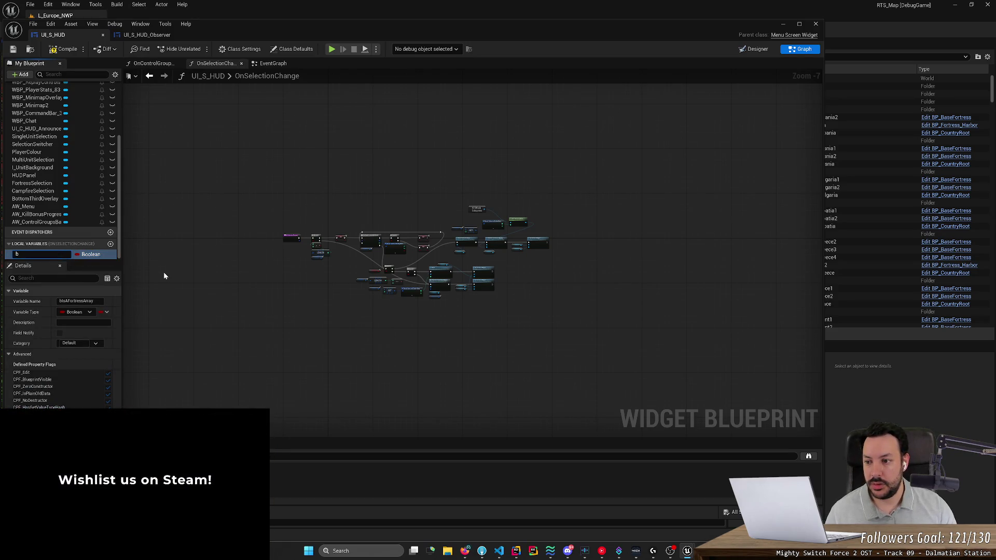
{"action": "type", "text": "IsUnitArray"}
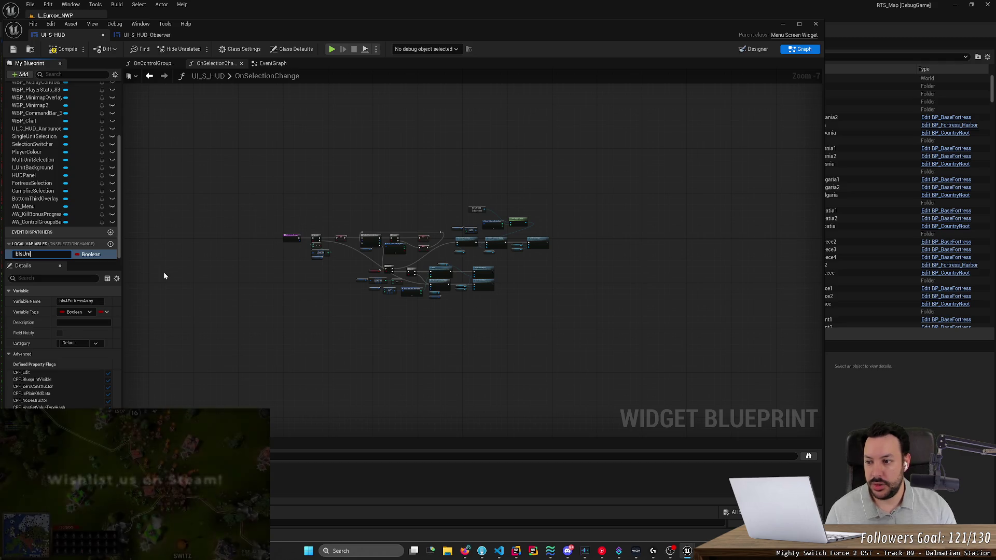
{"action": "key", "text": "Return"}
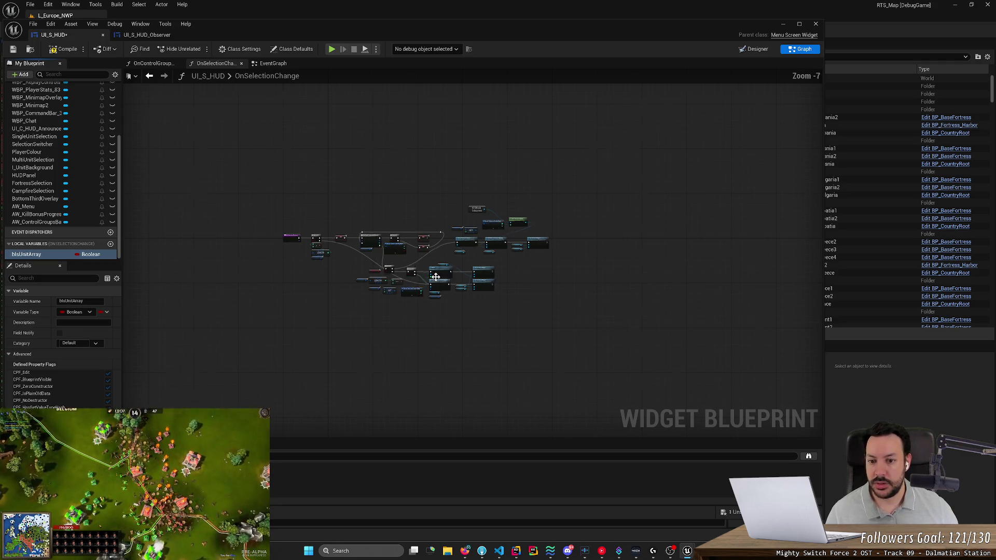
Save the UI_S_HUD blueprint and copy the exported node text from the text editor.
{"action": "scroll", "coordinate": [420, 260], "scroll_direction": "up", "scroll_amount": 8}
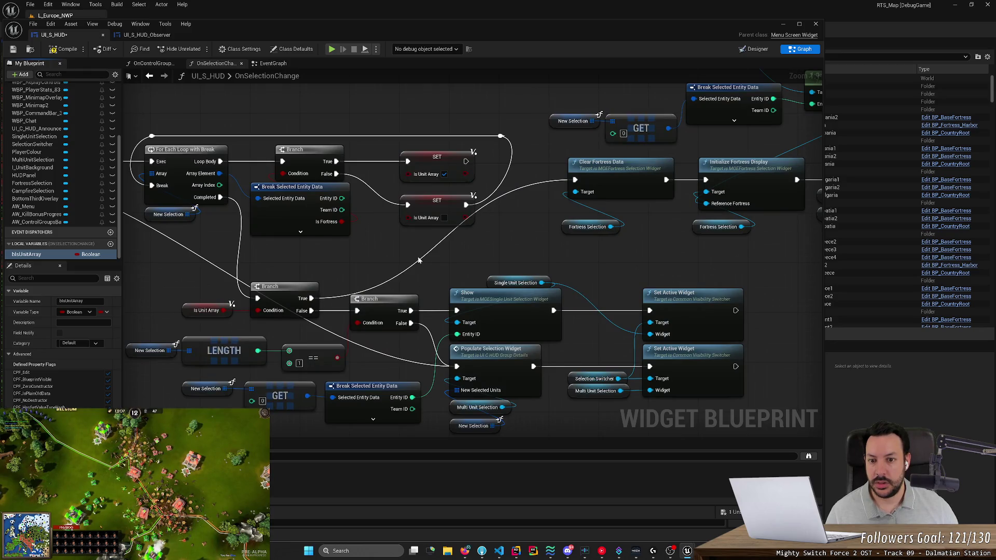
{"action": "scroll", "coordinate": [418, 258], "scroll_direction": "down", "scroll_amount": 8}
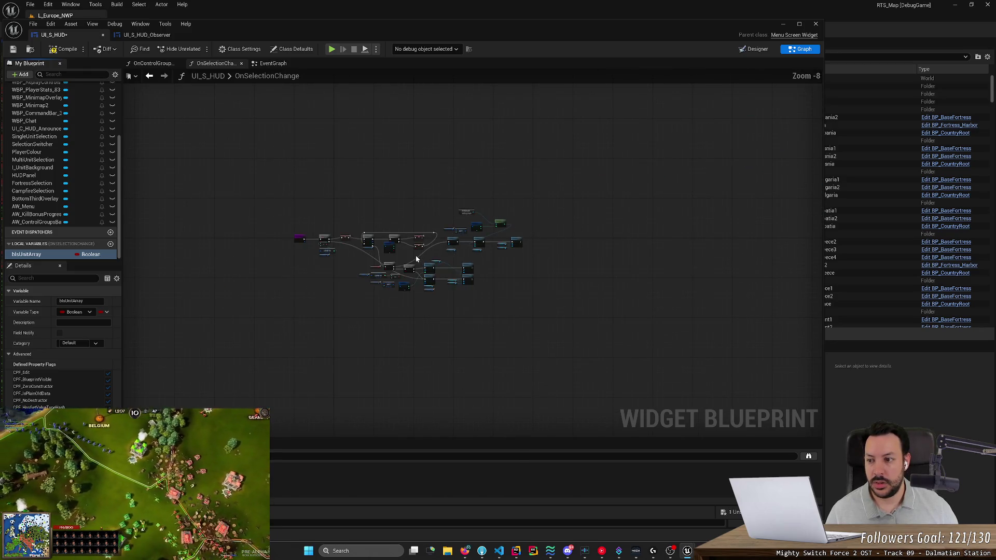
{"action": "key", "text": "ctrl+s"}
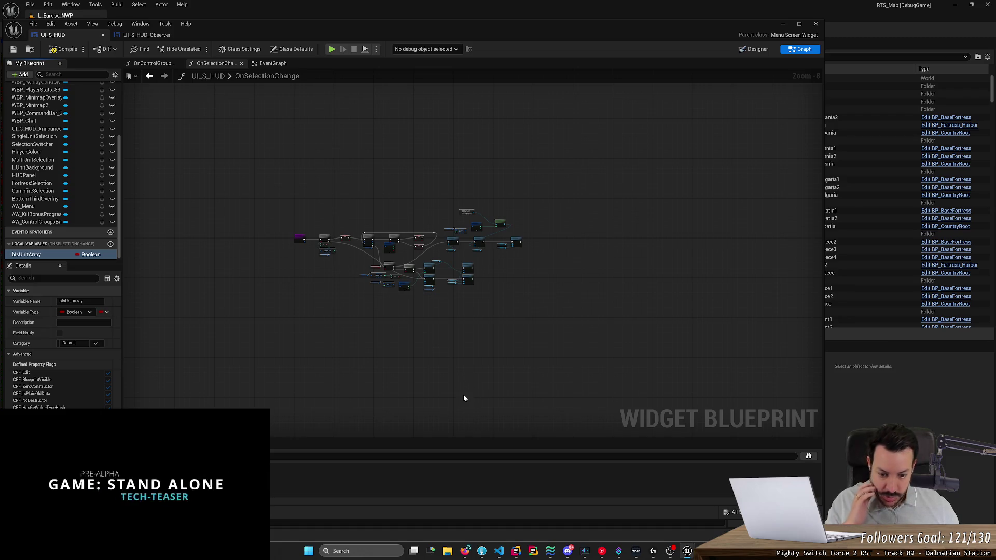
{"action": "left_click", "coordinate": [499, 551]}
{"action": "key", "text": "ctrl+a"}
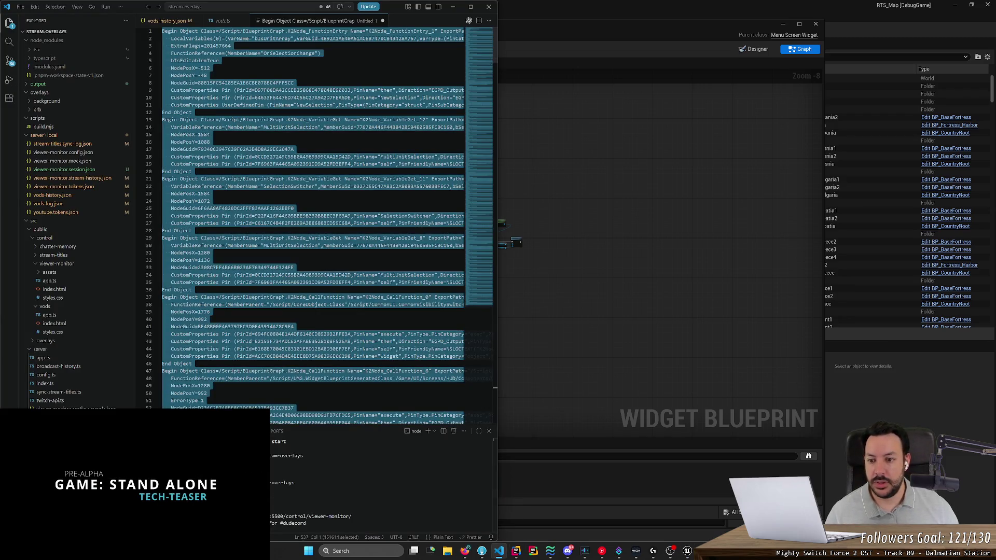
{"action": "left_click", "coordinate": [593, 349]}
{"action": "scroll", "coordinate": [475, 359], "scroll_direction": "up", "scroll_amount": 5}
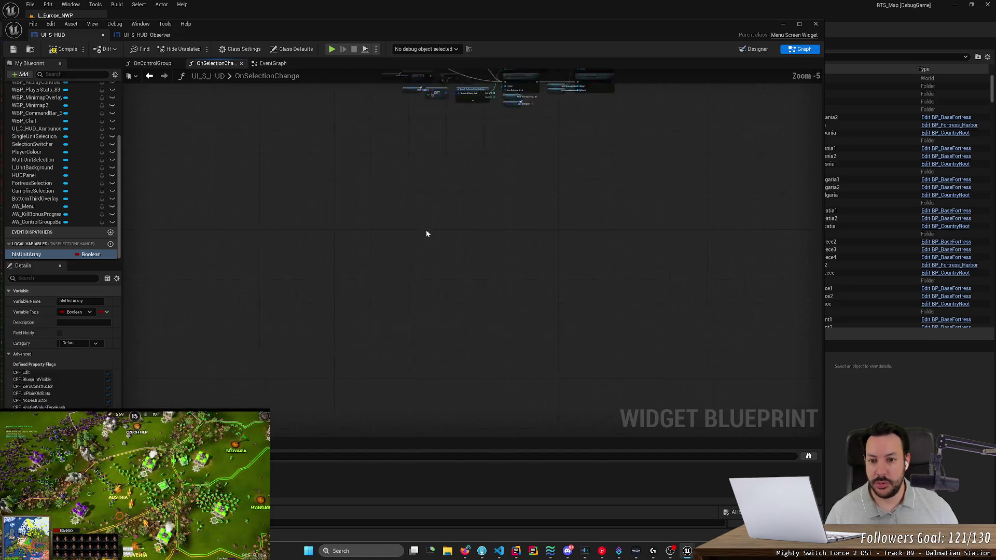
Paste the copied nodes into OnSelectionChange and shift the lower node groups right.
{"action": "key", "text": "ctrl+v"}
{"action": "scroll", "coordinate": [419, 248], "scroll_direction": "down", "scroll_amount": 3}
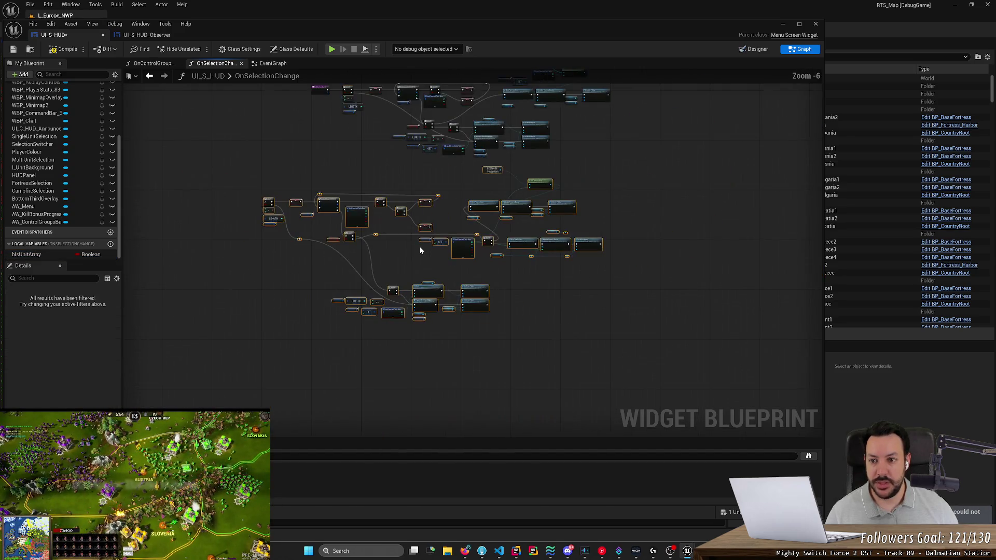
{"action": "scroll", "coordinate": [263, 236], "scroll_direction": "up", "scroll_amount": 3}
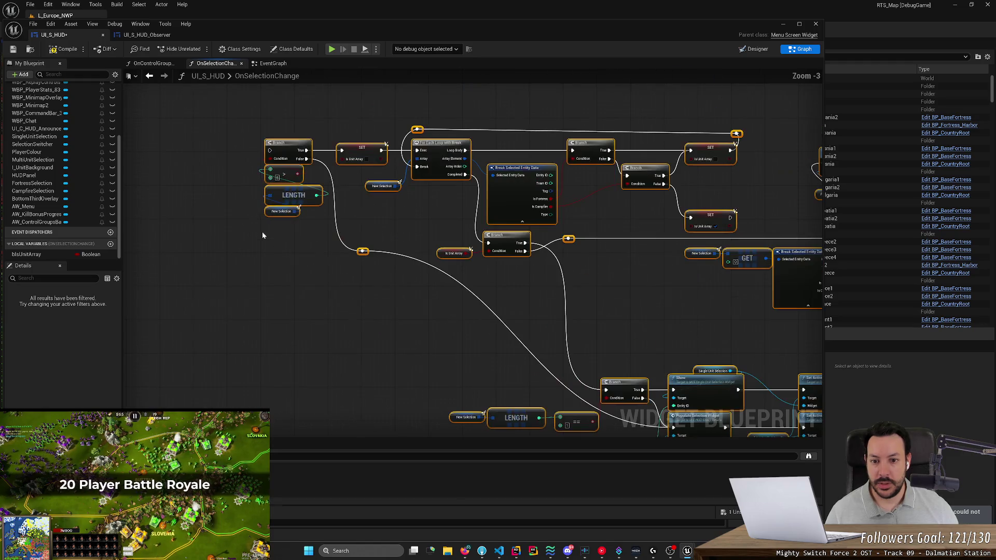
{"action": "mouse_move", "coordinate": [458, 325]}
{"action": "left_mouse_down"}
{"action": "mouse_move", "coordinate": [276, 294]}
{"action": "mouse_move", "coordinate": [314, 289]}
{"action": "left_mouse_up"}
{"action": "scroll", "coordinate": [342, 291], "scroll_direction": "down", "scroll_amount": 4}
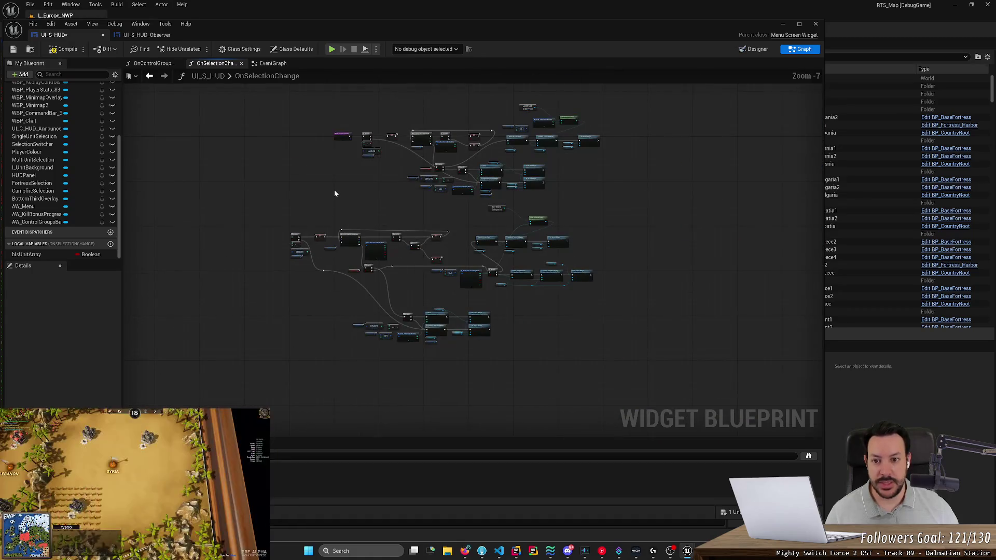
{"action": "mouse_move", "coordinate": [278, 211]}
{"action": "left_mouse_down"}
{"action": "mouse_move", "coordinate": [534, 333]}
{"action": "mouse_move", "coordinate": [584, 347]}
{"action": "mouse_move", "coordinate": [622, 342]}
{"action": "mouse_move", "coordinate": [249, 205]}
{"action": "mouse_move", "coordinate": [273, 205]}
{"action": "left_mouse_up"}
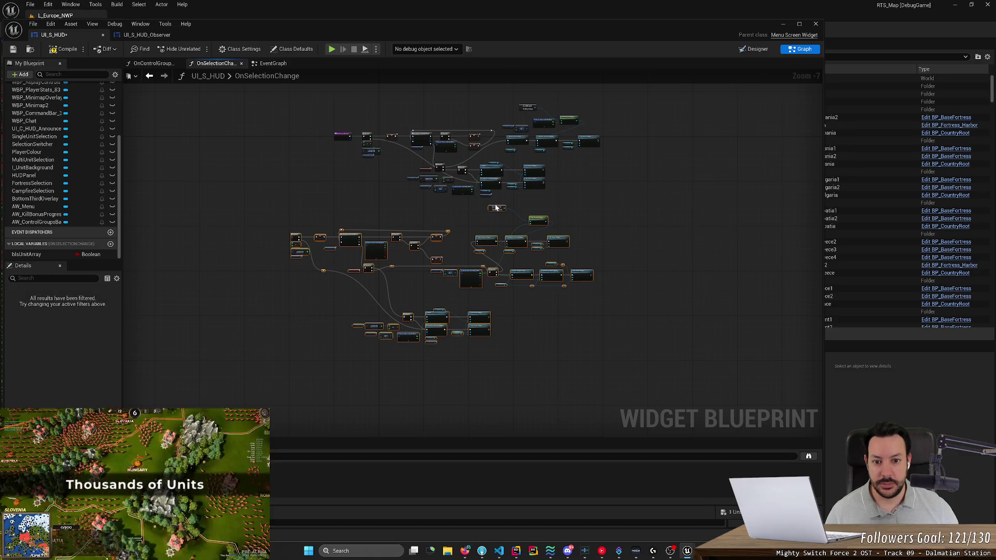
{"action": "mouse_move", "coordinate": [497, 209]}
{"action": "left_mouse_down"}
{"action": "mouse_move", "coordinate": [539, 210]}
{"action": "mouse_move", "coordinate": [527, 213]}
{"action": "left_mouse_up"}
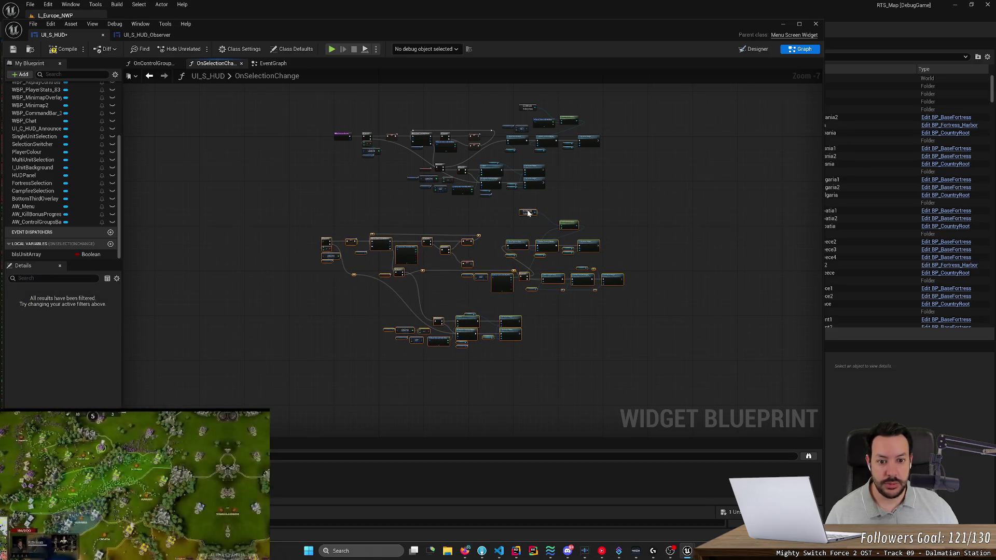
{"action": "scroll", "coordinate": [659, 313], "scroll_direction": "up", "scroll_amount": 4}
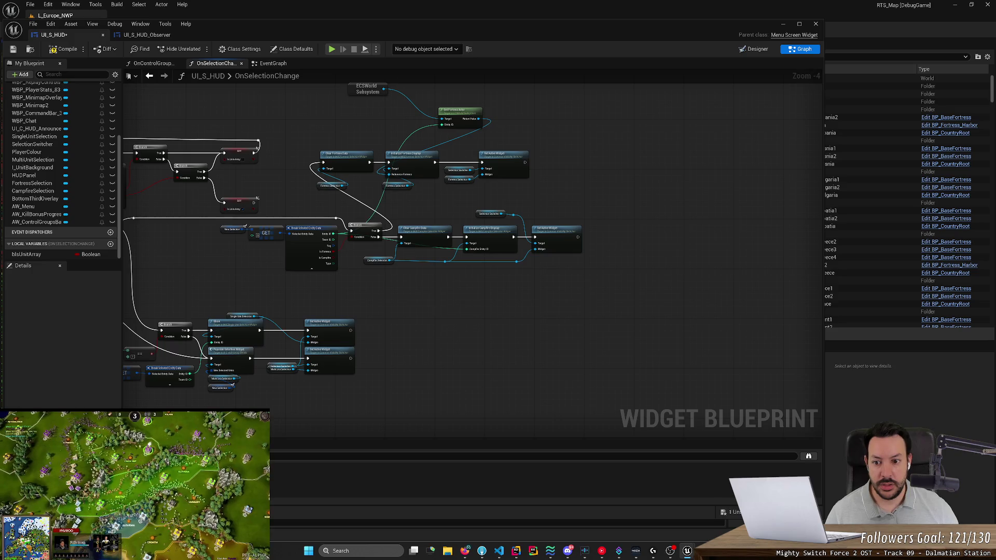
{"action": "scroll", "coordinate": [605, 311], "scroll_direction": "up", "scroll_amount": 2}
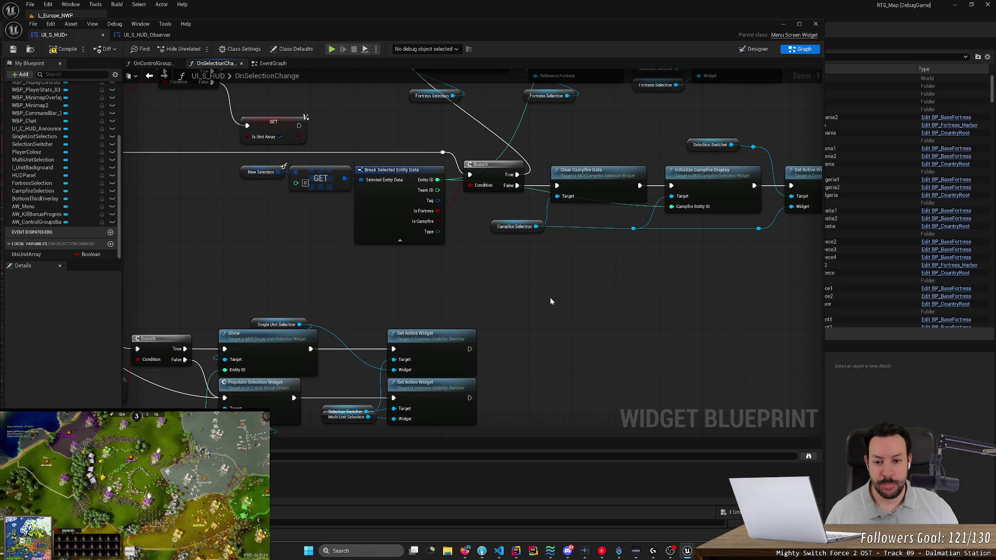
{"action": "scroll", "coordinate": [549, 300], "scroll_direction": "down", "scroll_amount": 3}
{"action": "scroll", "coordinate": [546, 296], "scroll_direction": "down", "scroll_amount": 1}
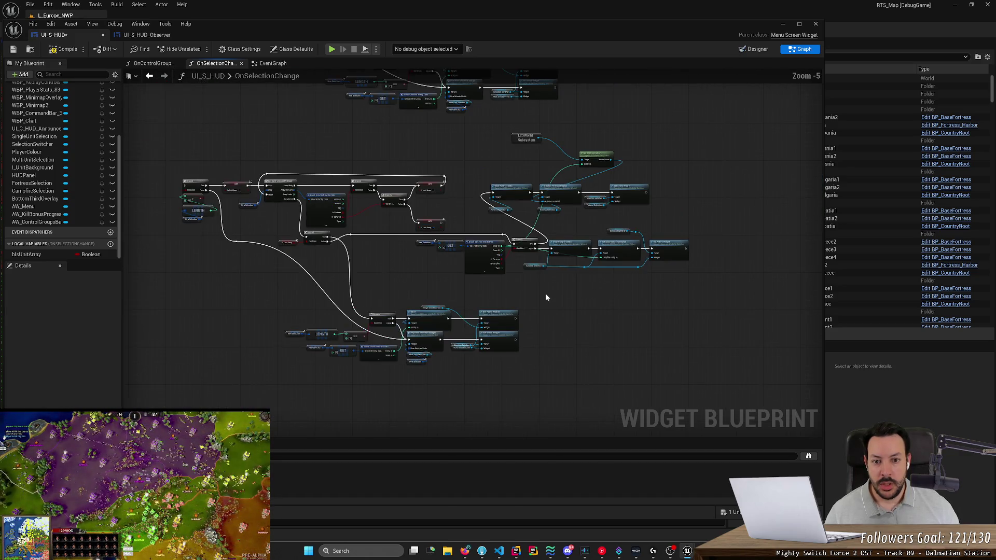
{"action": "mouse_move", "coordinate": [546, 296]}
{"action": "left_mouse_down"}
{"action": "mouse_move", "coordinate": [585, 296]}
{"action": "mouse_move", "coordinate": [579, 366]}
{"action": "left_mouse_up"}
{"action": "left_click", "coordinate": [505, 325]}
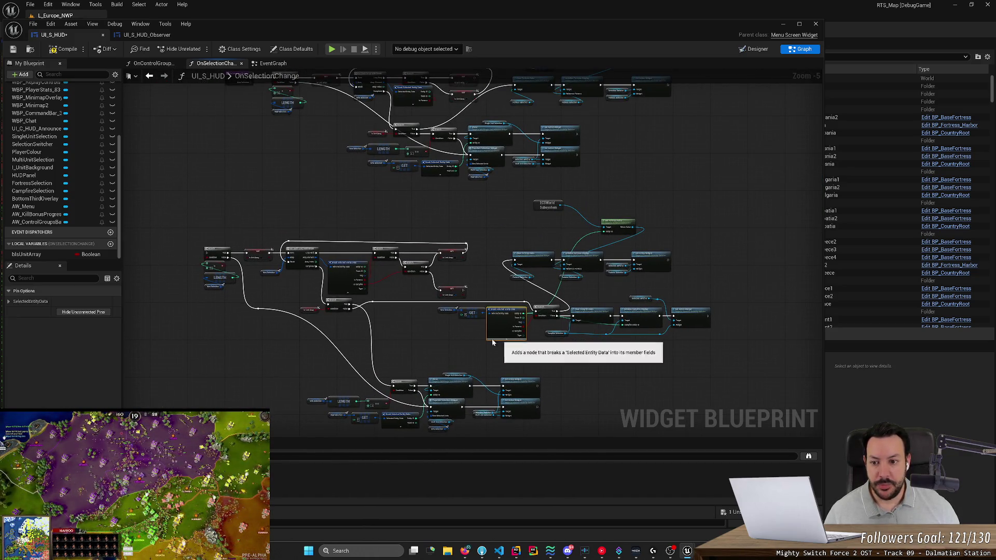
{"action": "left_click_drag", "start_coordinate": [271, 353], "coordinate": [378, 353]}
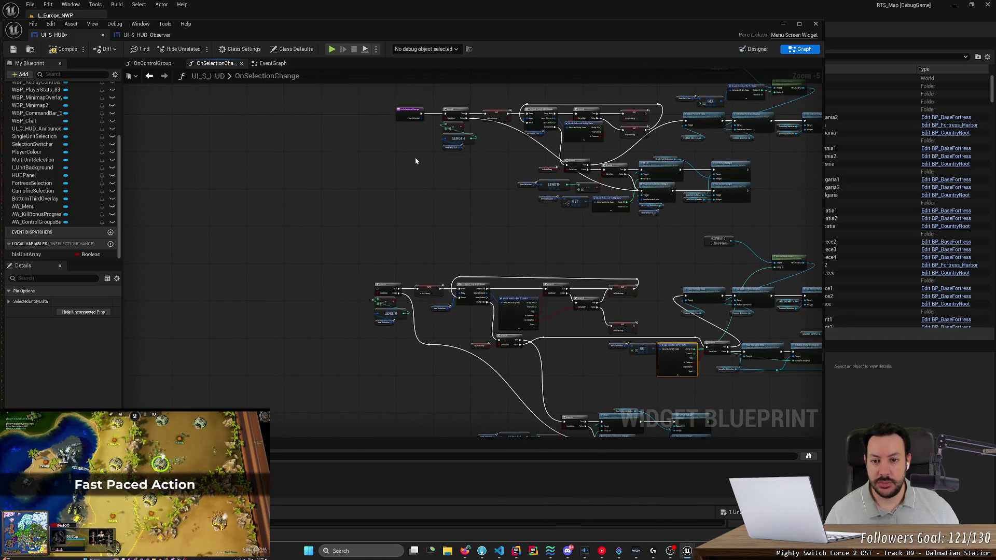
{"action": "scroll", "coordinate": [415, 160], "scroll_direction": "down", "scroll_amount": 2}
Delete the old upper cluster, place the new graph beside OnSelectionChange, and wire it to the first Branch.
{"action": "left_click_drag", "start_coordinate": [438, 218], "coordinate": [700, 101]}
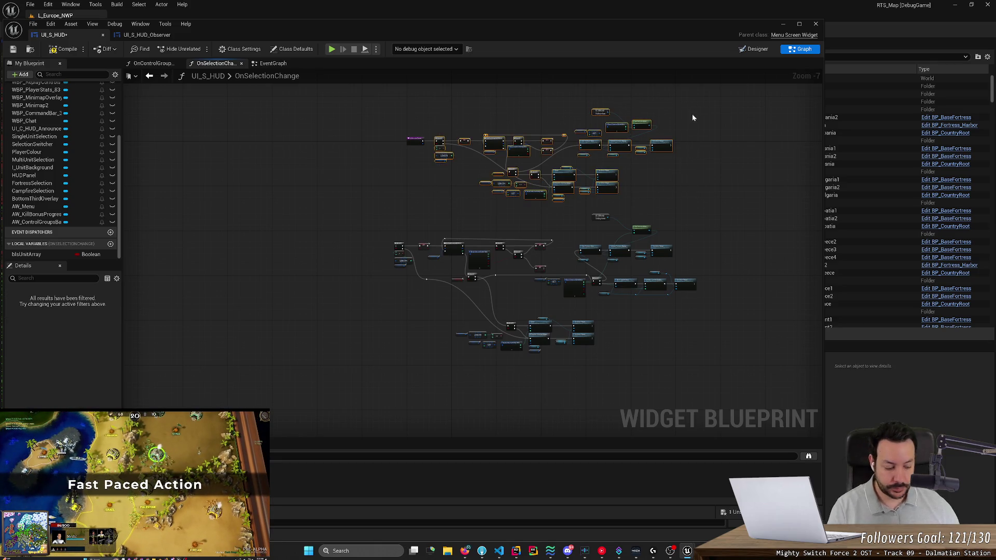
{"action": "key", "text": "Delete"}
{"action": "mouse_move", "coordinate": [731, 223]}
{"action": "left_mouse_down"}
{"action": "mouse_move", "coordinate": [508, 322]}
{"action": "mouse_move", "coordinate": [451, 332]}
{"action": "left_mouse_up"}
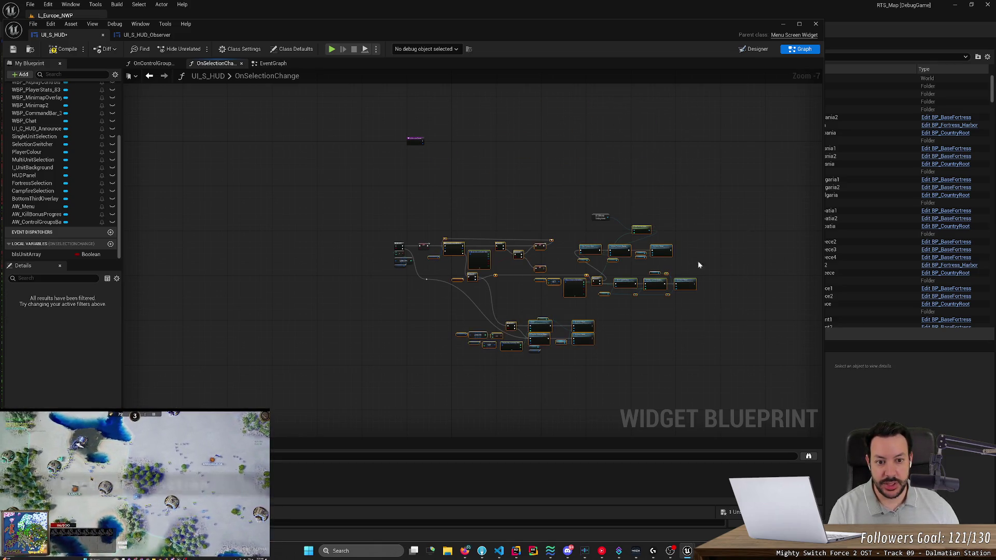
{"action": "left_click_drag", "start_coordinate": [783, 227], "coordinate": [557, 311]}
{"action": "left_click_drag", "start_coordinate": [778, 191], "coordinate": [393, 377]}
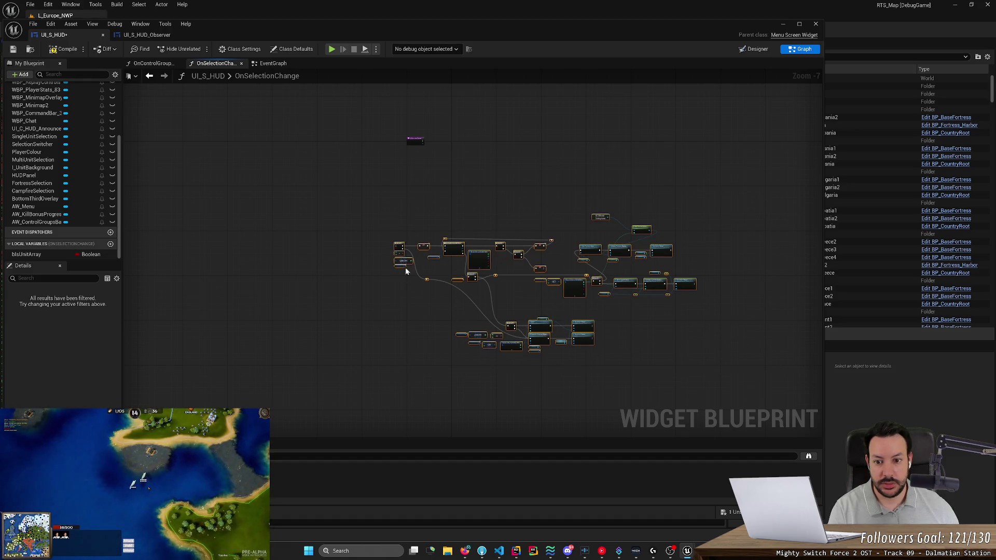
{"action": "left_click_drag", "start_coordinate": [369, 182], "coordinate": [809, 415]}
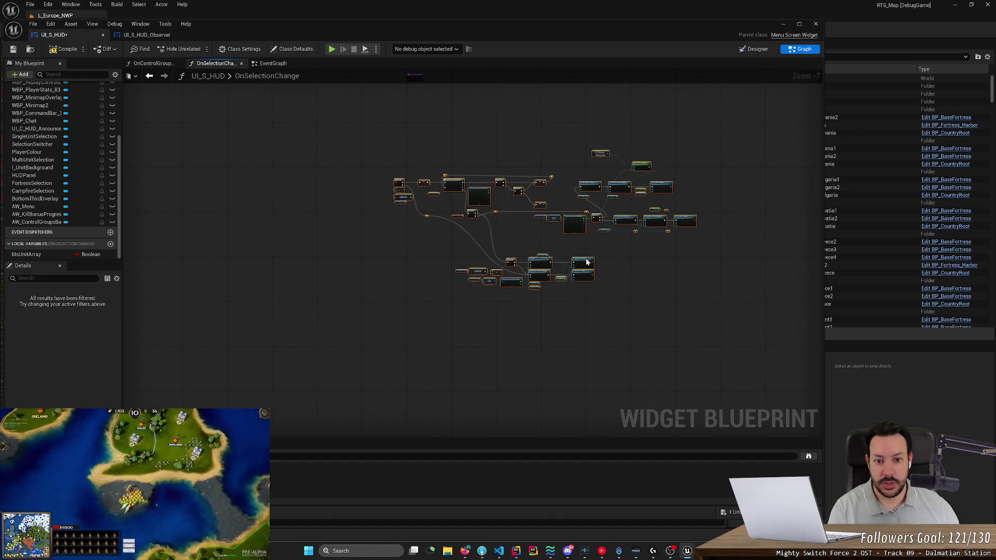
{"action": "left_click_drag", "start_coordinate": [580, 230], "coordinate": [625, 175]}
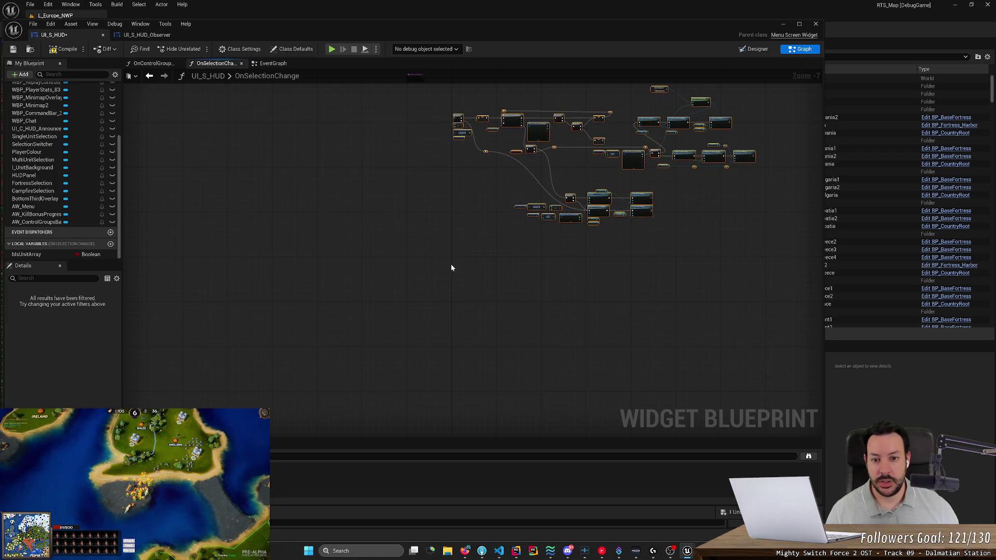
{"action": "mouse_move", "coordinate": [446, 294]}
{"action": "left_mouse_down"}
{"action": "mouse_move", "coordinate": [427, 250]}
{"action": "mouse_move", "coordinate": [409, 359]}
{"action": "left_mouse_up"}
{"action": "scroll", "coordinate": [428, 254], "scroll_direction": "up", "scroll_amount": 5}
{"action": "left_click_drag", "start_coordinate": [419, 234], "coordinate": [445, 234]}
{"action": "left_click", "coordinate": [406, 319]}
Save and compile UI_S_HUD, review its loop, Branch, Fortress and Campfire nodes, then bring up the exported node text.
{"action": "key", "text": "ctrl+s"}
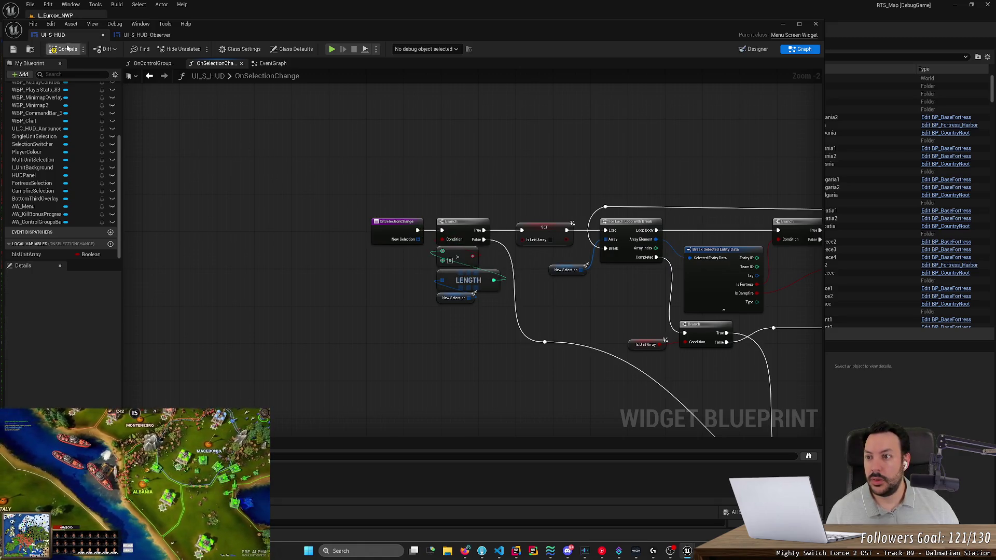
{"action": "left_click", "coordinate": [67, 49]}
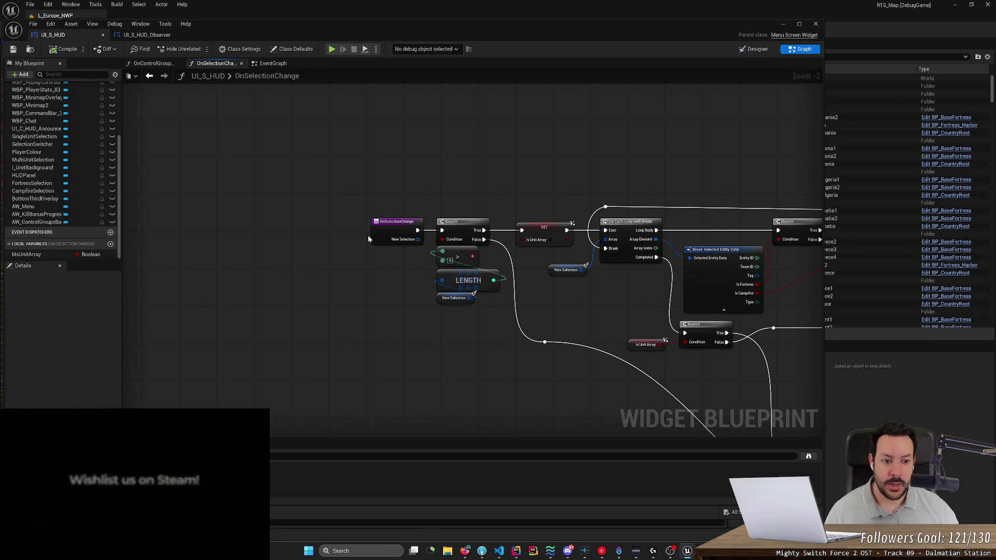
{"action": "left_click_drag", "start_coordinate": [447, 384], "coordinate": [198, 303]}
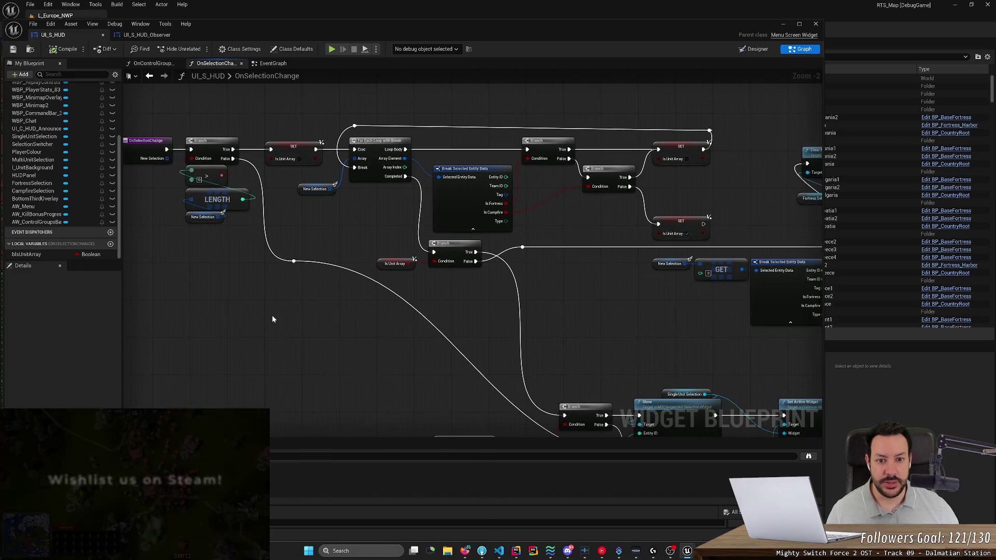
{"action": "mouse_move", "coordinate": [332, 344]}
{"action": "left_mouse_down"}
{"action": "mouse_move", "coordinate": [215, 307]}
{"action": "mouse_move", "coordinate": [231, 302]}
{"action": "mouse_move", "coordinate": [253, 174]}
{"action": "left_mouse_up"}
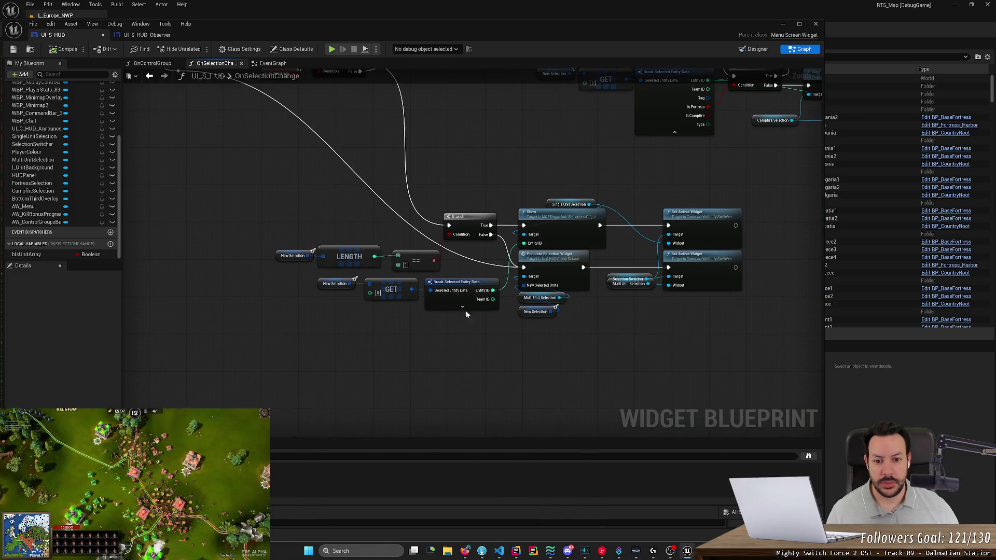
{"action": "mouse_move", "coordinate": [603, 345]}
{"action": "left_mouse_down"}
{"action": "mouse_move", "coordinate": [344, 437]}
{"action": "mouse_move", "coordinate": [407, 393]}
{"action": "mouse_move", "coordinate": [395, 400]}
{"action": "mouse_move", "coordinate": [402, 427]}
{"action": "mouse_move", "coordinate": [333, 354]}
{"action": "left_mouse_up"}
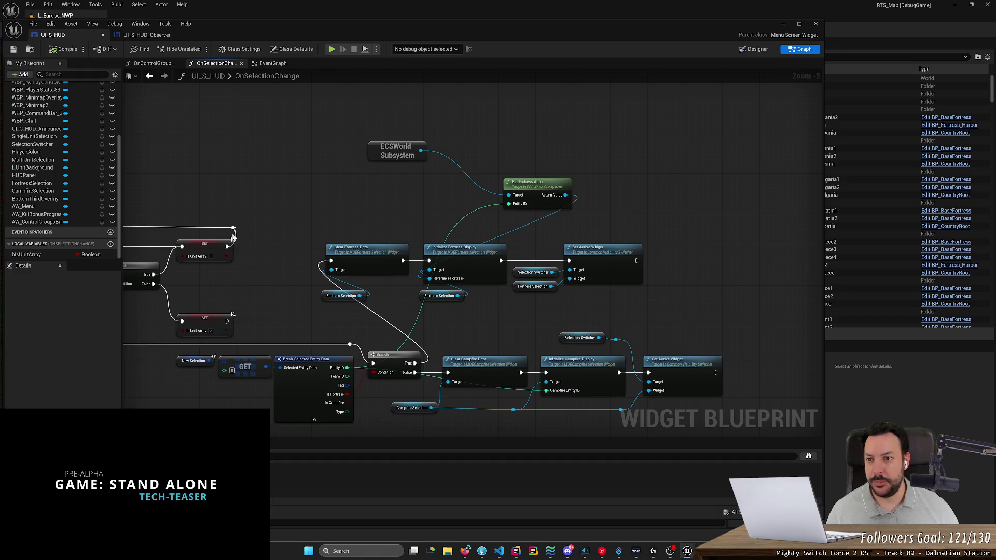
{"action": "key", "text": "alt+Tab"}
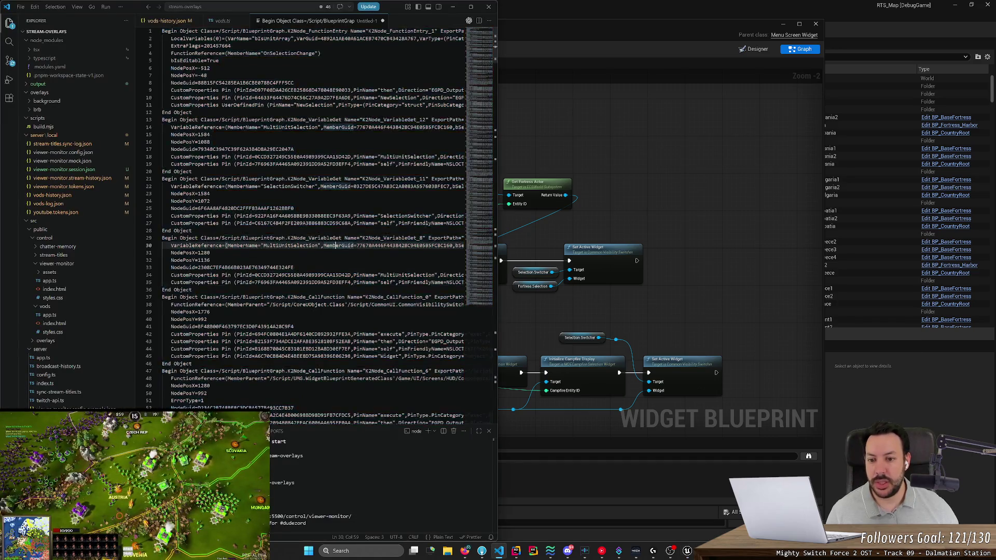
Open UI_S_HUD_Observer's OnSelectionChange function and select its bIsAFortressArray local variable.
{"action": "left_click", "coordinate": [555, 132]}
{"action": "left_click", "coordinate": [147, 34]}
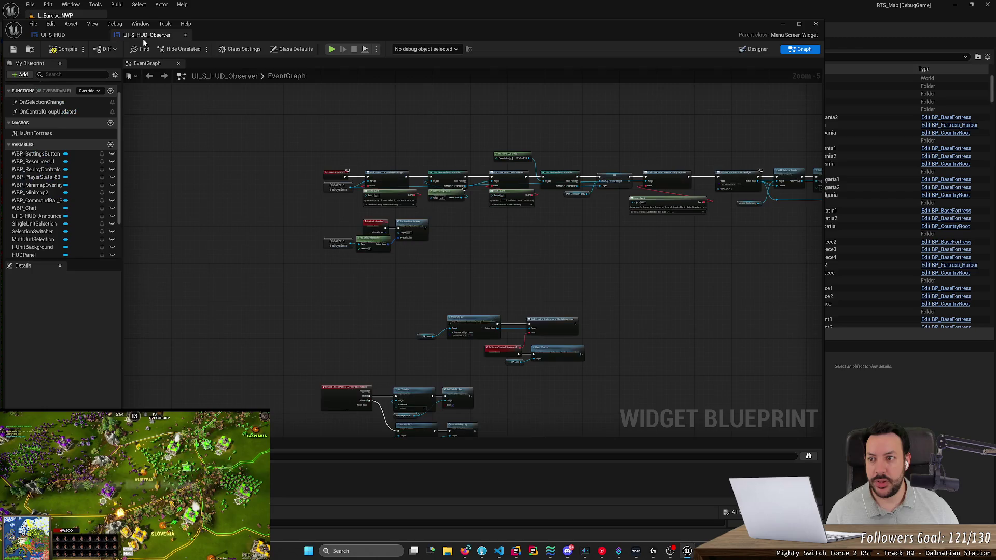
{"action": "scroll", "coordinate": [73, 223], "scroll_direction": "down", "scroll_amount": 3}
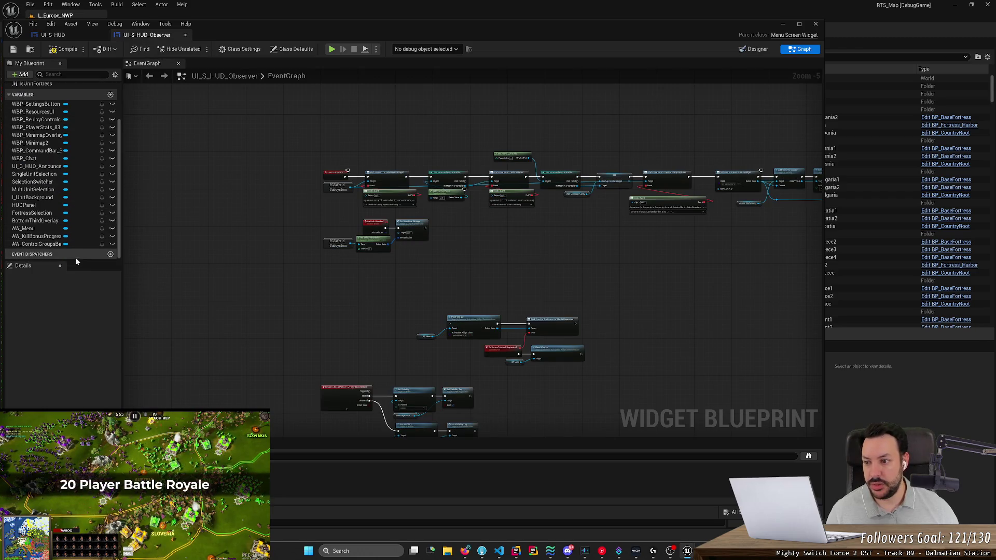
{"action": "scroll", "coordinate": [73, 140], "scroll_direction": "up", "scroll_amount": 5}
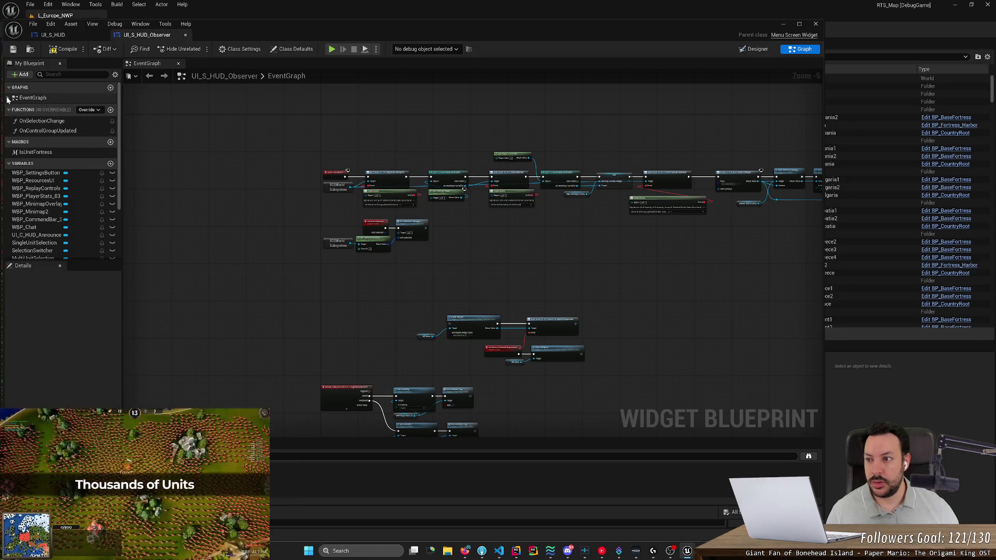
{"action": "double_click", "coordinate": [41, 121]}
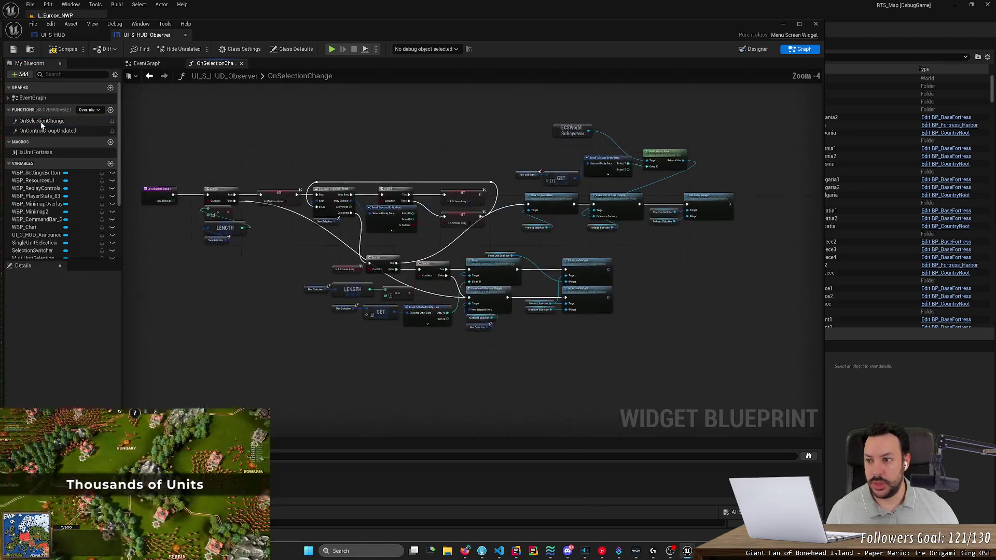
{"action": "scroll", "coordinate": [232, 182], "scroll_direction": "down", "scroll_amount": 3}
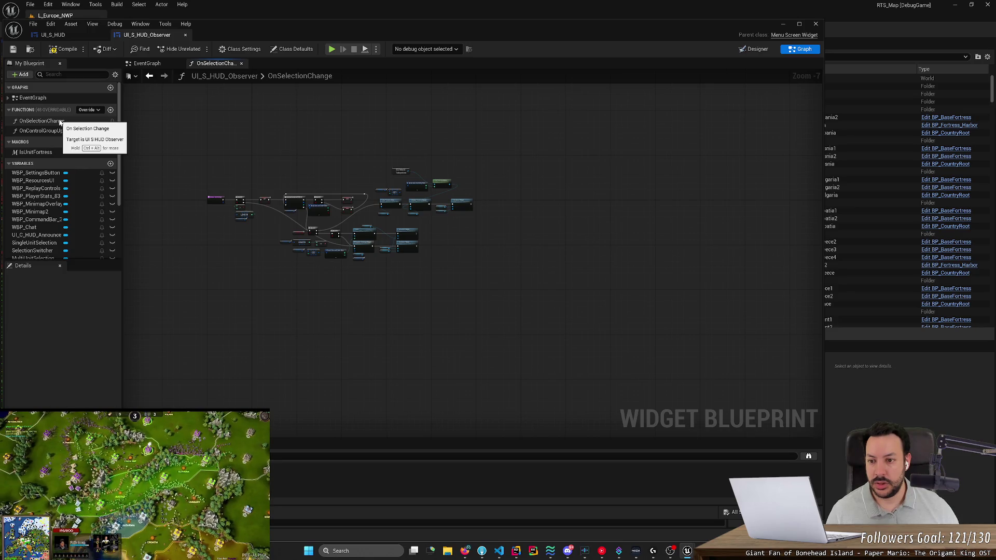
{"action": "scroll", "coordinate": [58, 231], "scroll_direction": "down", "scroll_amount": 3}
{"action": "scroll", "coordinate": [58, 229], "scroll_direction": "down", "scroll_amount": 2}
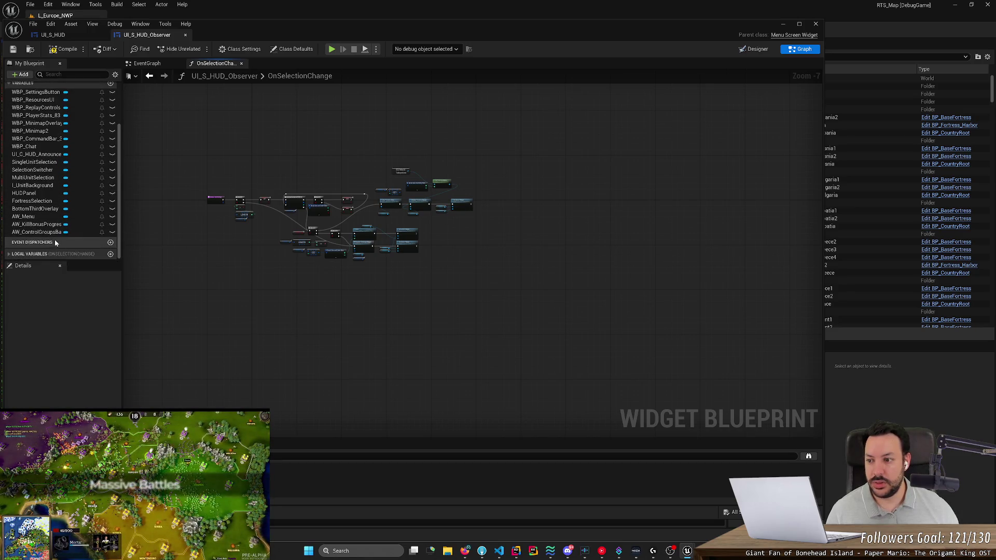
{"action": "left_click", "coordinate": [36, 256]}
Rename the local Boolean bIsAFortressArray to bIsUnitArray.
{"action": "left_click", "coordinate": [38, 257]}
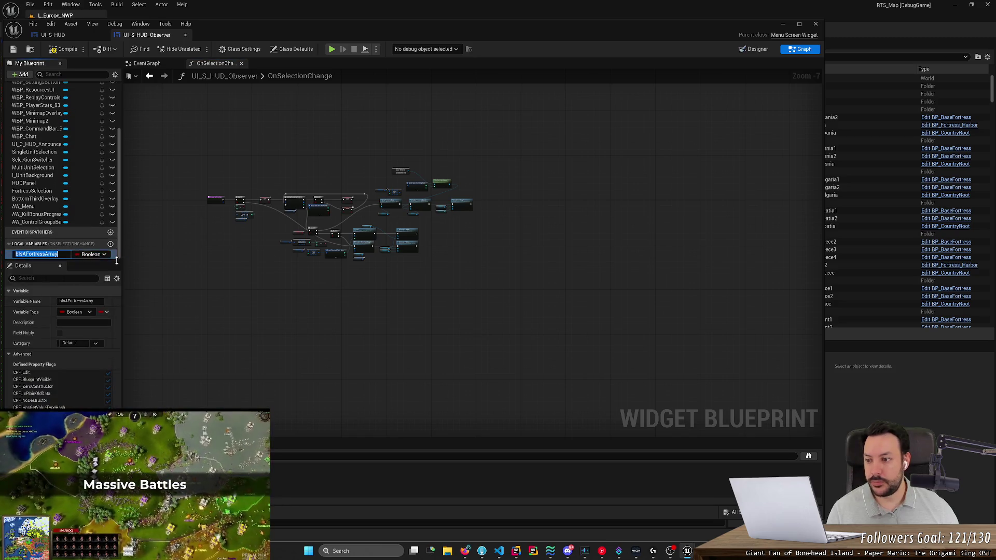
{"action": "type", "text": "v"}
{"action": "type", "text": "Uni"}
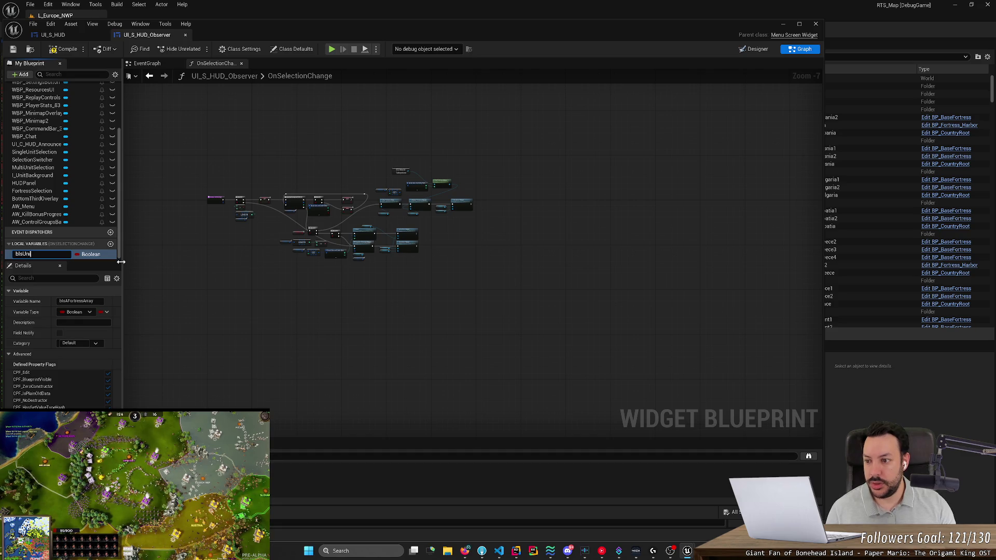
{"action": "key", "text": "Return"}
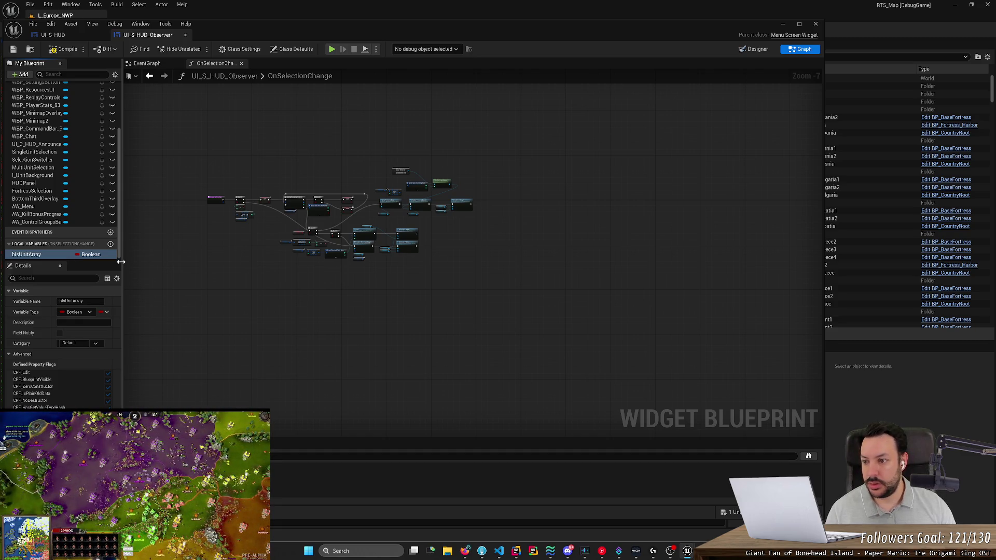
Paste the copied nodes into the graph, remove them again, and save UI_S_HUD_Observer.
{"action": "left_click", "coordinate": [256, 285]}
{"action": "key", "text": "ctrl+v"}
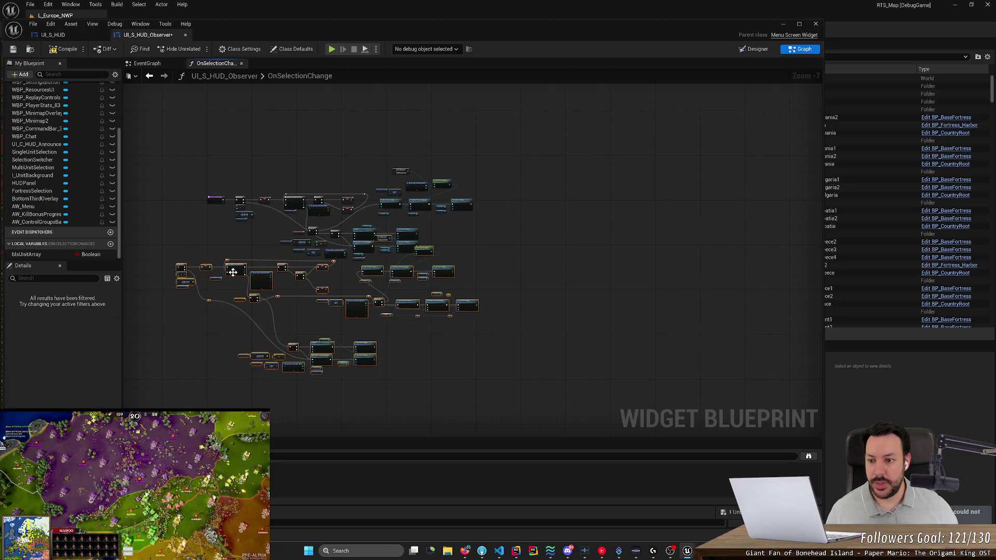
{"action": "key", "text": "Delete"}
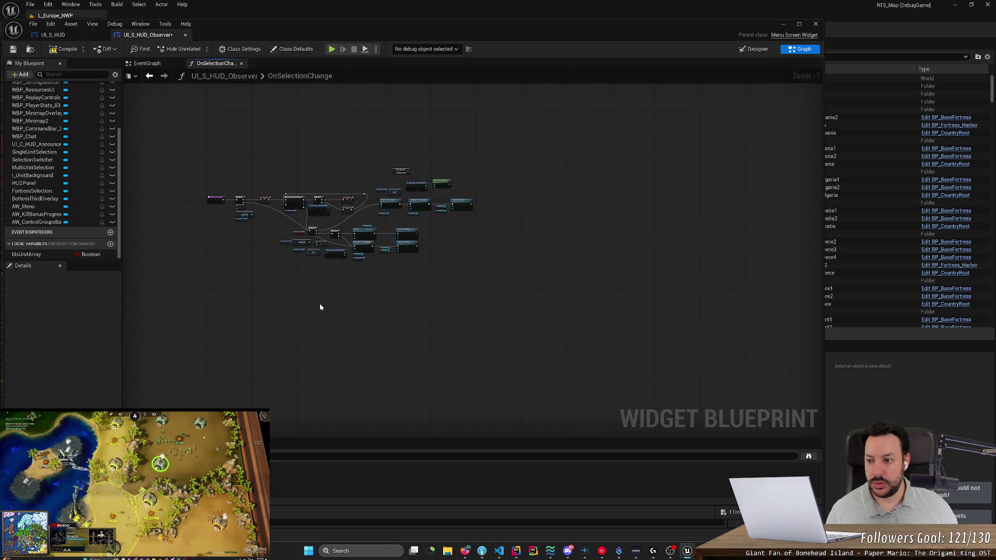
{"action": "key", "text": "ctrl+s"}
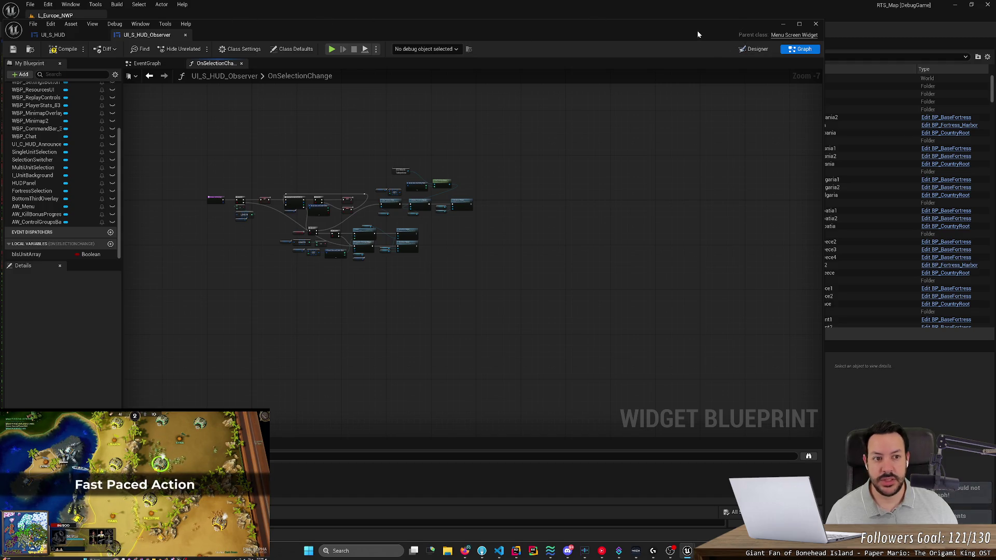
{"action": "left_click", "coordinate": [754, 49]}
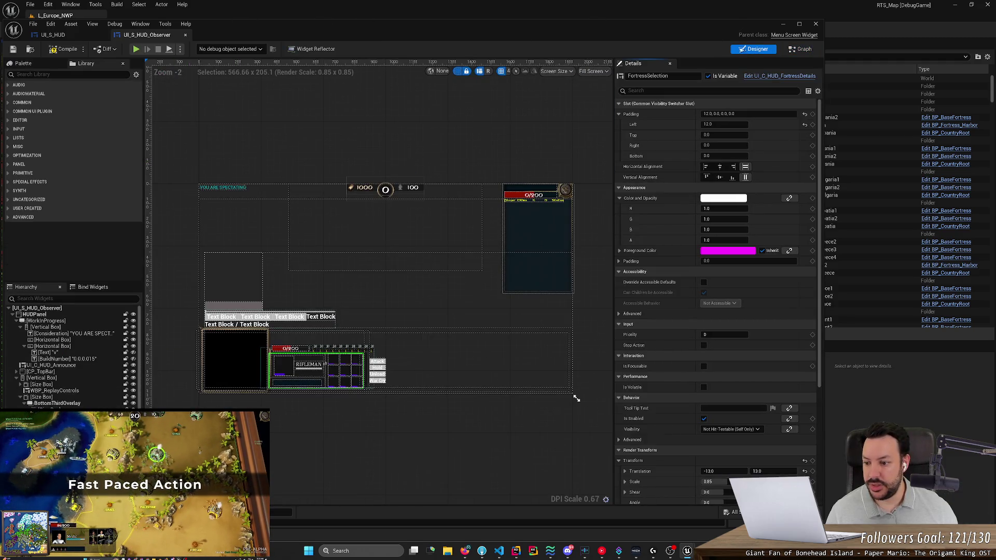
Add a UI_C_HUD_CampfireDetails widget from the Palette into the Hierarchy, named CampfireSelection.
{"action": "left_click", "coordinate": [68, 74]}
{"action": "type", "text": "ca"}
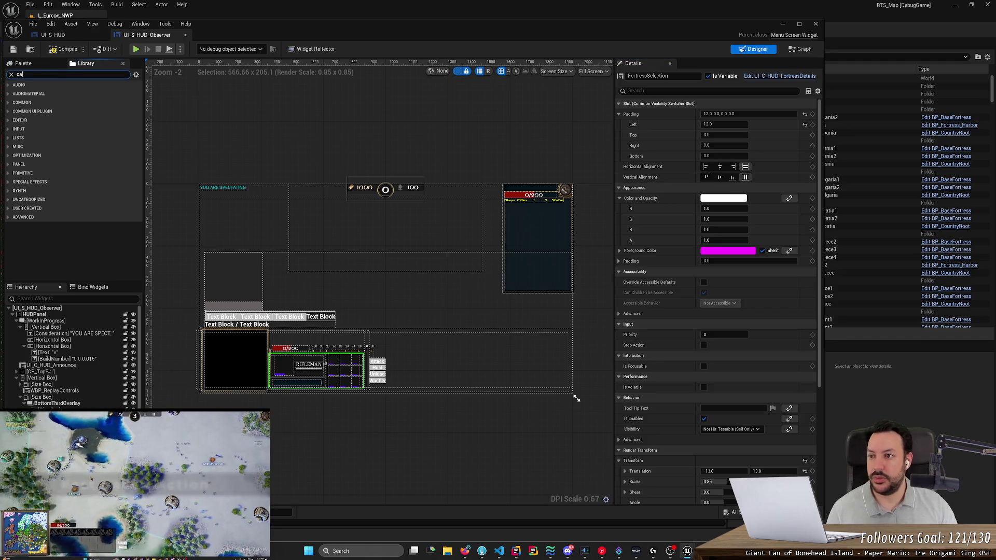
{"action": "type", "text": "mp"}
{"action": "left_click_drag", "start_coordinate": [34, 120], "coordinate": [63, 395]}
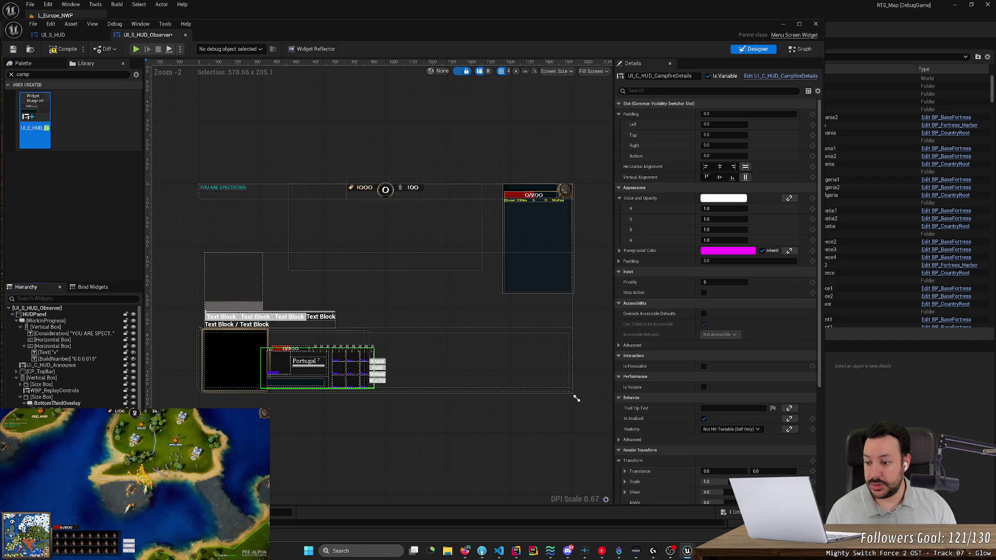
{"action": "type", "text": "CampfireSelection"}
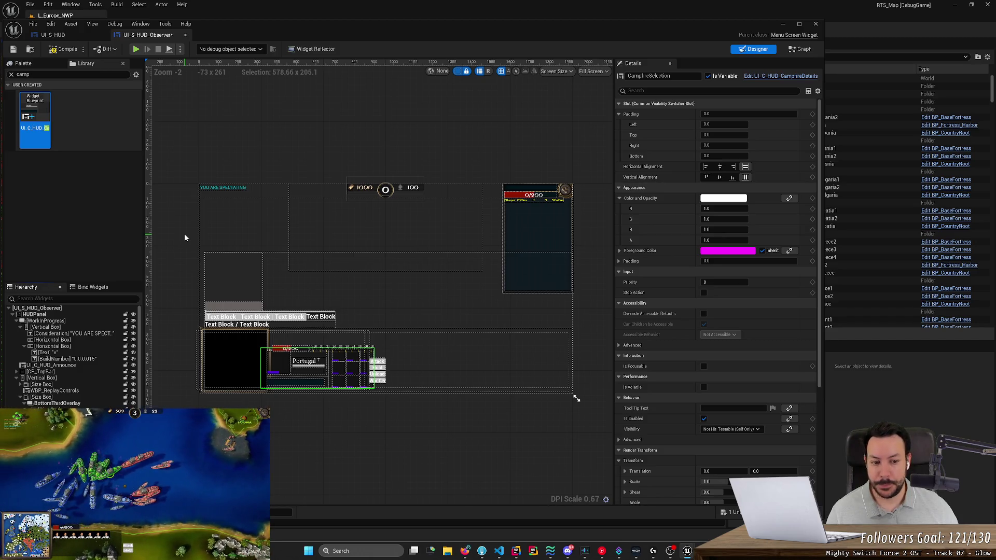
Give CampfireSelection a render translation of -13, 13 and a render scale of 0.85.
{"action": "left_click", "coordinate": [729, 473]}
{"action": "type", "text": "3"}
{"action": "key", "text": "Tab"}
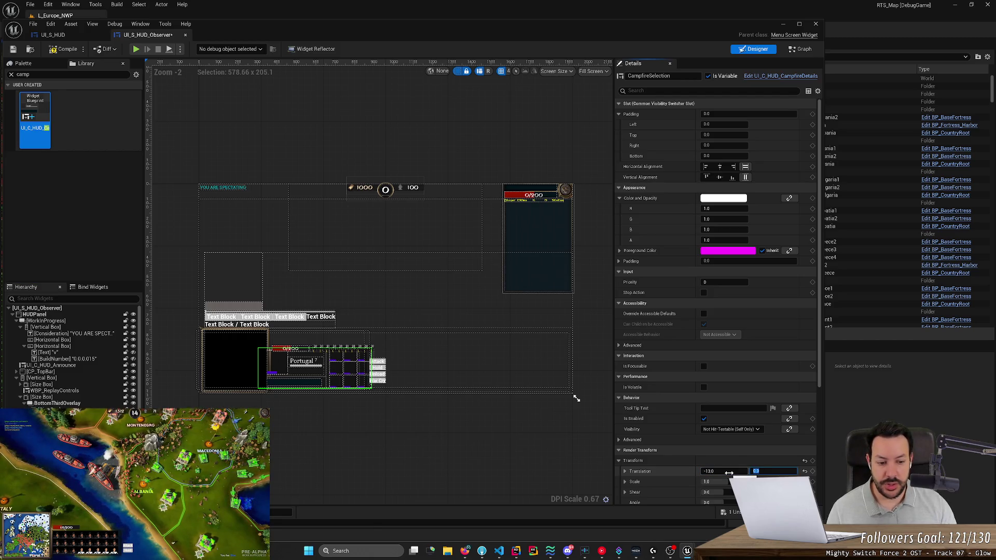
{"action": "type", "text": "13"}
{"action": "key", "text": "Tab"}
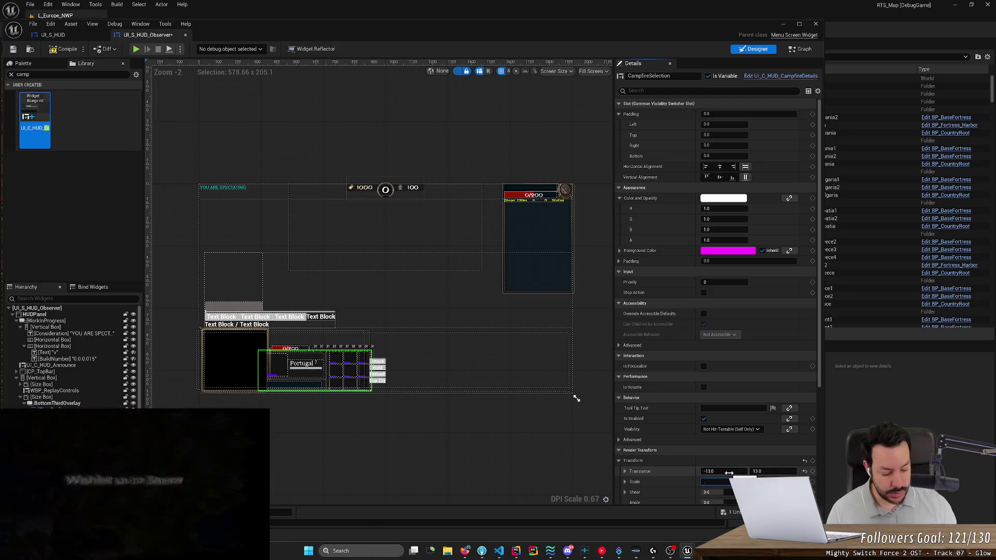
{"action": "key", "text": "Tab"}
{"action": "type", "text": ".85"}
{"action": "key", "text": "Tab"}
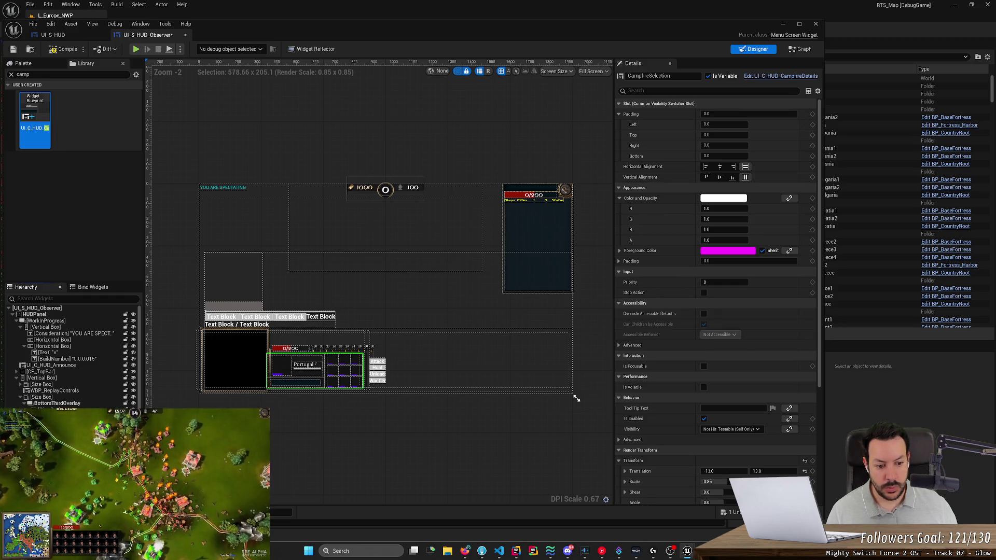
Compare with FortressSelection, set CampfireSelection's left padding to 12, and save the blueprint.
{"action": "key", "text": "Up"}
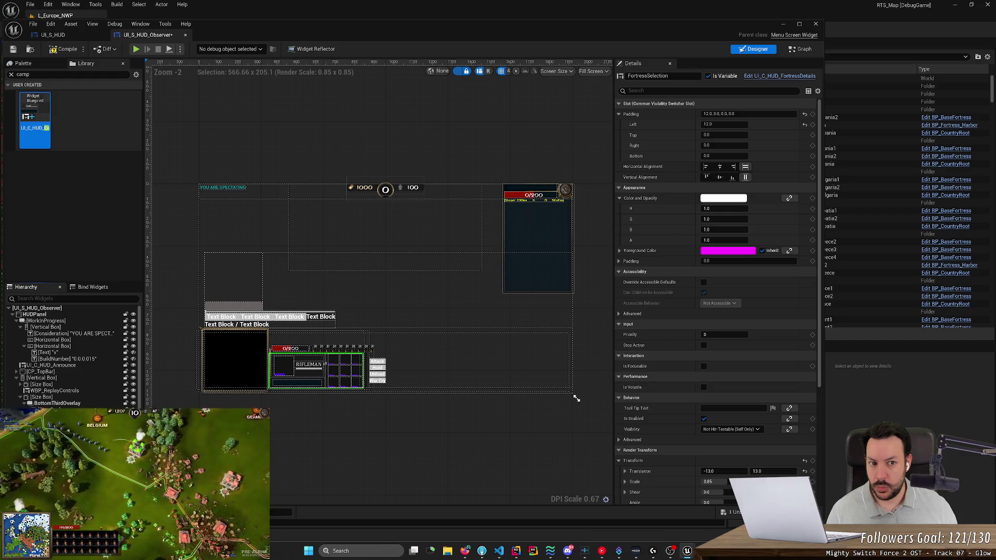
{"action": "key", "text": "Down"}
{"action": "left_click", "coordinate": [707, 124]}
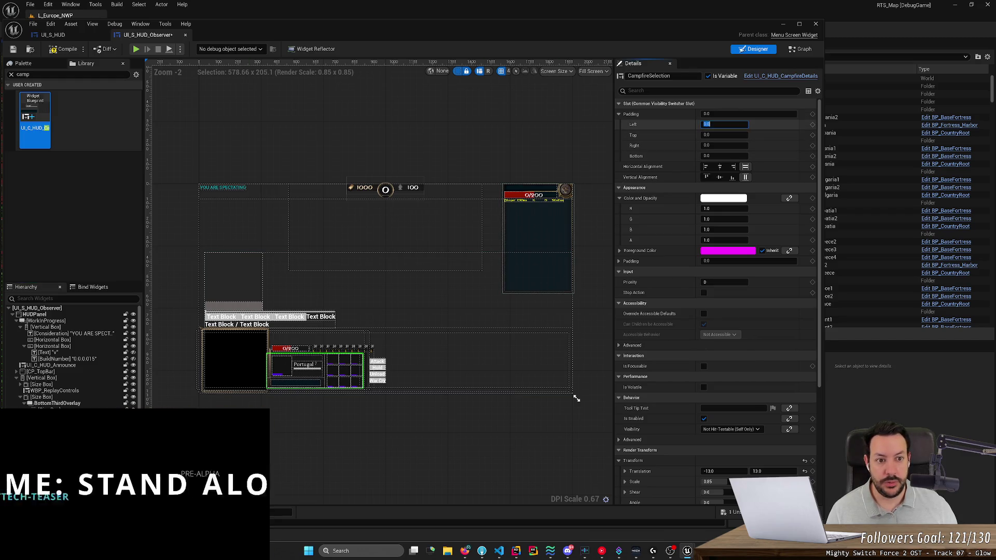
{"action": "type", "text": "12"}
{"action": "key", "text": "Return"}
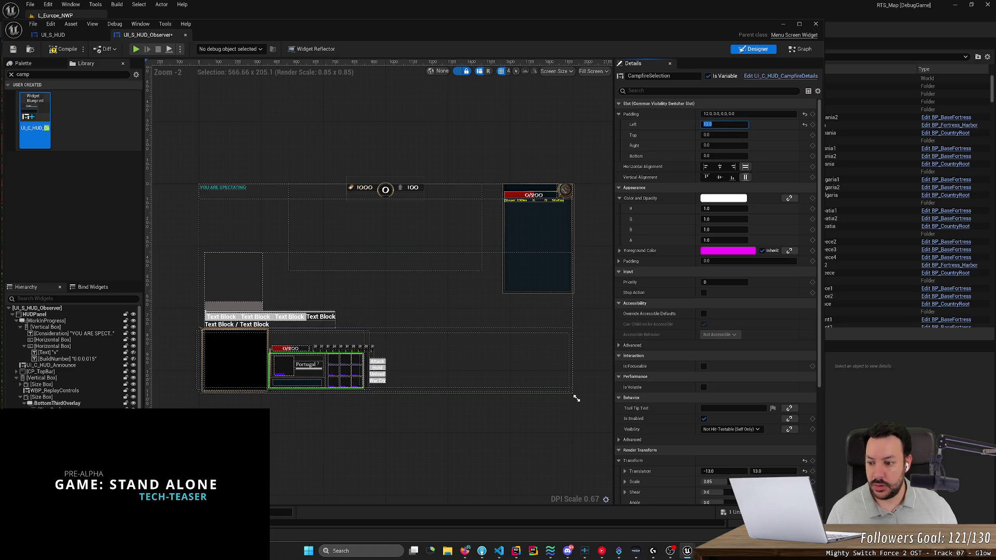
{"action": "key", "text": "ctrl+s"}
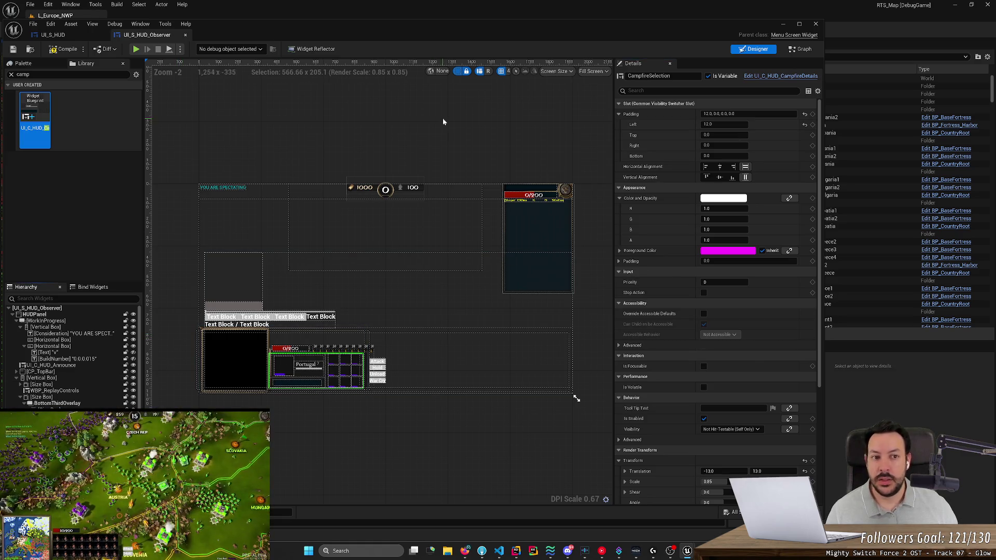
{"action": "left_click", "coordinate": [801, 49]}
{"action": "key", "text": "alt+Tab"}
{"action": "key", "text": "alt+Tab"}
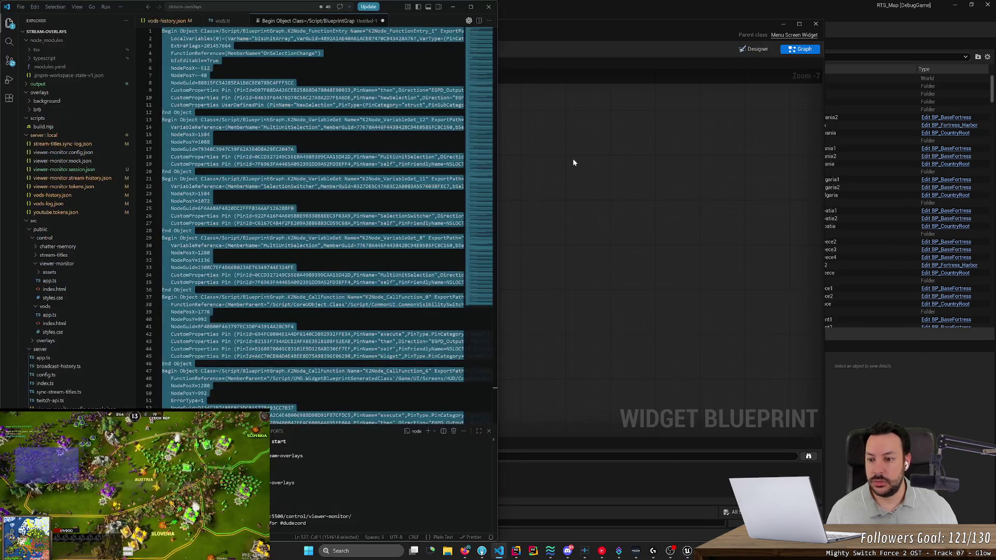
Wire the entry node to the lower chain and delete the old upper block of nodes.
{"action": "key", "text": "alt+Tab"}
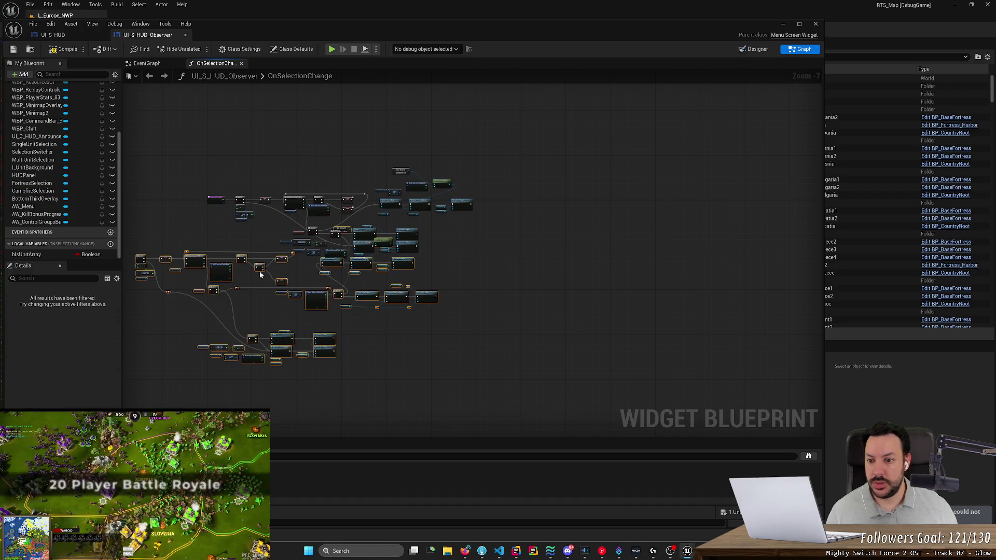
{"action": "scroll", "coordinate": [244, 259], "scroll_direction": "up", "scroll_amount": 1}
{"action": "scroll", "coordinate": [222, 258], "scroll_direction": "up", "scroll_amount": 1}
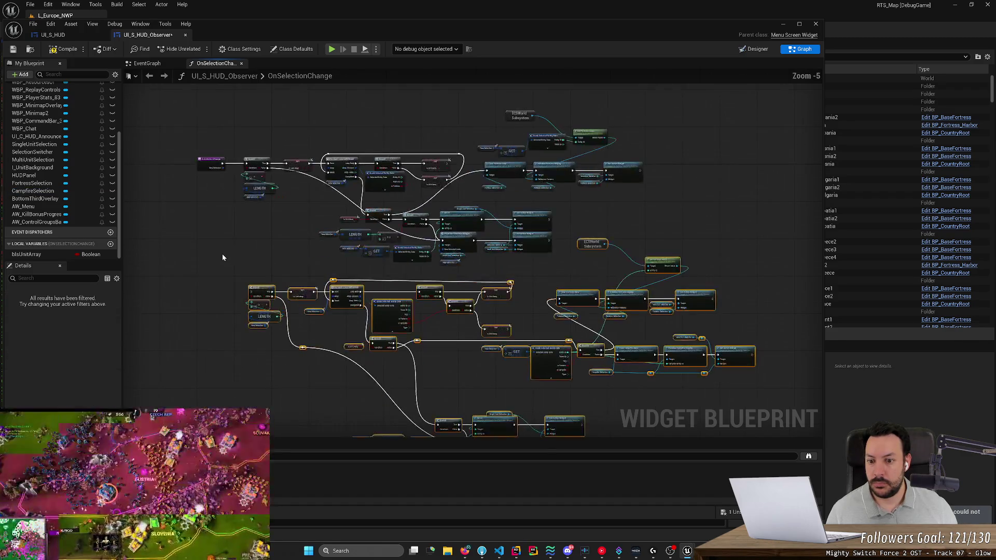
{"action": "left_click_drag", "start_coordinate": [224, 165], "coordinate": [253, 293]}
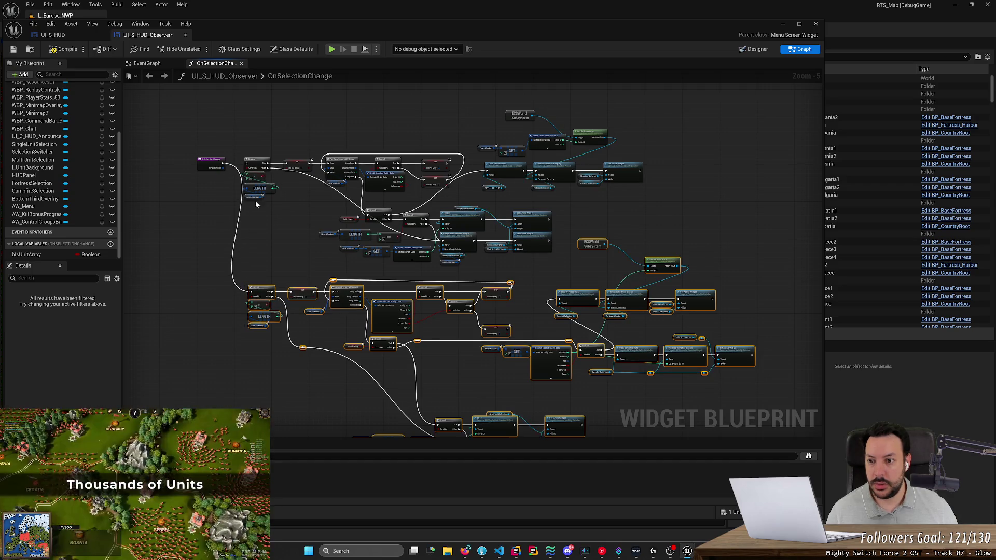
{"action": "mouse_move", "coordinate": [275, 239]}
{"action": "left_mouse_down"}
{"action": "mouse_move", "coordinate": [424, 119]}
{"action": "mouse_move", "coordinate": [544, 113]}
{"action": "mouse_move", "coordinate": [649, 193]}
{"action": "left_mouse_up"}
{"action": "key", "text": "Delete"}
{"action": "key", "text": "Delete"}
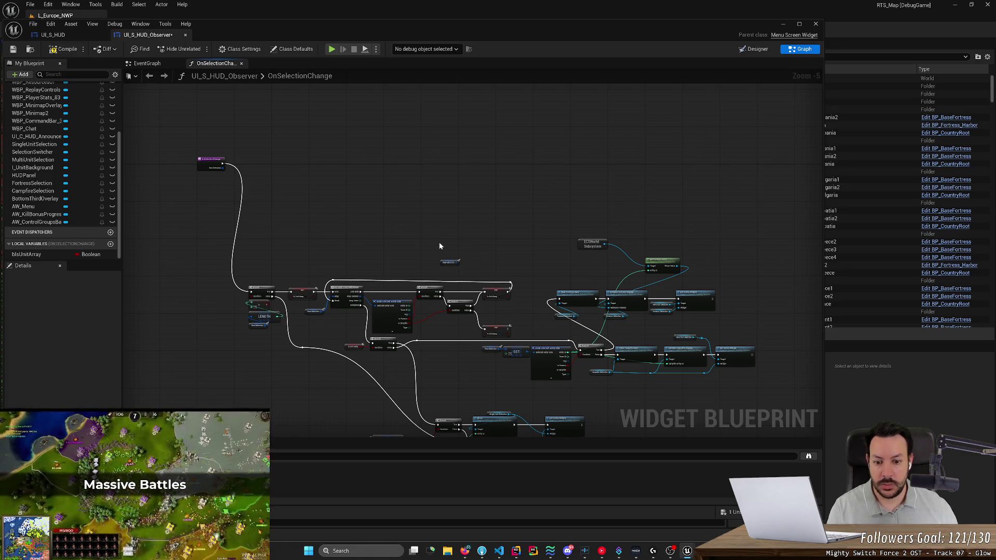
Move the remaining selection nodes up toward the entry node to tidy the graph.
{"action": "mouse_move", "coordinate": [409, 224]}
{"action": "left_mouse_down"}
{"action": "mouse_move", "coordinate": [427, 42]}
{"action": "mouse_move", "coordinate": [378, 186]}
{"action": "left_mouse_up"}
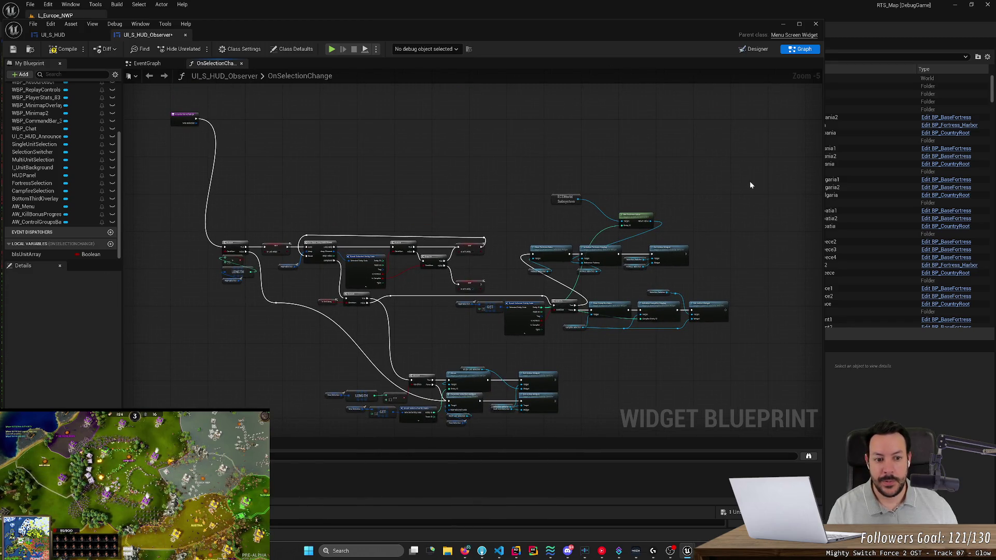
{"action": "mouse_move", "coordinate": [751, 186]}
{"action": "left_mouse_down"}
{"action": "mouse_move", "coordinate": [389, 412]}
{"action": "mouse_move", "coordinate": [218, 426]}
{"action": "left_mouse_up"}
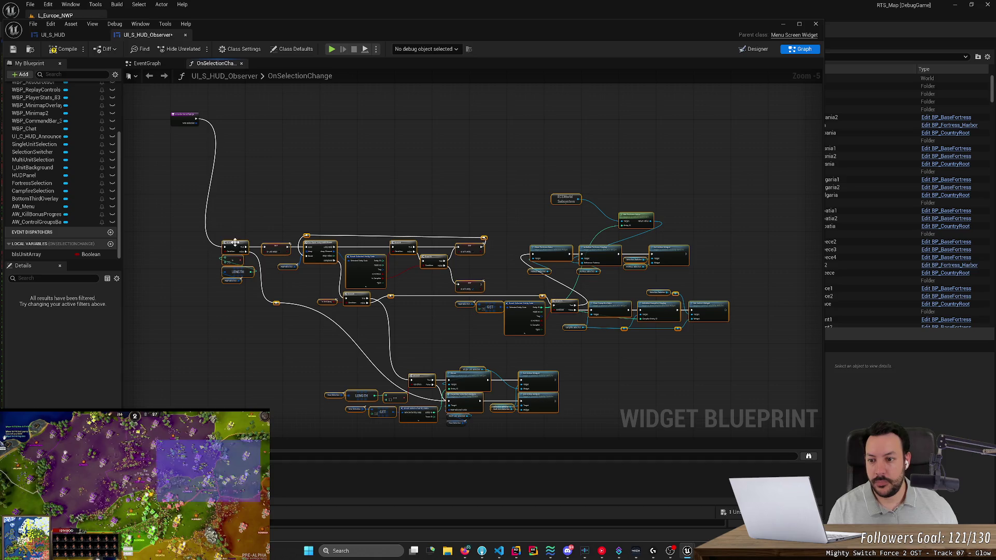
{"action": "left_click_drag", "start_coordinate": [235, 242], "coordinate": [227, 117]}
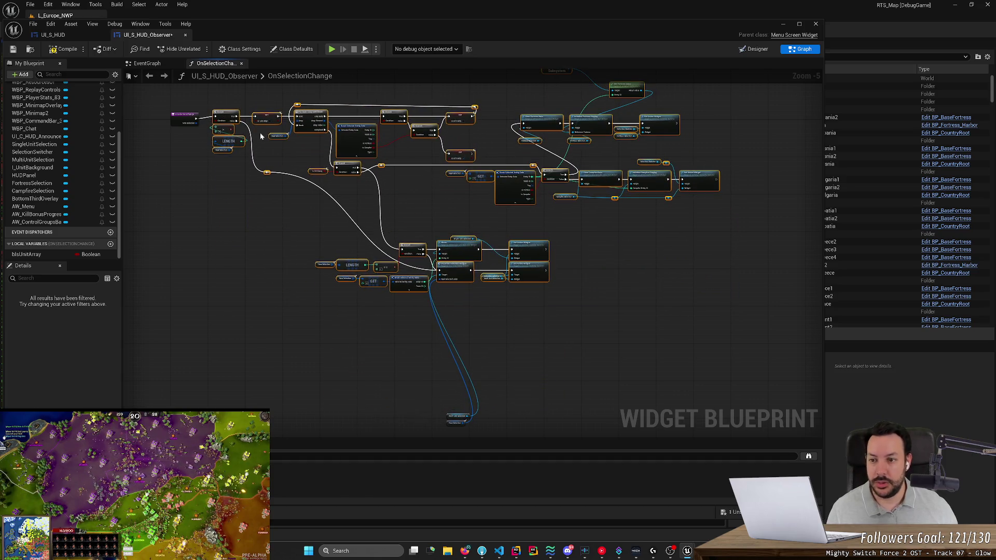
{"action": "scroll", "coordinate": [399, 323], "scroll_direction": "down", "scroll_amount": 2}
{"action": "mouse_move", "coordinate": [685, 219]}
{"action": "left_mouse_down"}
{"action": "mouse_move", "coordinate": [209, 402]}
{"action": "mouse_move", "coordinate": [291, 402]}
{"action": "left_mouse_up"}
{"action": "mouse_move", "coordinate": [305, 289]}
{"action": "left_mouse_down"}
{"action": "mouse_move", "coordinate": [299, 214]}
{"action": "mouse_move", "coordinate": [296, 222]}
{"action": "left_mouse_up"}
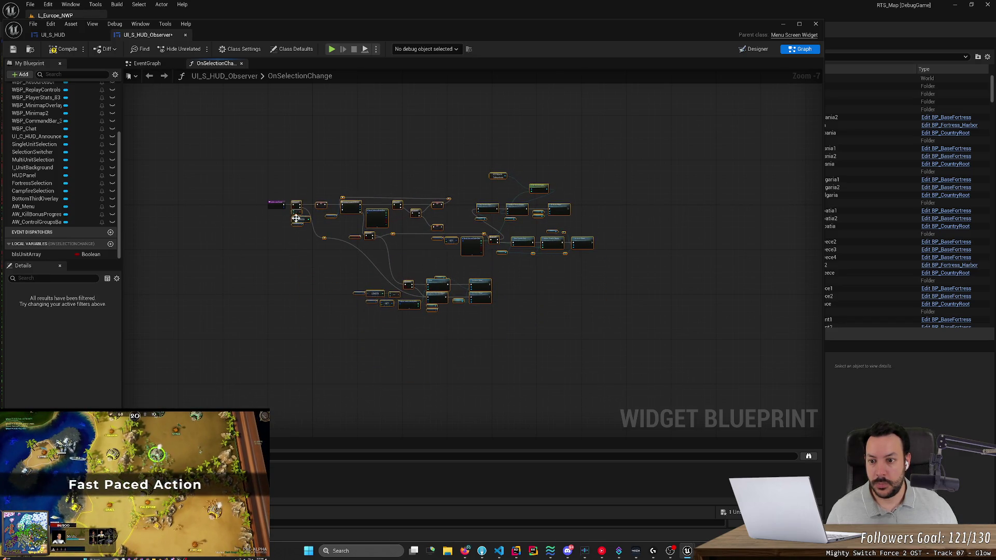
{"action": "left_click", "coordinate": [301, 266]}
{"action": "scroll", "coordinate": [301, 266], "scroll_direction": "up", "scroll_amount": 1}
Save and compile UI_S_HUD_Observer, then close it and the blueprint editor window.
{"action": "key", "text": "ctrl+s"}
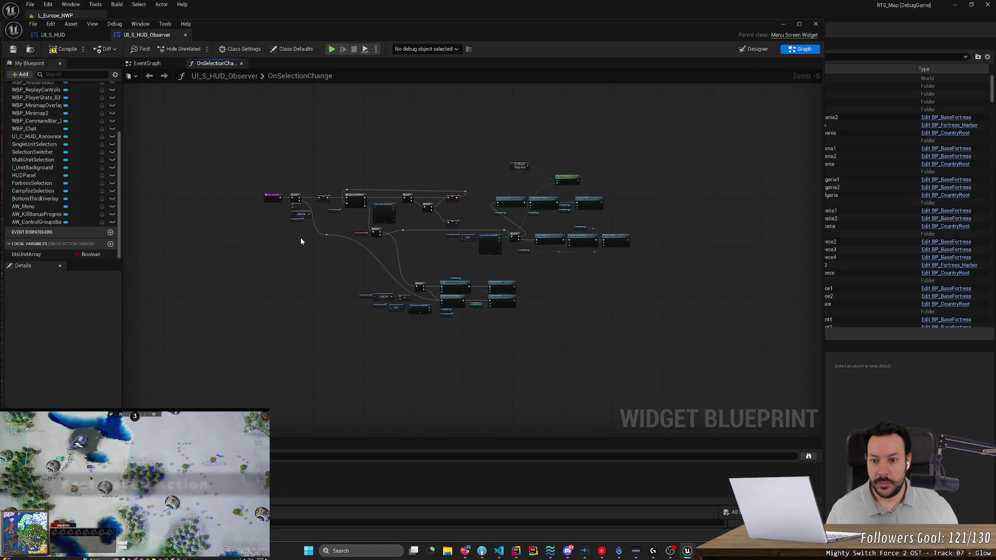
{"action": "left_click", "coordinate": [64, 49]}
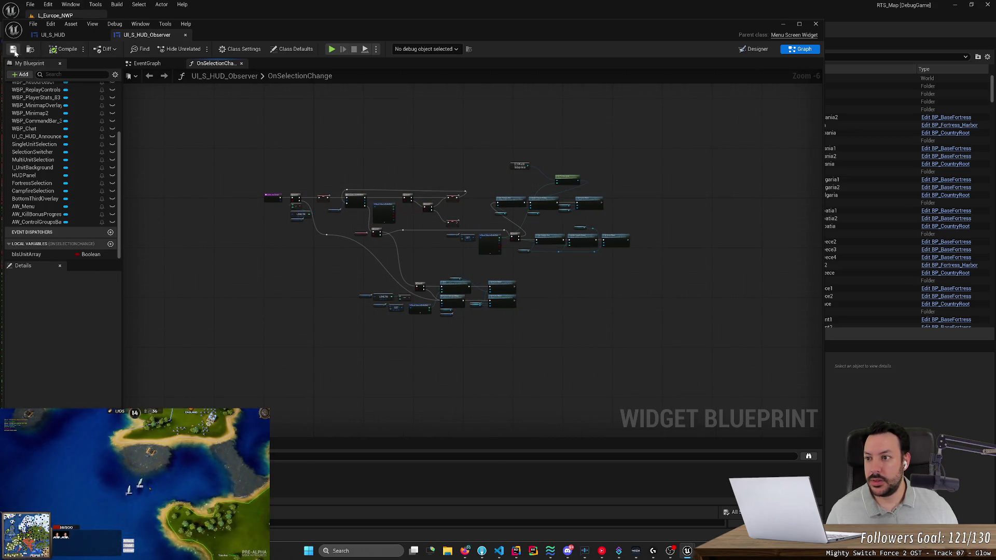
{"action": "left_click", "coordinate": [65, 35]}
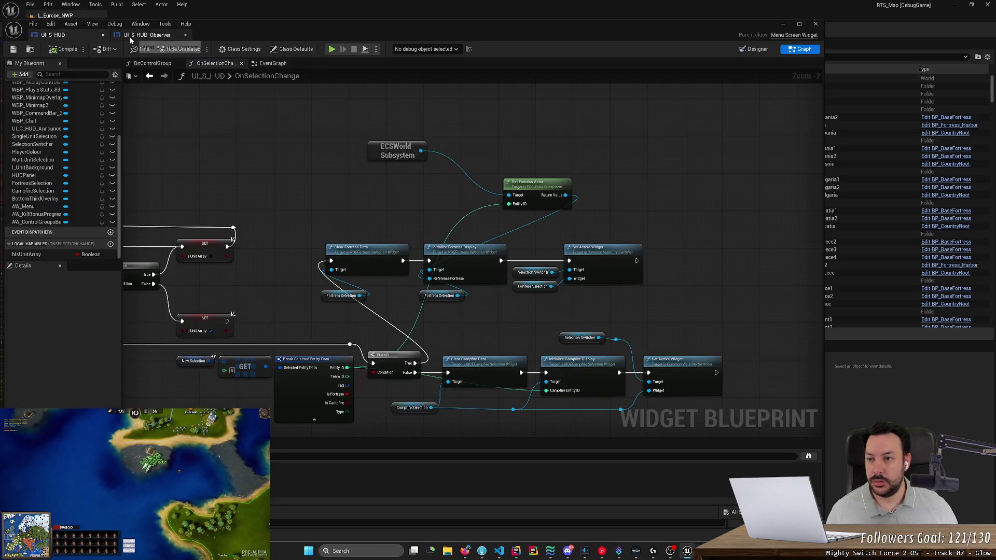
{"action": "left_click", "coordinate": [185, 35]}
{"action": "left_click", "coordinate": [815, 26]}
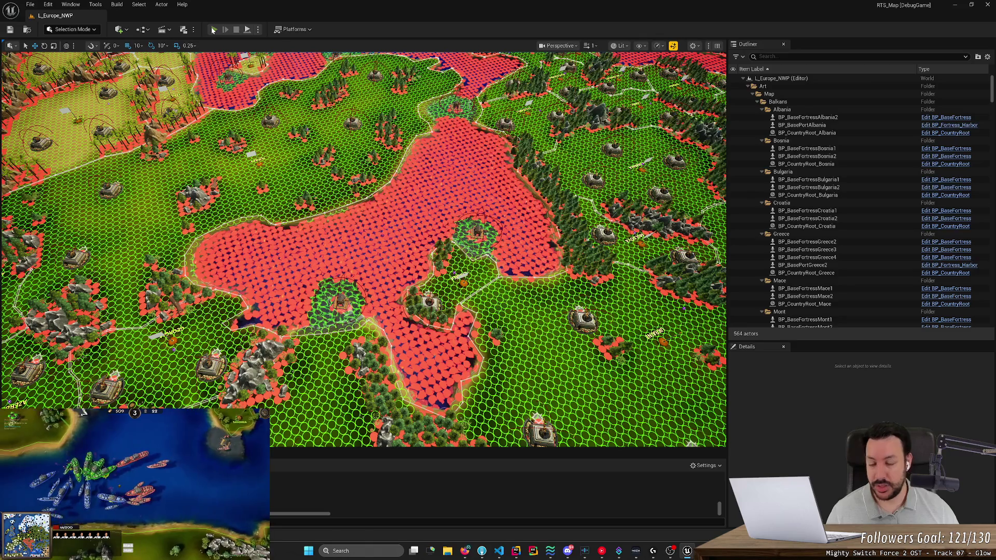
Start a play-in-editor session and test selecting and deselecting a green rifleman.
{"action": "left_click", "coordinate": [213, 29]}
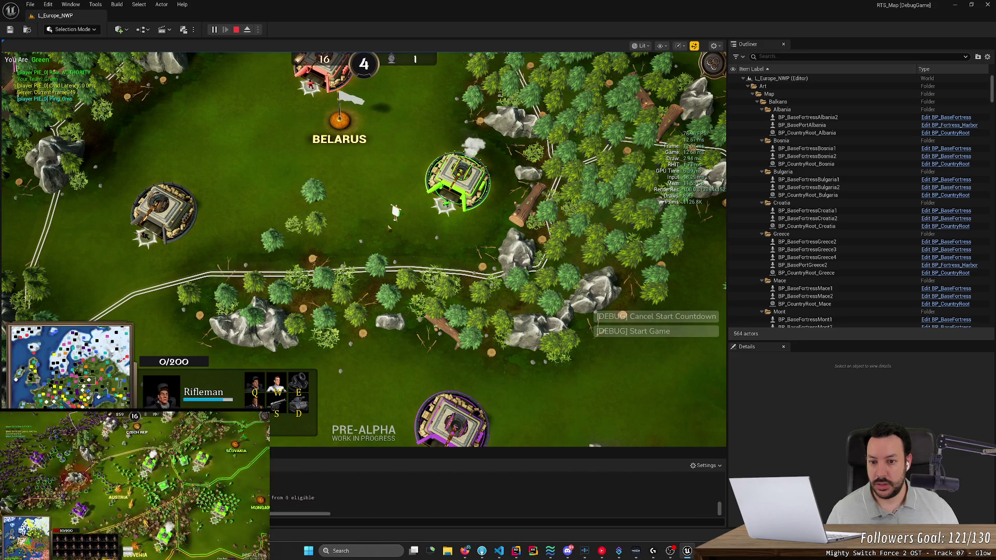
{"action": "left_click", "coordinate": [330, 195]}
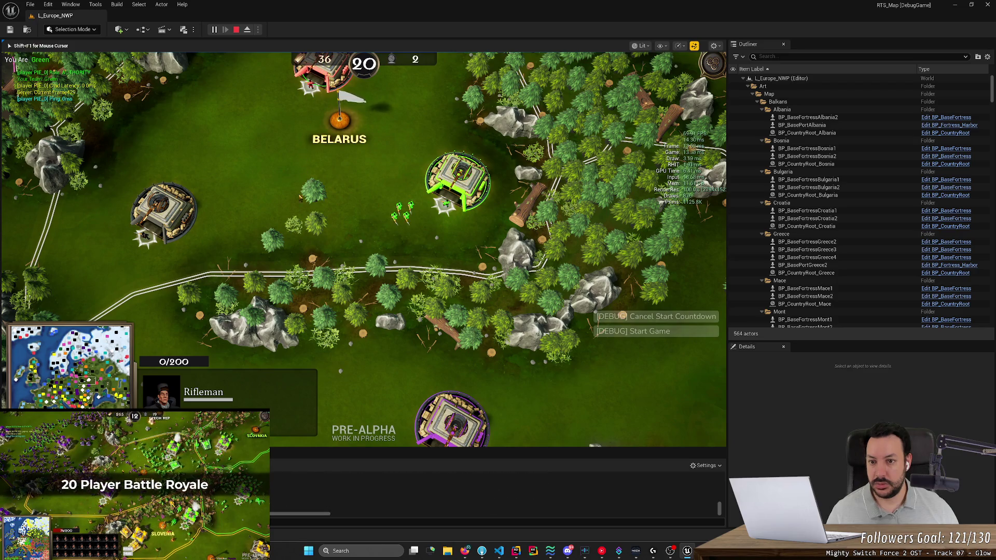
{"action": "key", "text": "w"}
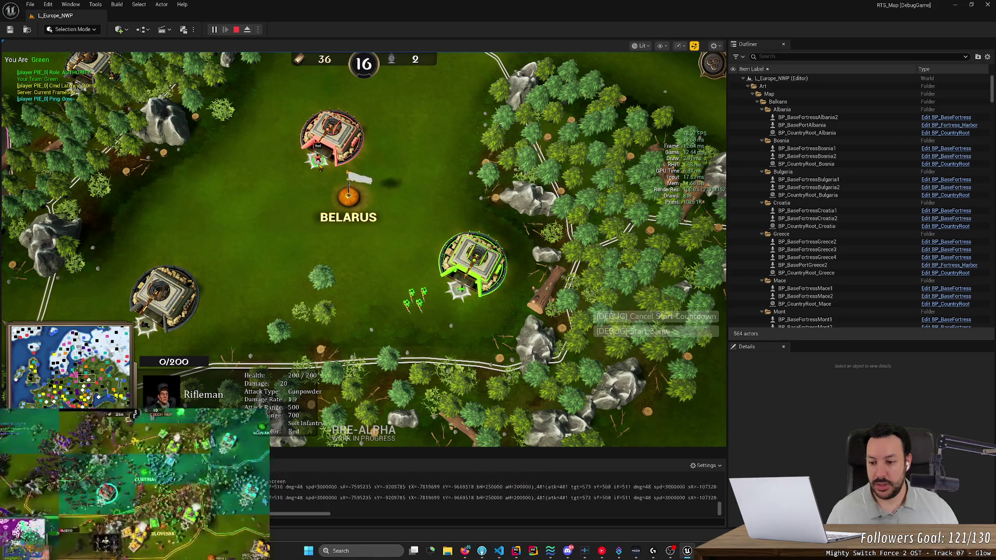
{"action": "left_click", "coordinate": [411, 295]}
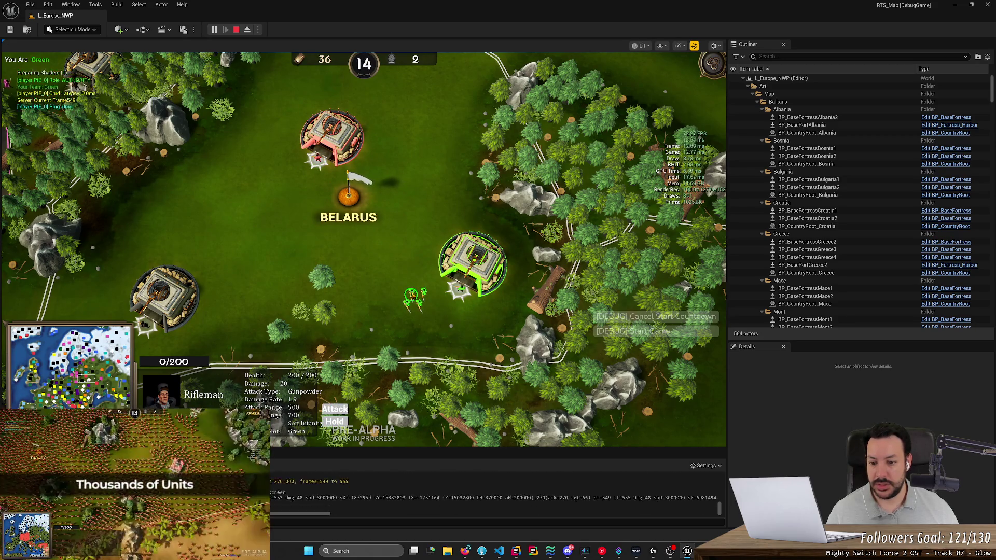
{"action": "left_click", "coordinate": [318, 159]}
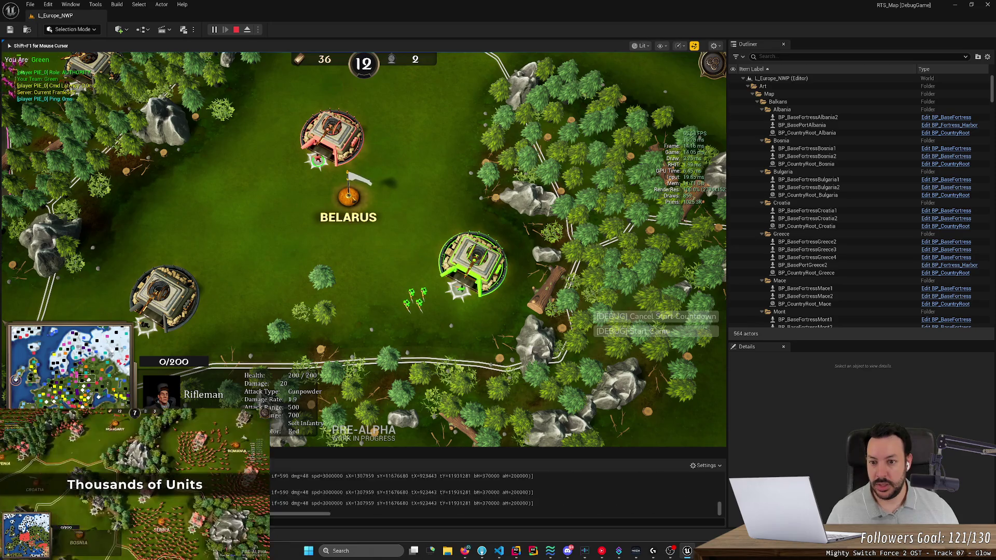
Select the Belarus fortress and move the camera toward Poland and Kaliningrad.
{"action": "left_click", "coordinate": [347, 204]}
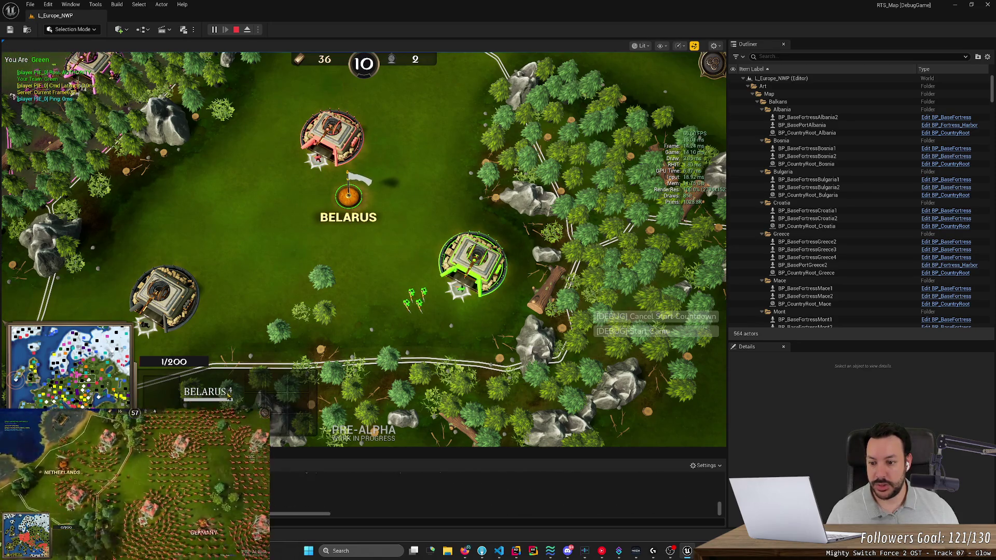
{"action": "scroll", "coordinate": [285, 318], "scroll_direction": "down", "scroll_amount": 4}
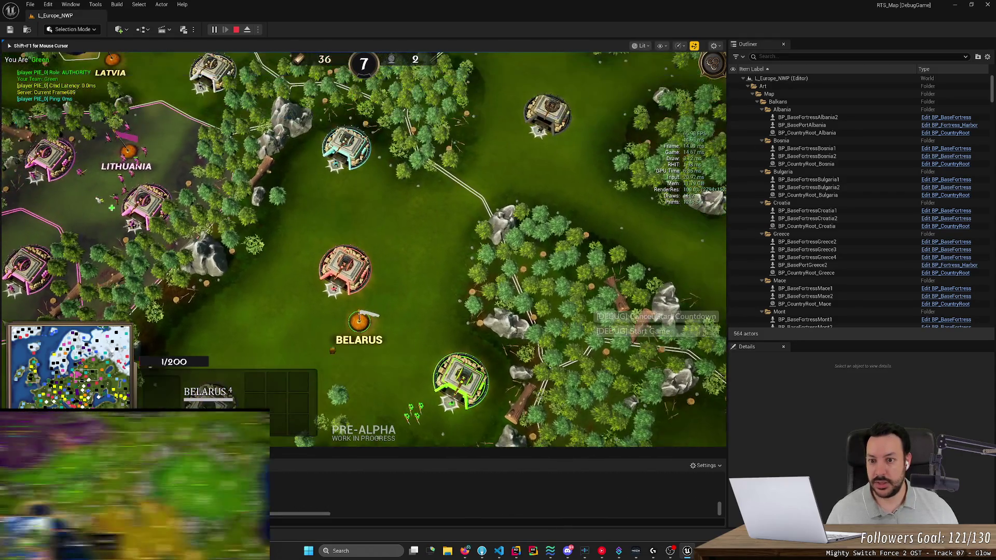
{"action": "scroll", "coordinate": [364, 207], "scroll_direction": "down", "scroll_amount": 3}
{"action": "scroll", "coordinate": [320, 230], "scroll_direction": "up", "scroll_amount": 3}
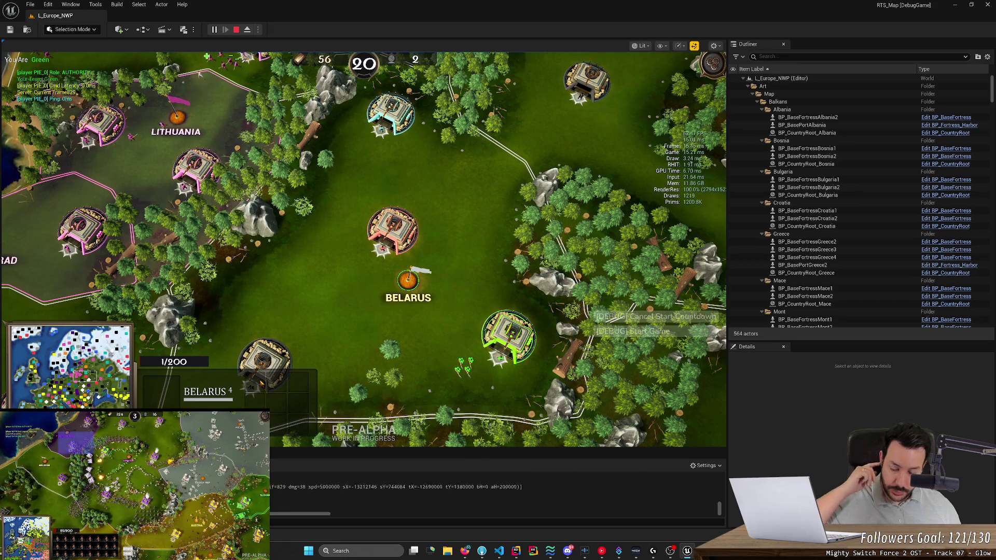
{"action": "key", "text": "a"}
{"action": "key", "text": "s"}
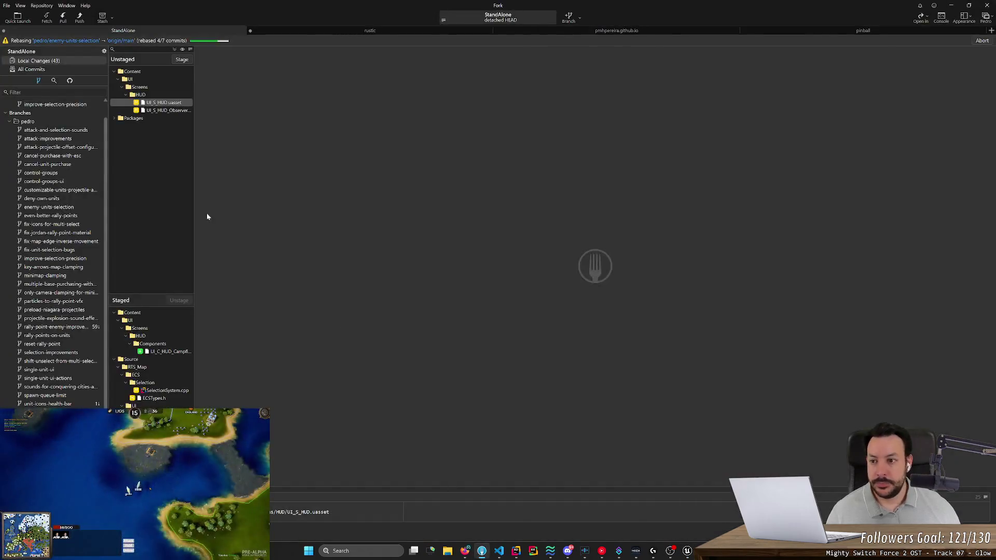
Stage the UI_S_HUD and UI_S_HUD_Observer assets and push the branch to origin.
{"action": "double_click", "coordinate": [174, 103]}
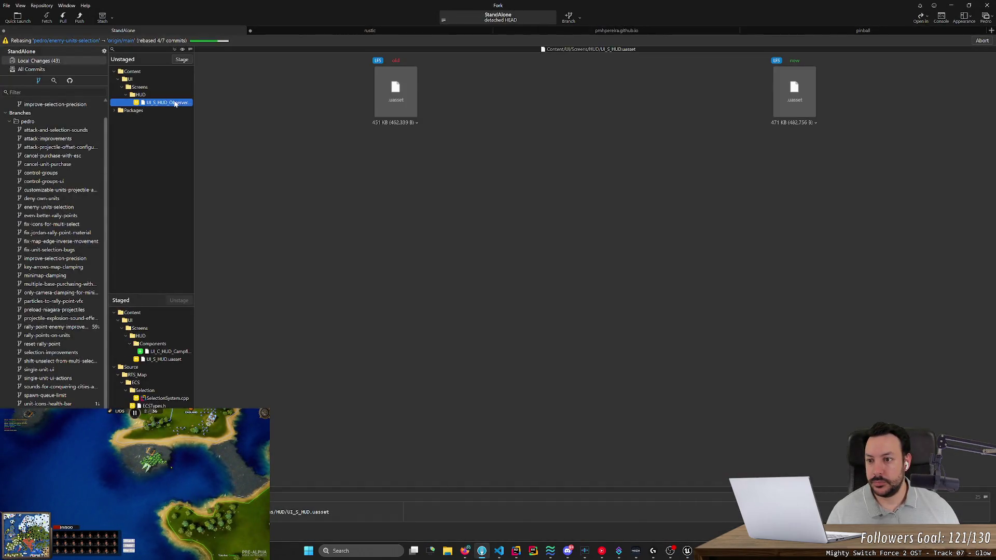
{"action": "double_click", "coordinate": [166, 104]}
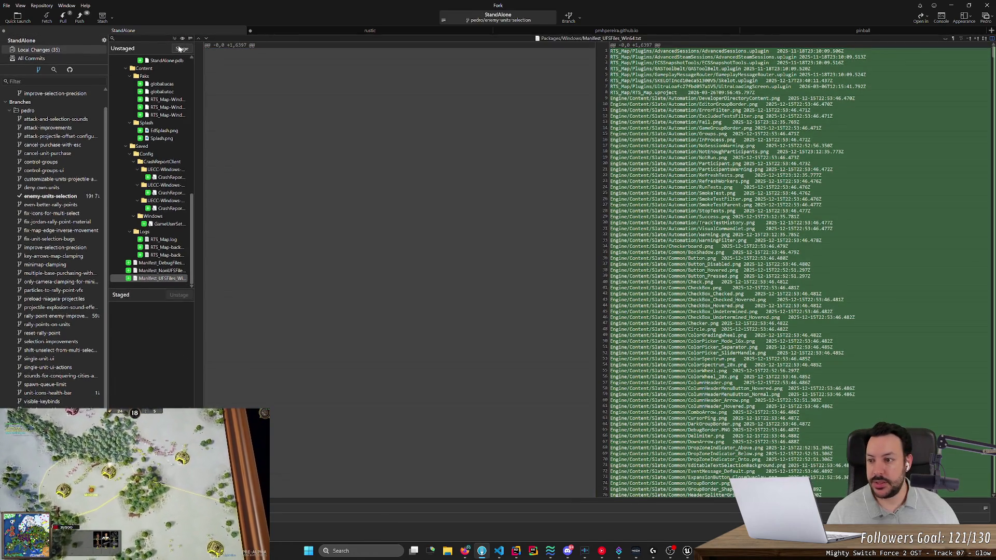
{"action": "left_click", "coordinate": [80, 18]}
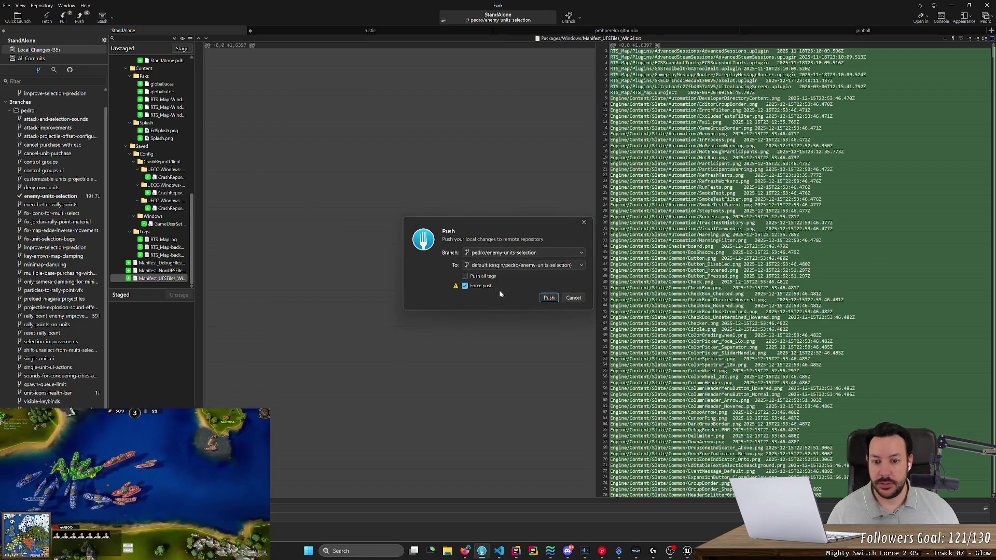
{"action": "left_click", "coordinate": [549, 299]}
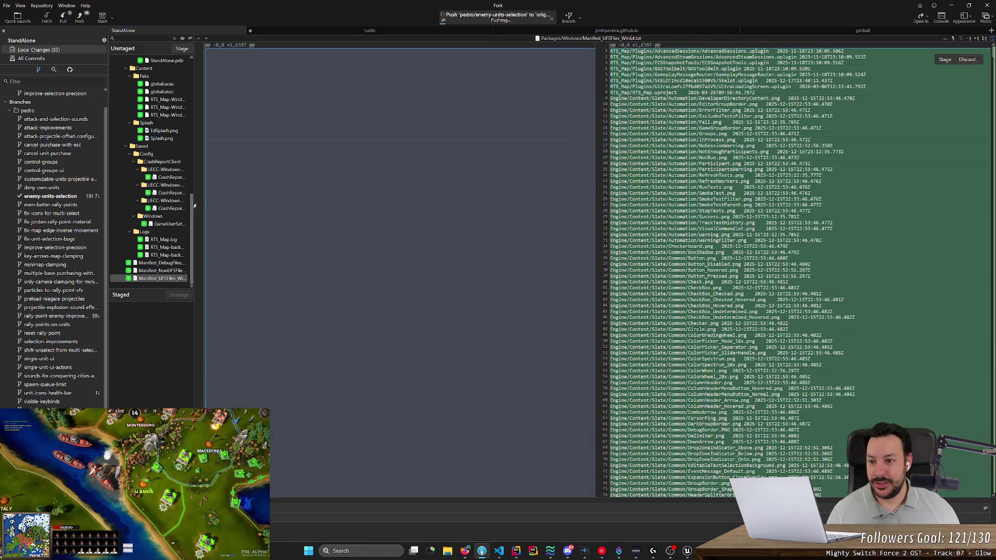
Collapse the unstaged Packages folder and show All Commits.
{"action": "left_click_drag", "start_coordinate": [192, 239], "coordinate": [205, 61]}
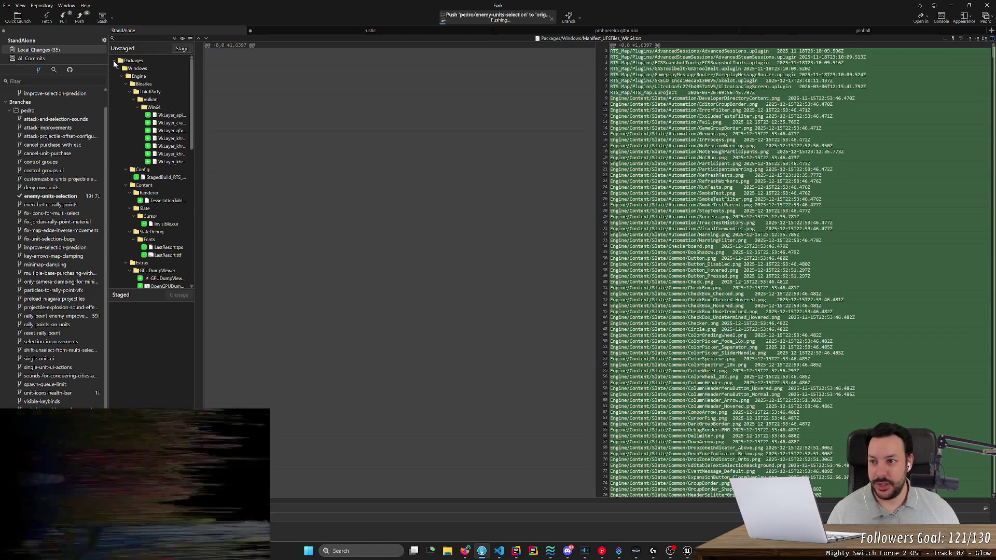
{"action": "left_click", "coordinate": [115, 61]}
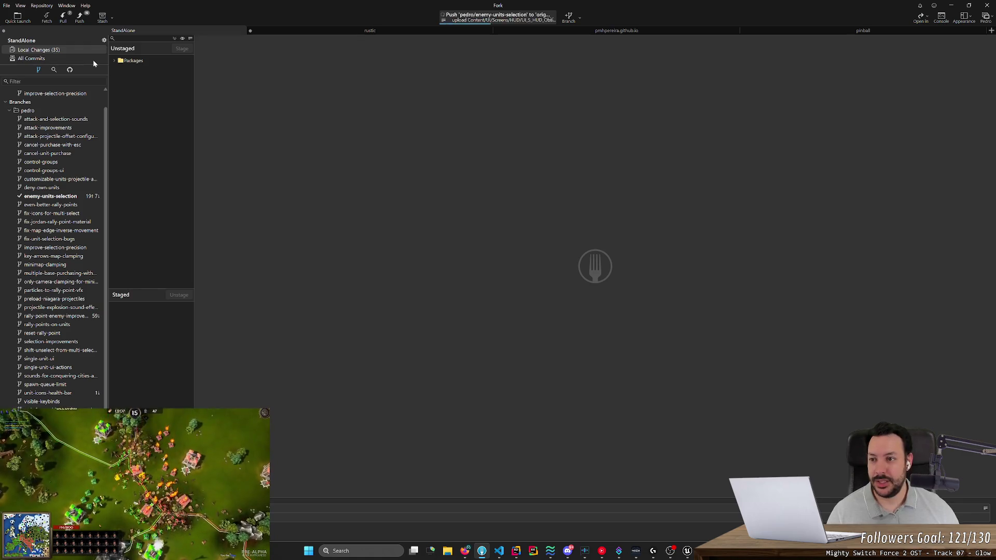
{"action": "left_click", "coordinate": [94, 60]}
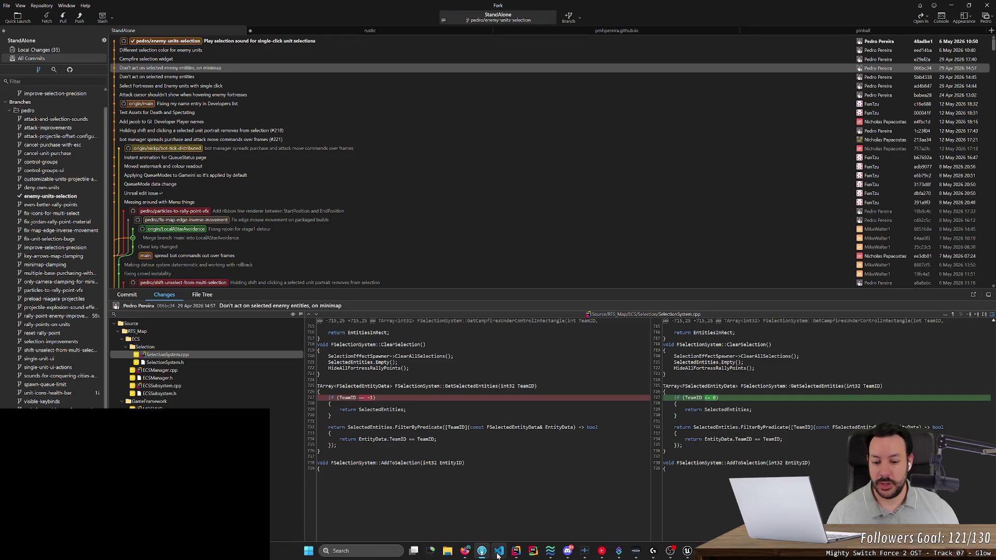
Check pull request #214 in the browser for the new push and merge status, then return to Unreal.
{"action": "left_click", "coordinate": [465, 551]}
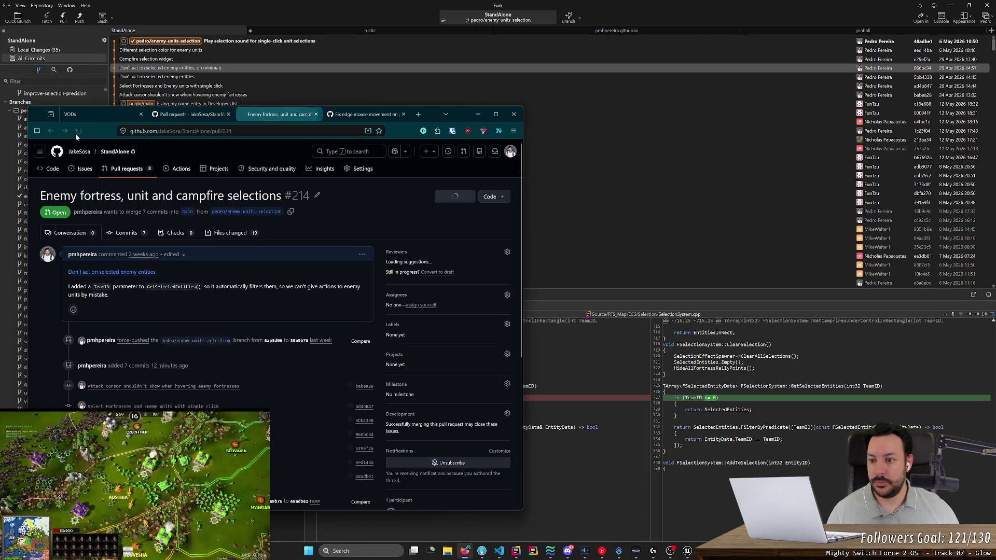
{"action": "scroll", "coordinate": [192, 354], "scroll_direction": "down", "scroll_amount": 5}
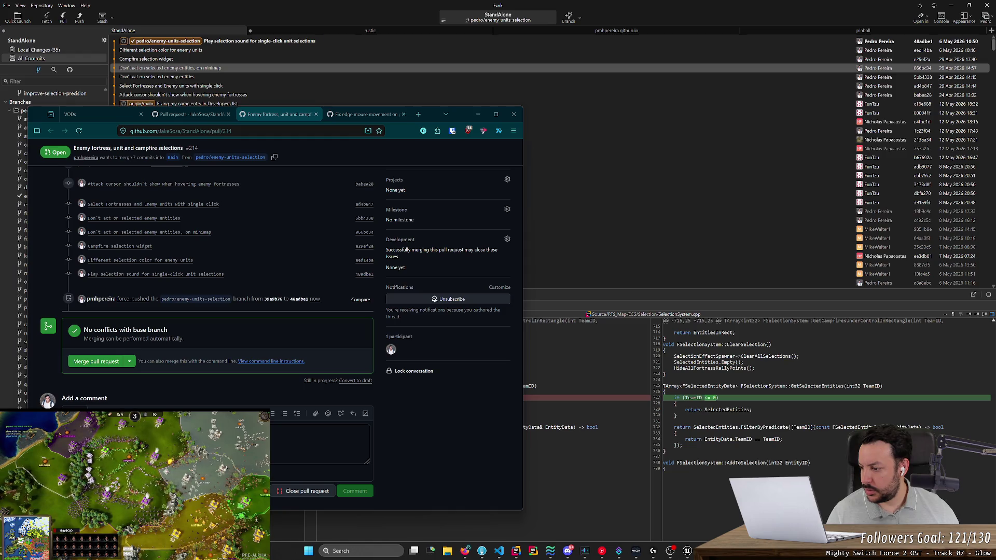
{"action": "left_click", "coordinate": [429, 337]}
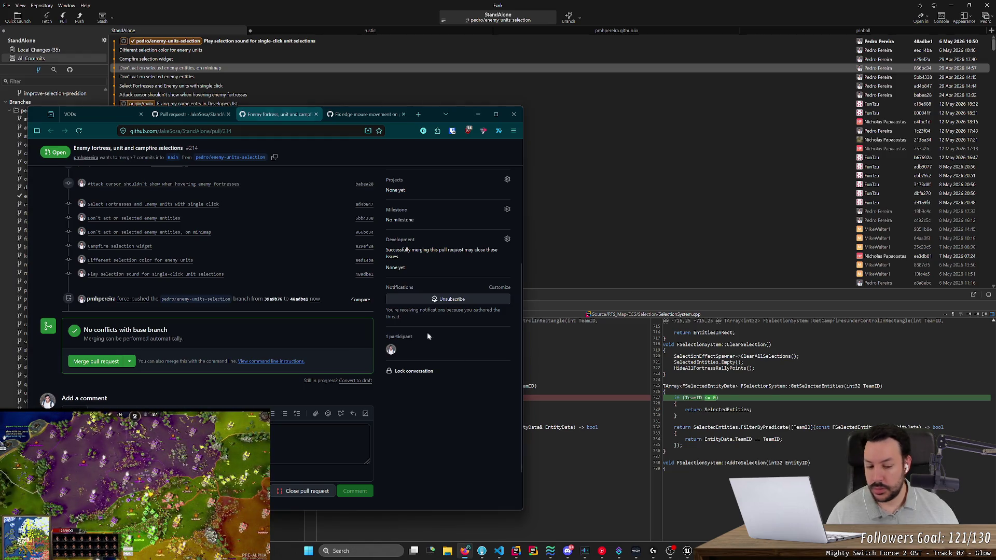
{"action": "left_click", "coordinate": [688, 551]}
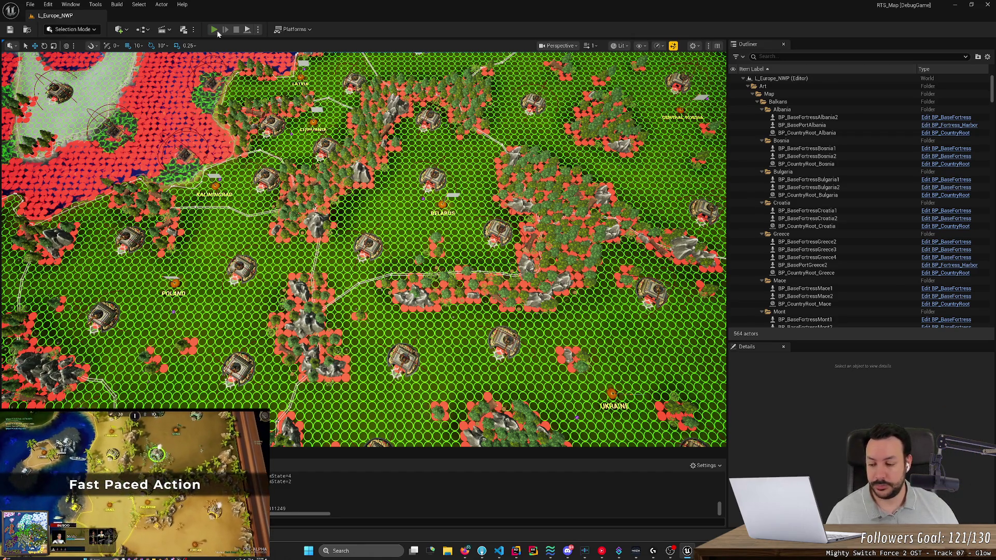
Play-test producing mortars from the Crimea fortress and pan toward Ukraine.
{"action": "left_click", "coordinate": [217, 32]}
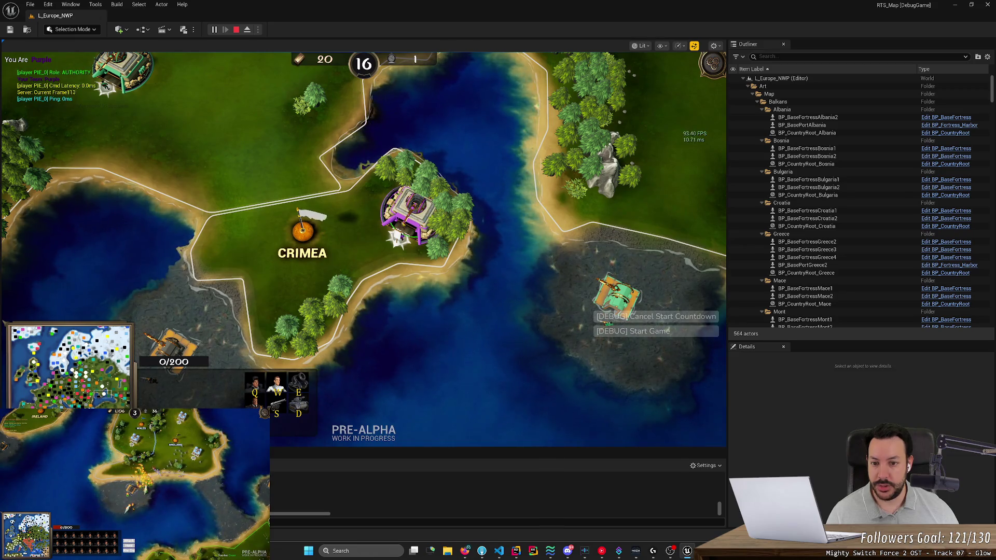
{"action": "right_click", "coordinate": [283, 284]}
{"action": "key", "text": "e"}
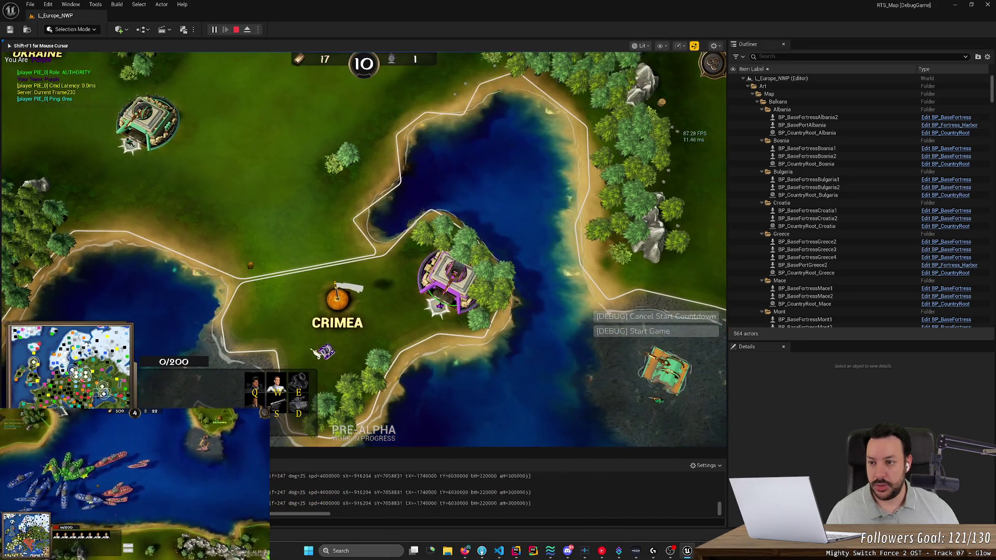
{"action": "left_click", "coordinate": [167, 153]}
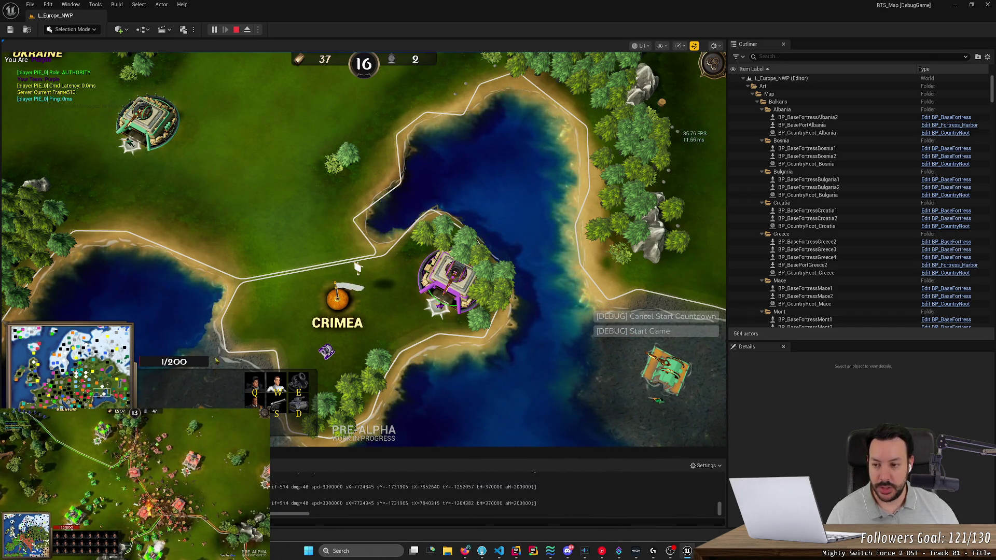
{"action": "key", "text": "e"}
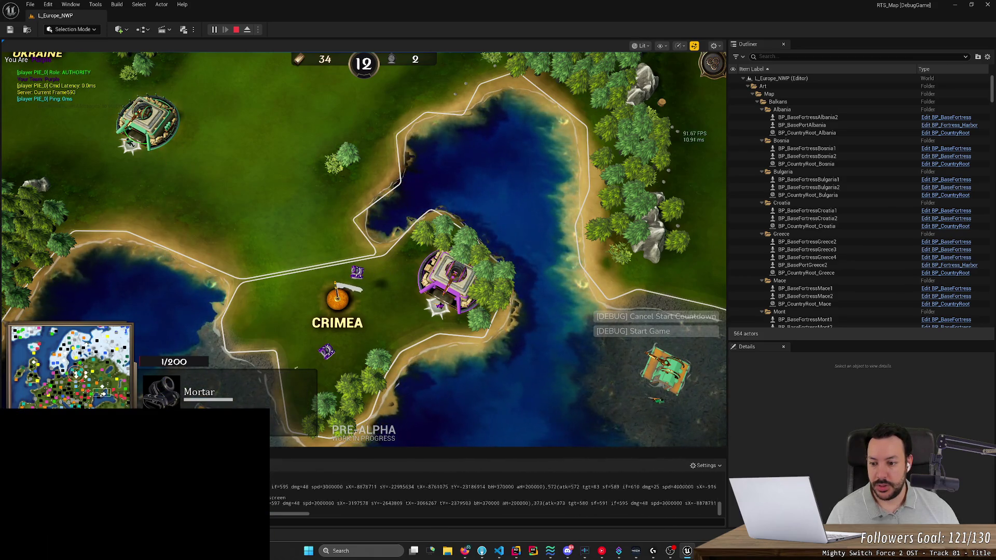
{"action": "key", "text": "space"}
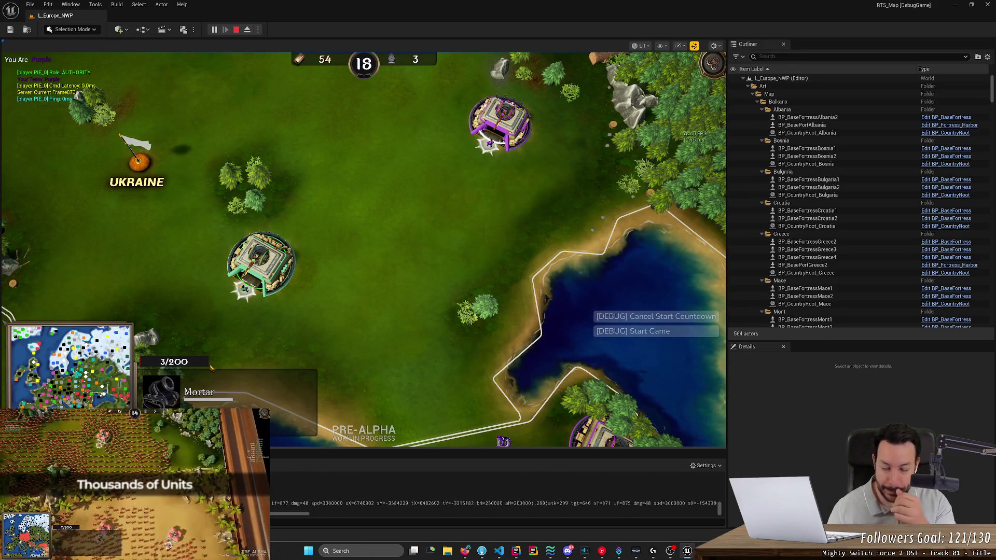
Stop the session and open the UI_S_HUD widget blueprint from the Content Drawer.
{"action": "left_click", "coordinate": [238, 29]}
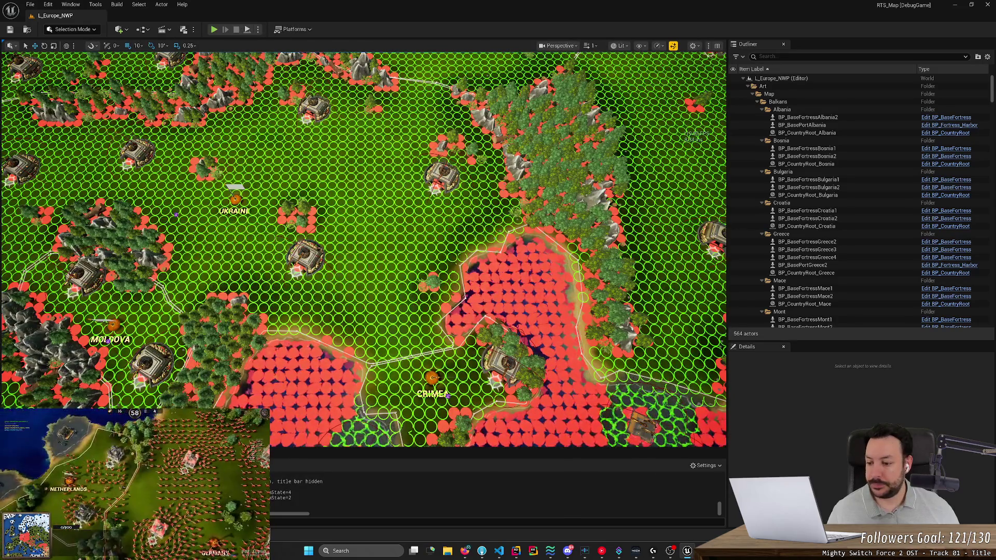
{"action": "key", "text": "ctrl+space"}
{"action": "double_click", "coordinate": [172, 397]}
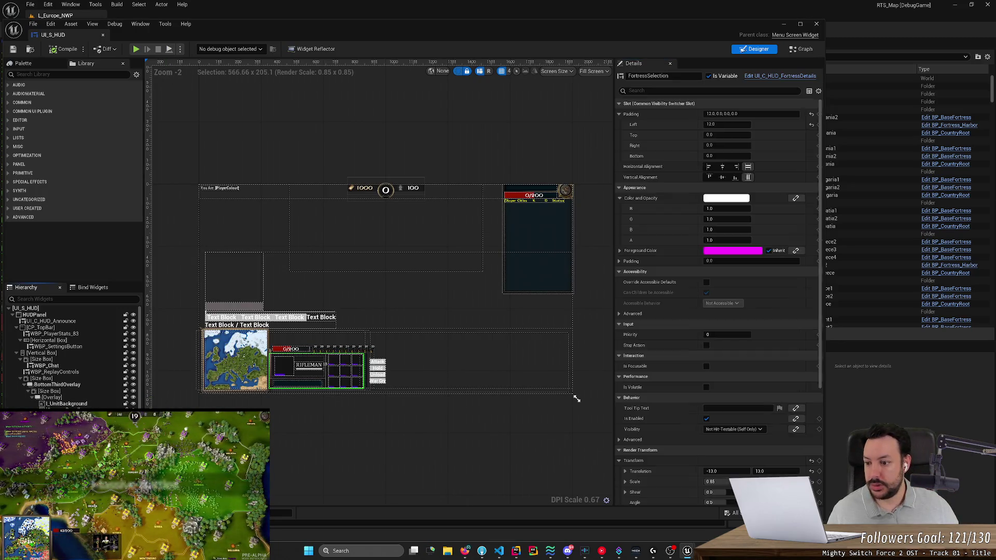
Open UI_C_HUD_FortressDetails from the HUD's FortressSelection widget in Graph mode.
{"action": "left_click", "coordinate": [317, 369]}
{"action": "left_click", "coordinate": [787, 77]}
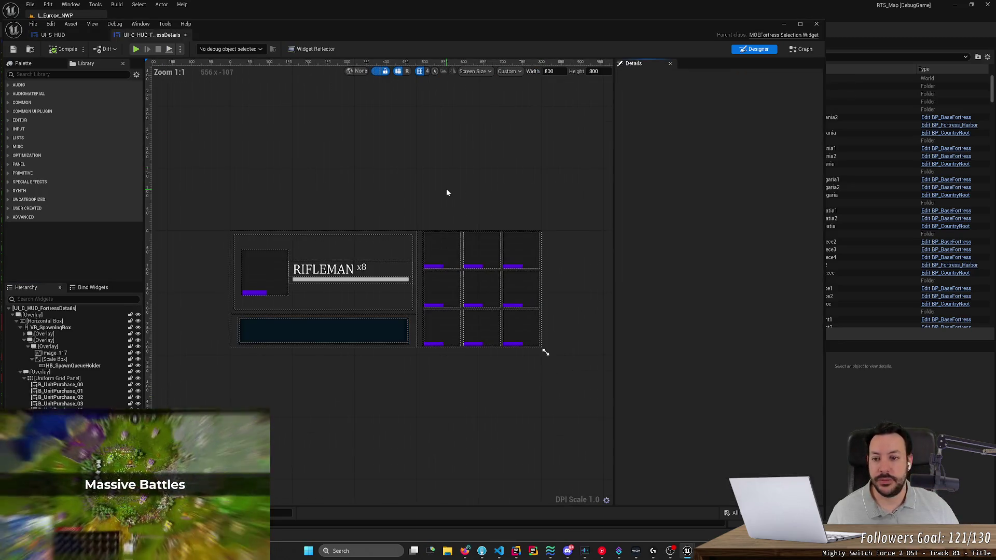
{"action": "left_click", "coordinate": [801, 48]}
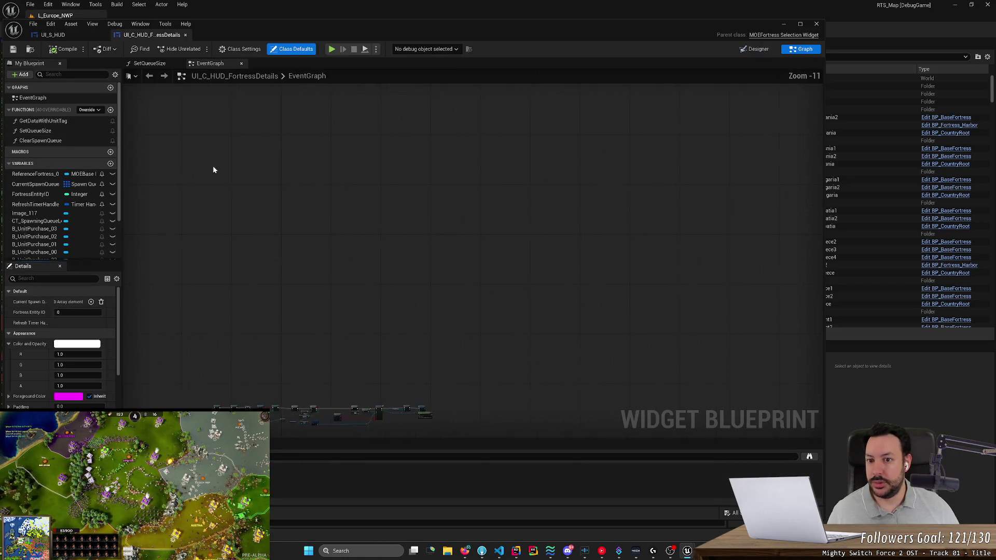
Inspect the EventGraph's Branch, Set Visibility, spawn-queue, For Loop, Create Widget and Add Child nodes.
{"action": "scroll", "coordinate": [220, 311], "scroll_direction": "up", "scroll_amount": 2}
{"action": "scroll", "coordinate": [207, 323], "scroll_direction": "up", "scroll_amount": 2}
{"action": "left_click_drag", "start_coordinate": [208, 323], "coordinate": [309, 188]}
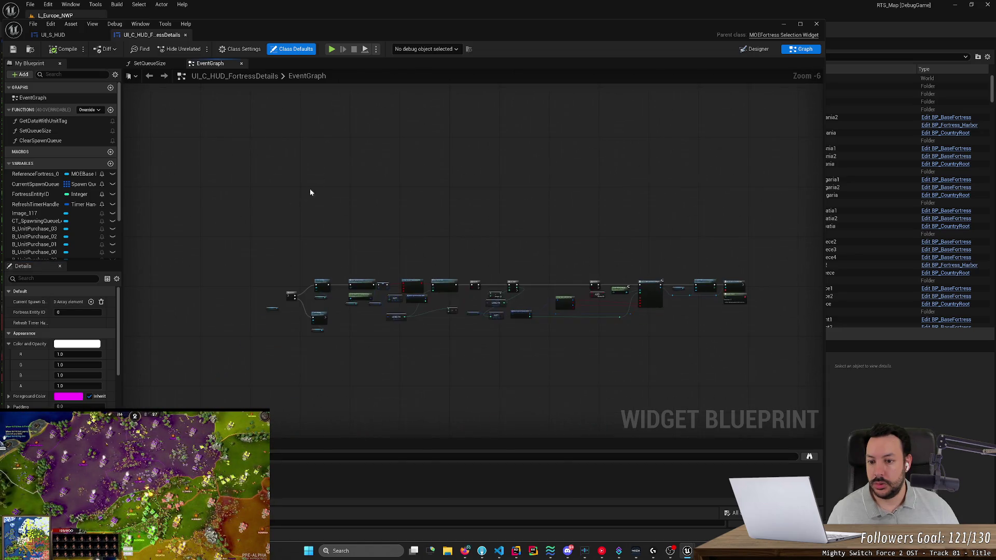
{"action": "scroll", "coordinate": [292, 234], "scroll_direction": "up", "scroll_amount": 3}
{"action": "mouse_move", "coordinate": [291, 234]}
{"action": "left_mouse_down"}
{"action": "mouse_move", "coordinate": [344, 103]}
{"action": "mouse_move", "coordinate": [322, 94]}
{"action": "mouse_move", "coordinate": [309, 67]}
{"action": "left_mouse_up"}
{"action": "scroll", "coordinate": [336, 127], "scroll_direction": "up", "scroll_amount": 3}
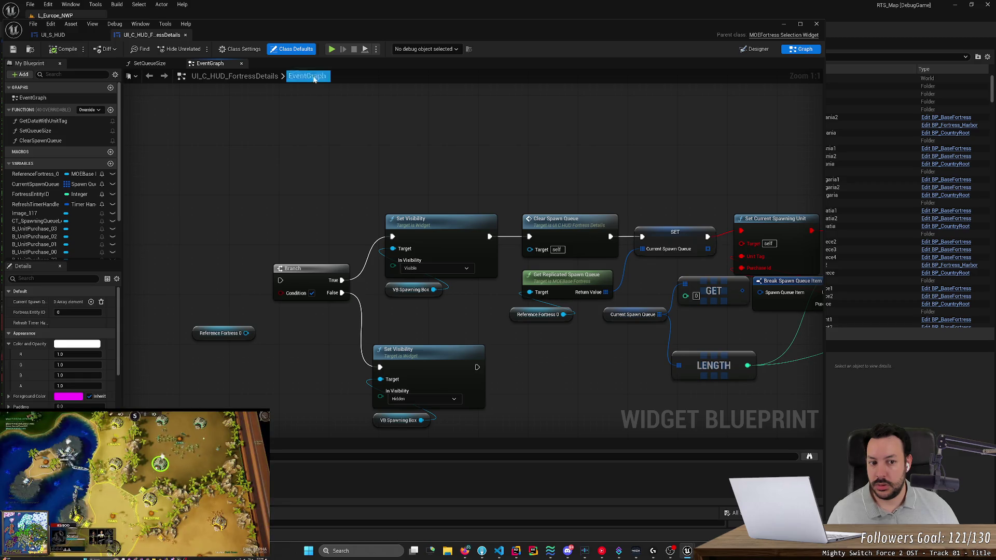
{"action": "scroll", "coordinate": [392, 123], "scroll_direction": "down", "scroll_amount": 4}
{"action": "left_click_drag", "start_coordinate": [391, 123], "coordinate": [270, 167]}
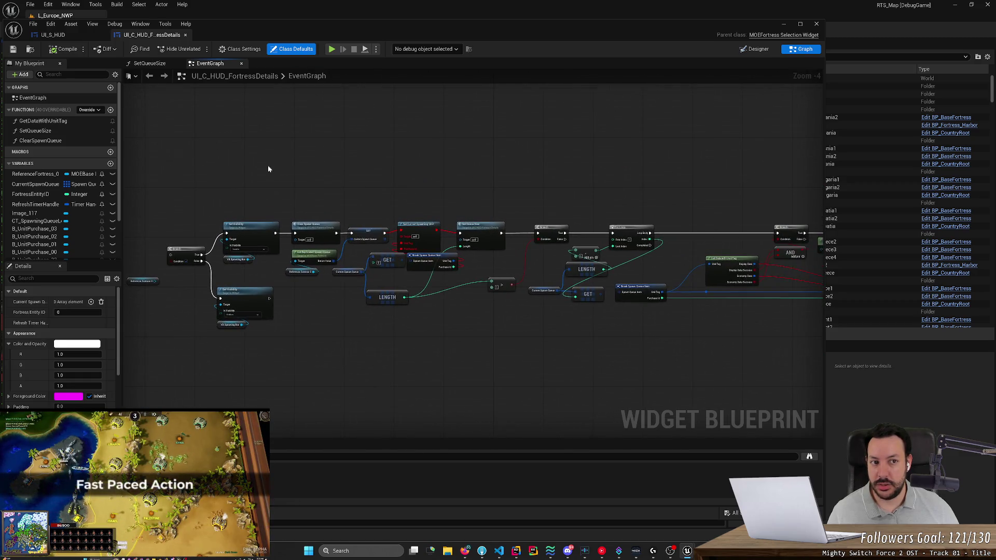
{"action": "scroll", "coordinate": [269, 164], "scroll_direction": "down", "scroll_amount": 2}
{"action": "scroll", "coordinate": [269, 164], "scroll_direction": "up", "scroll_amount": 2}
{"action": "scroll", "coordinate": [408, 164], "scroll_direction": "up", "scroll_amount": 2}
{"action": "left_click_drag", "start_coordinate": [461, 162], "coordinate": [189, 133]}
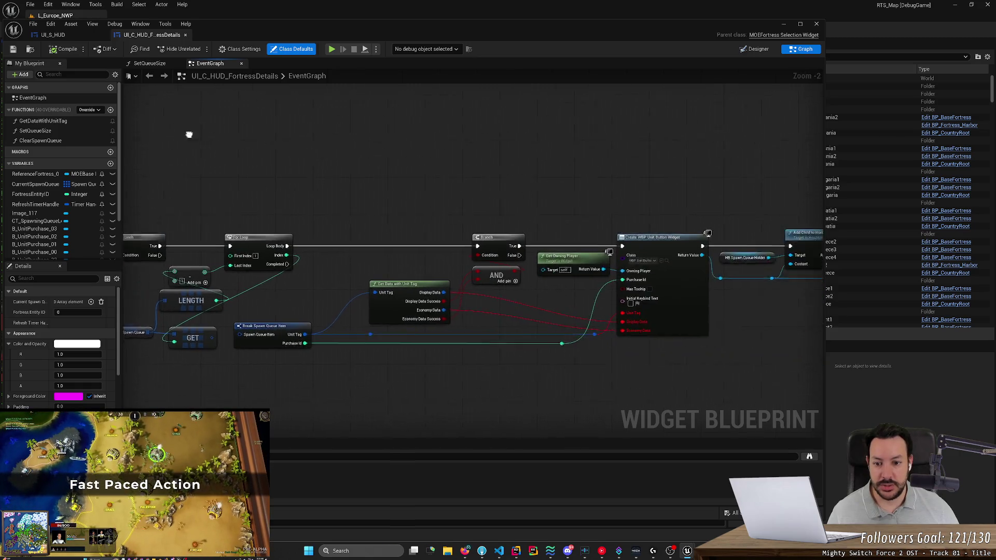
{"action": "mouse_move", "coordinate": [467, 162]}
{"action": "left_mouse_down"}
{"action": "mouse_move", "coordinate": [220, 136]}
{"action": "mouse_move", "coordinate": [526, 136]}
{"action": "left_mouse_up"}
{"action": "scroll", "coordinate": [219, 136], "scroll_direction": "down", "scroll_amount": 3}
{"action": "scroll", "coordinate": [375, 124], "scroll_direction": "down", "scroll_amount": 1}
{"action": "mouse_move", "coordinate": [376, 123]}
{"action": "left_mouse_down"}
{"action": "mouse_move", "coordinate": [309, 182]}
{"action": "mouse_move", "coordinate": [332, 133]}
{"action": "left_mouse_up"}
{"action": "scroll", "coordinate": [310, 182], "scroll_direction": "up", "scroll_amount": 2}
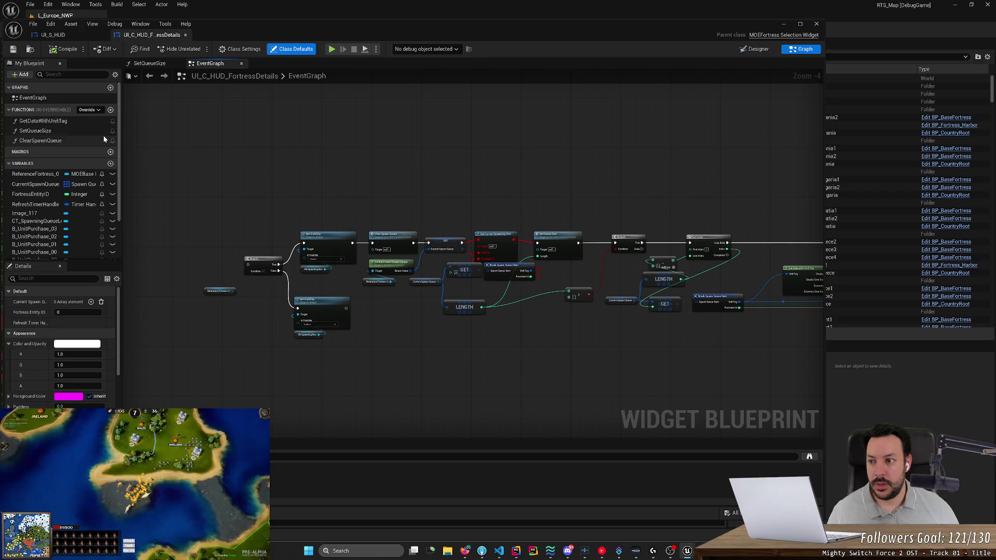
{"action": "left_click", "coordinate": [517, 556]}
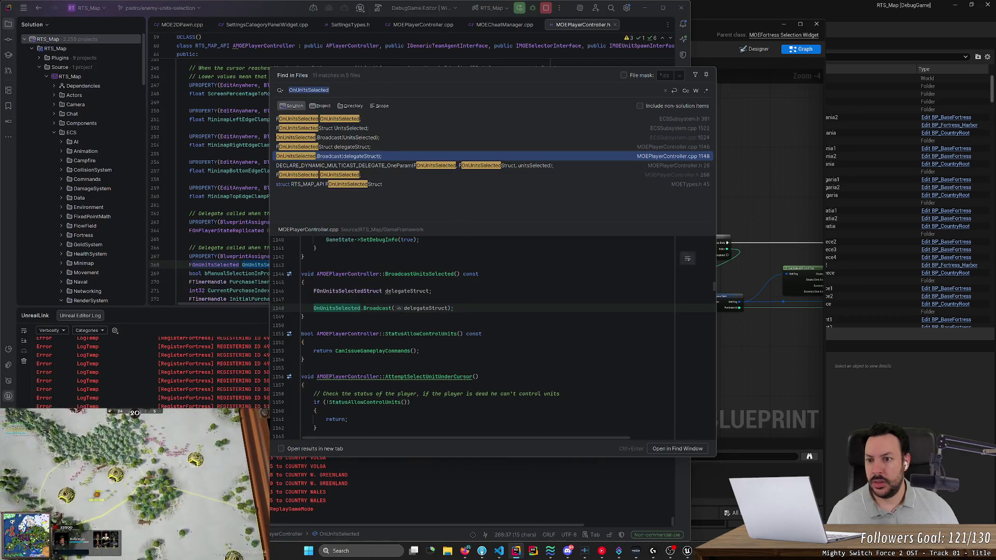
Use Search Everywhere to open the GetDataWithUnitTag definition in MOEFortressSelectionWidget.cpp.
{"action": "key", "text": "Escape"}
{"action": "key", "text": "shift"}
{"action": "key", "text": "shift"}
{"action": "type", "text": "GetData"}
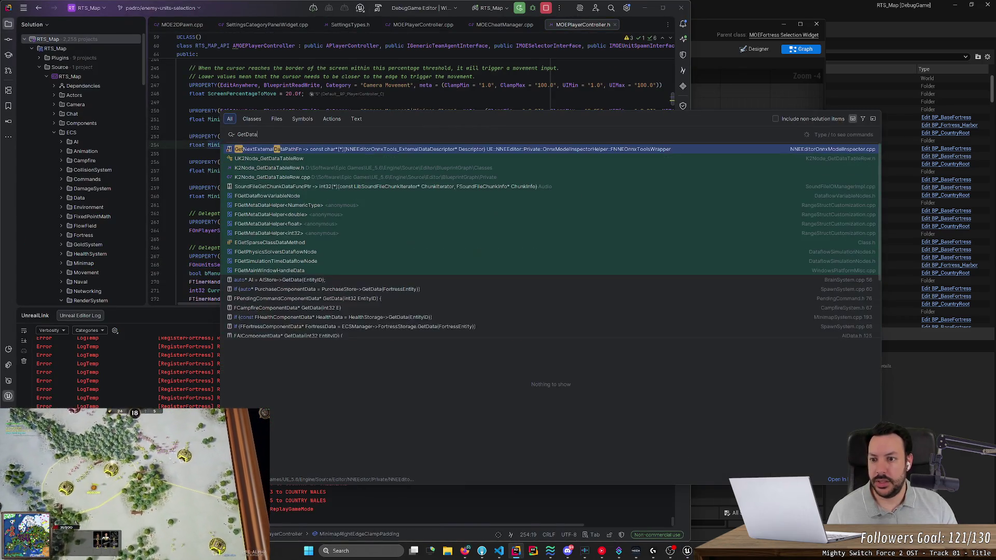
{"action": "key", "text": "alt+Tab"}
{"action": "key", "text": "alt+Tab"}
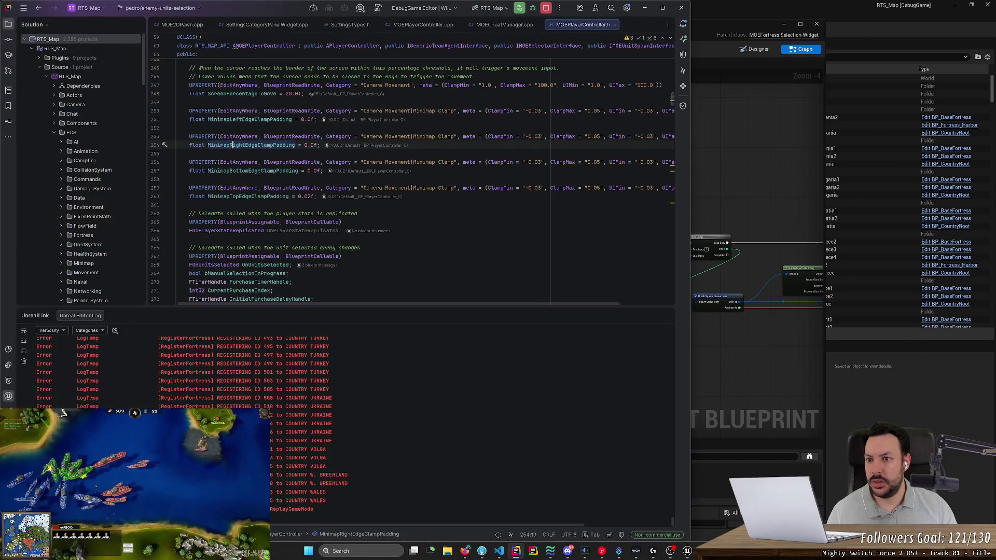
{"action": "key", "text": "shift"}
{"action": "key", "text": "shift"}
{"action": "type", "text": "Gata"}
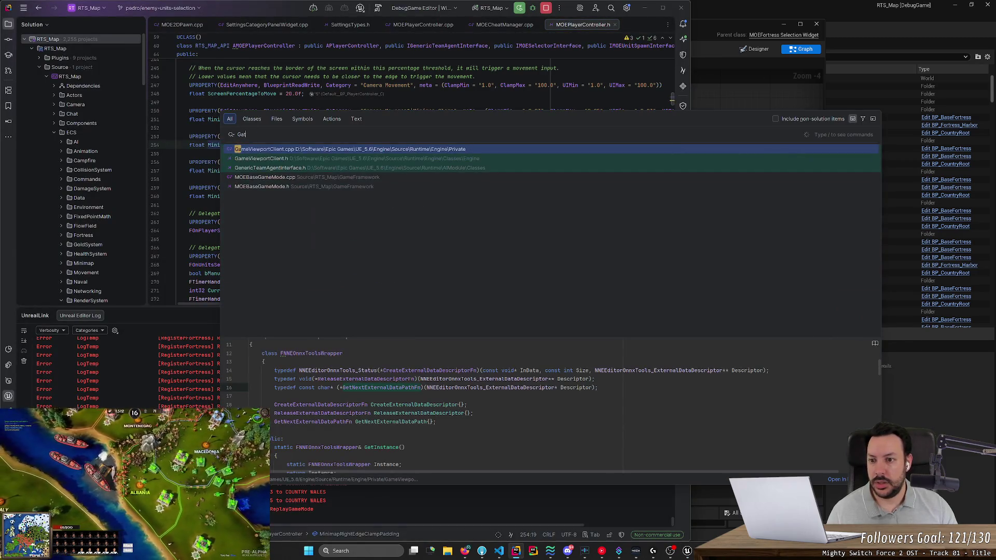
{"action": "key", "text": "BackSpace"}
{"action": "key", "text": "BackSpace"}
{"action": "key", "text": "BackSpace"}
{"action": "type", "text": "etData"}
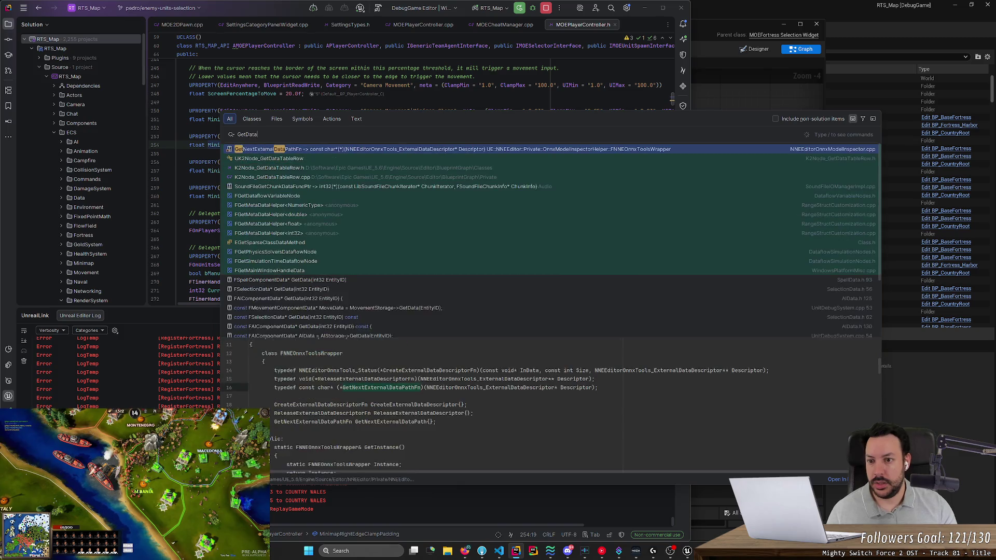
{"action": "type", "text": "UnitW"}
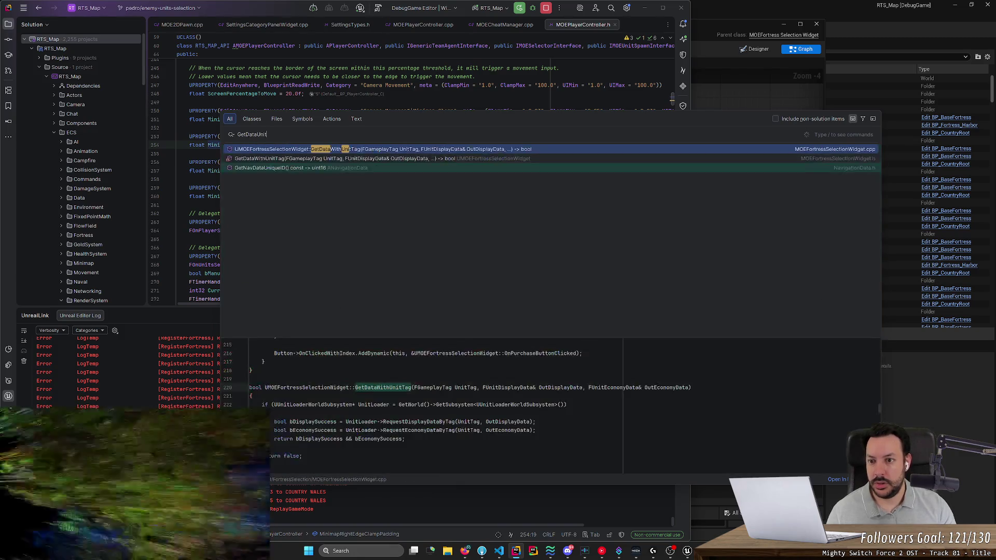
{"action": "key", "text": "Return"}
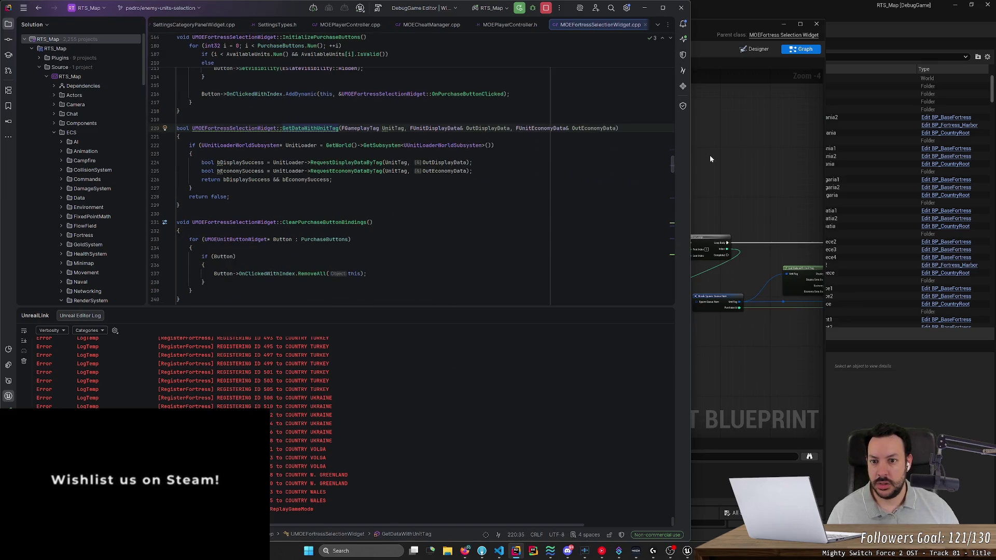
Delete every node in the FortressDetails blueprint's EventGraph.
{"action": "left_click", "coordinate": [737, 155]}
{"action": "double_click", "coordinate": [61, 122]}
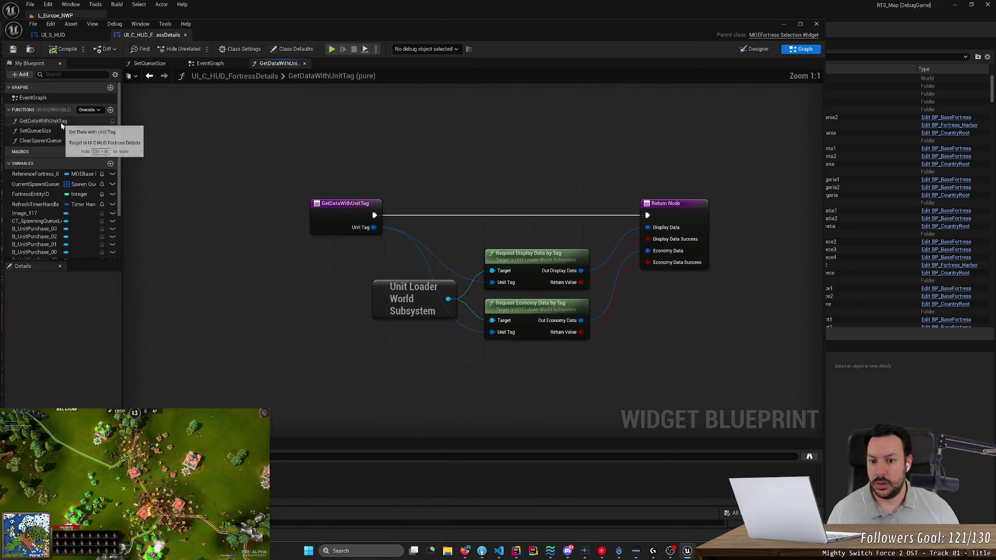
{"action": "double_click", "coordinate": [32, 98]}
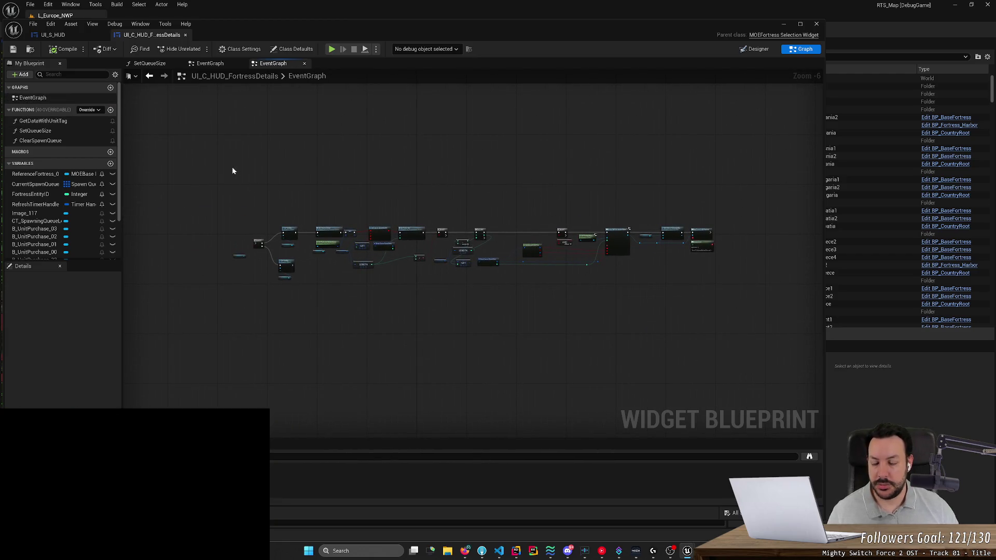
{"action": "key", "text": "ctrl+a"}
{"action": "key", "text": "Delete"}
Delete the GetDataWithUnitTag, SetQueueSize and ClearSpawnQueue functions, then minimize the blueprint editor.
{"action": "left_click", "coordinate": [65, 122]}
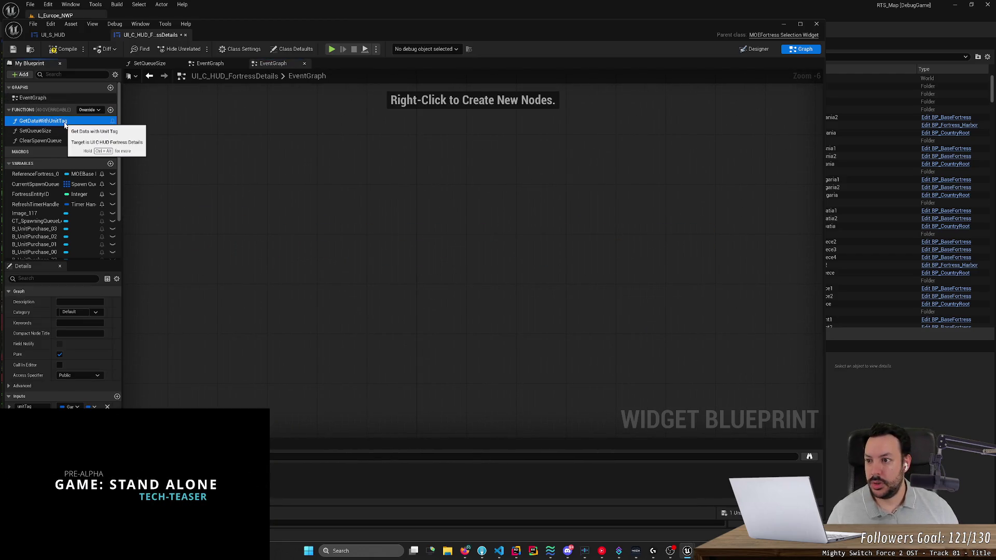
{"action": "key", "text": "Delete"}
{"action": "left_click", "coordinate": [64, 122]}
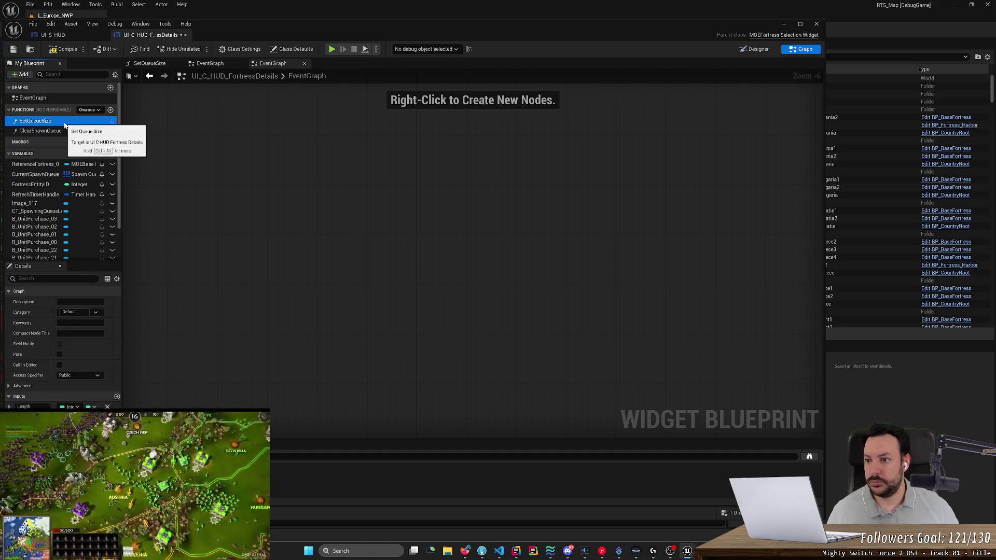
{"action": "key", "text": "Delete"}
{"action": "left_click", "coordinate": [61, 121]}
{"action": "key", "text": "Delete"}
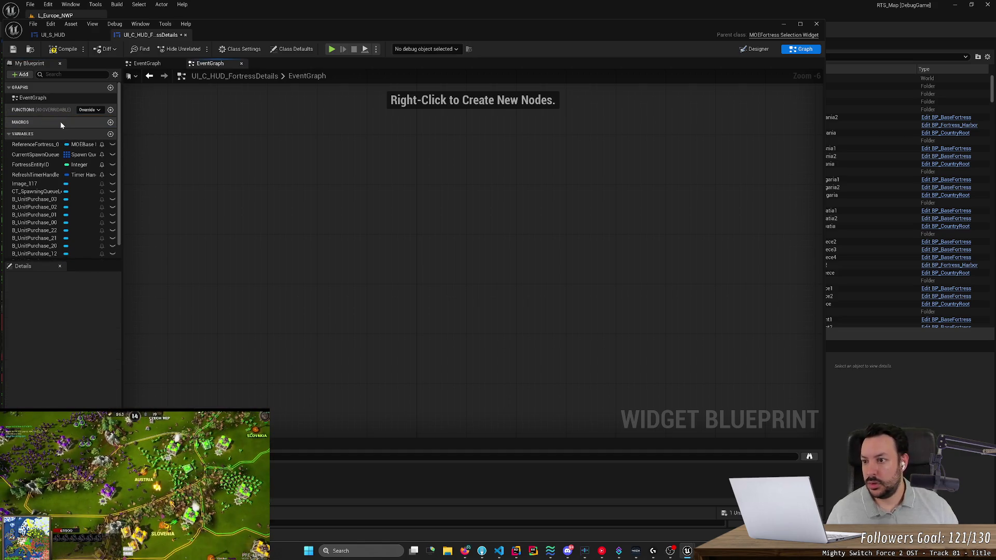
{"action": "scroll", "coordinate": [109, 208], "scroll_direction": "down", "scroll_amount": 1}
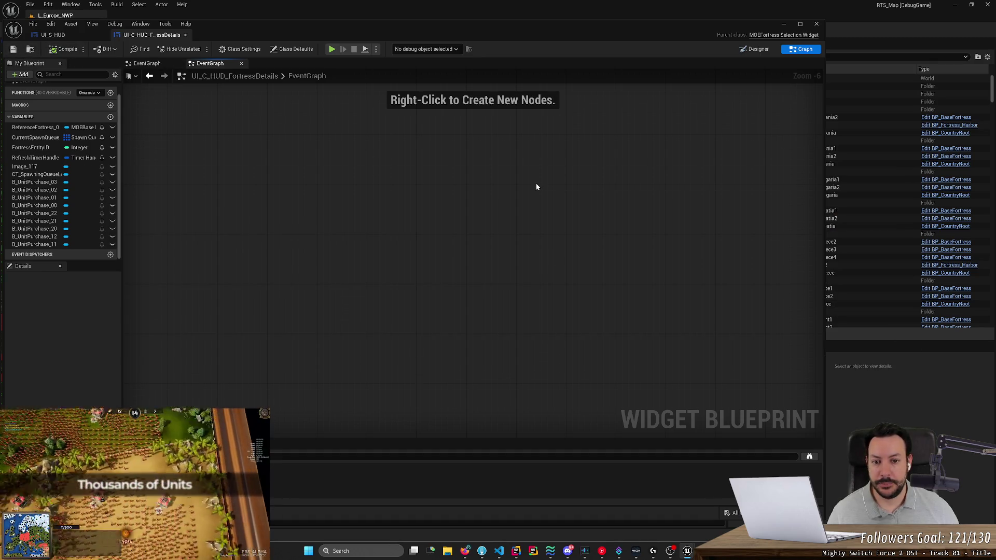
{"action": "left_click", "coordinate": [784, 24]}
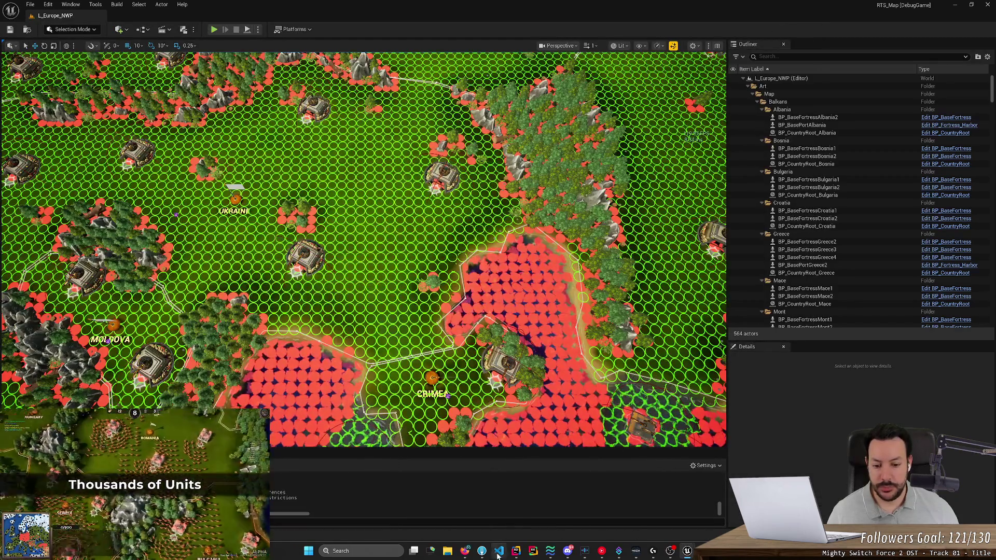
Set a breakpoint on the ShowForFortress call at line 15 of InitializeFortressDisplay.
{"action": "mouse_move", "coordinate": [483, 553]}
{"action": "left_click", "coordinate": [516, 551]}
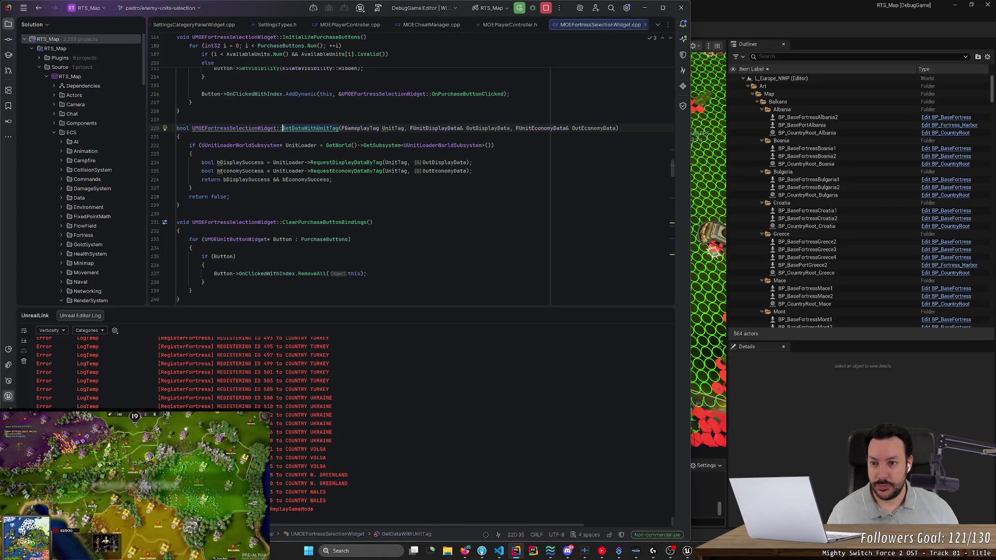
{"action": "scroll", "coordinate": [671, 158], "scroll_direction": "up", "scroll_amount": 2}
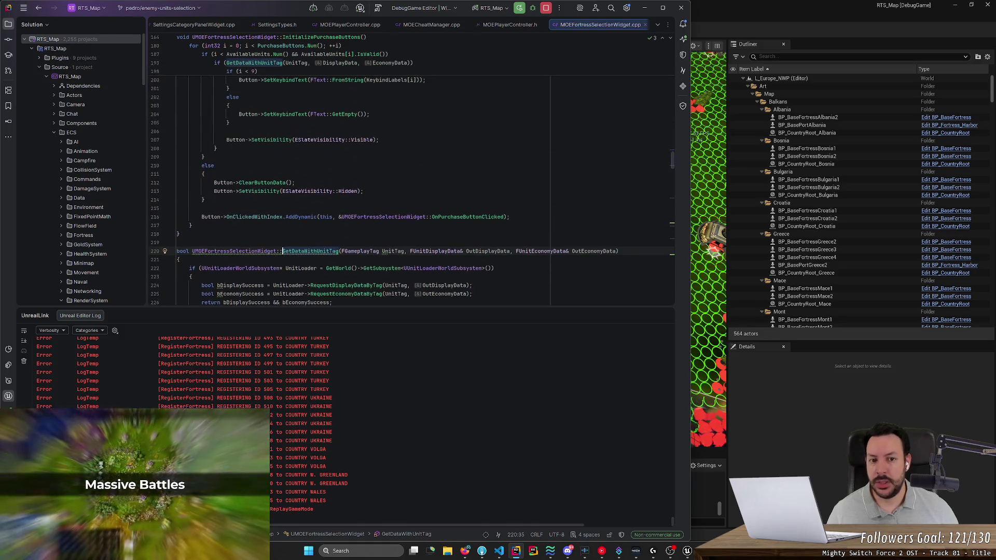
{"action": "left_click_drag", "start_coordinate": [672, 158], "coordinate": [668, 44]}
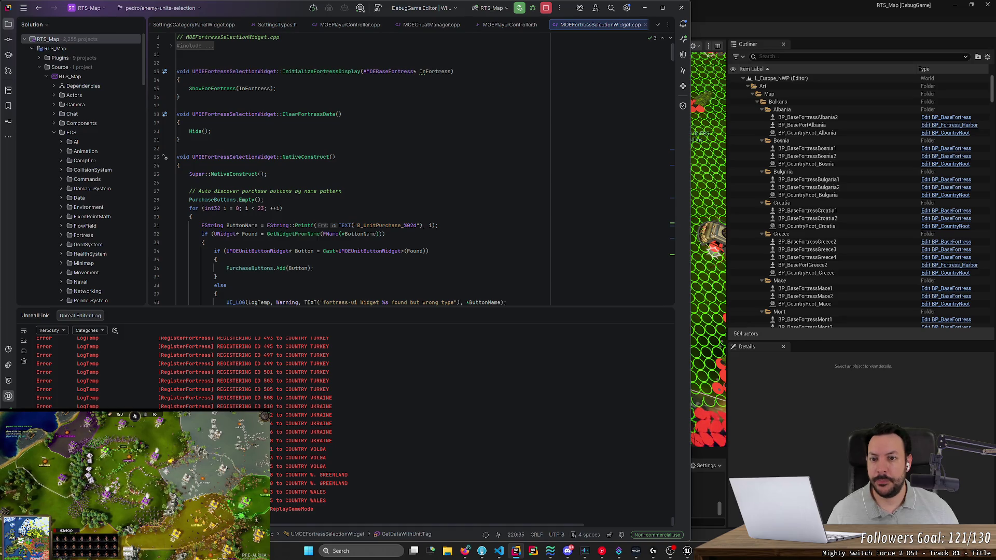
{"action": "left_click", "coordinate": [156, 88]}
Attach Rider's debugger to the running Unreal Editor through UnrealLink.
{"action": "left_click", "coordinate": [360, 9]}
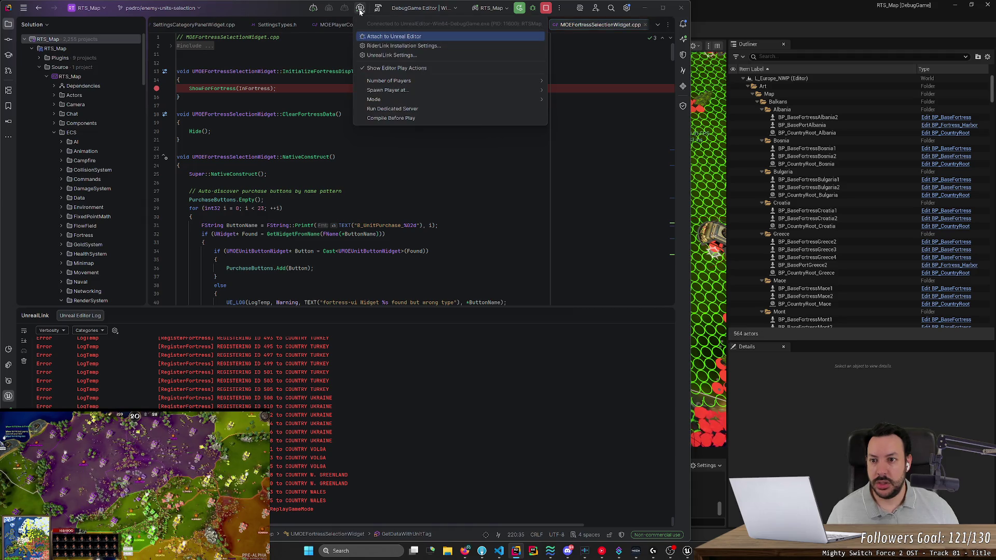
{"action": "left_click", "coordinate": [363, 37]}
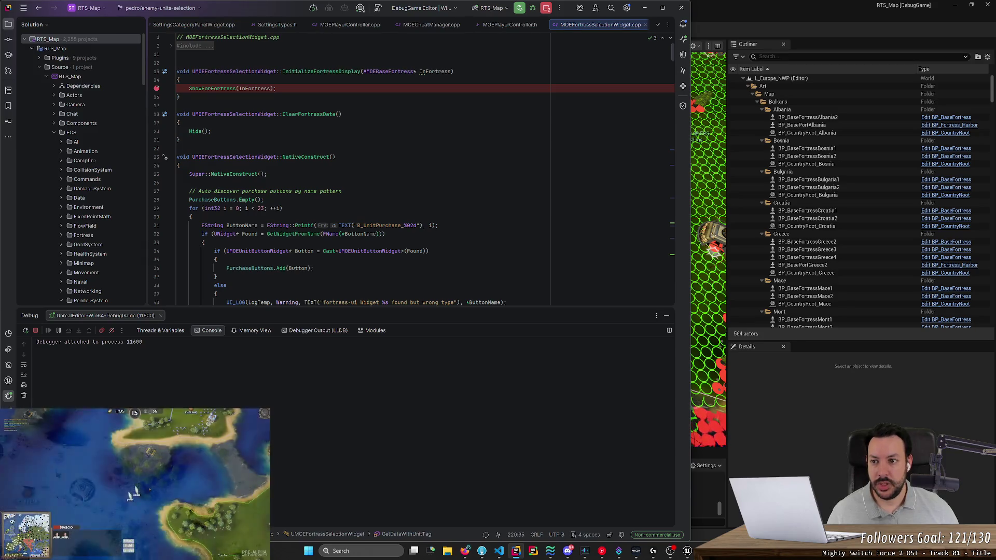
{"action": "mouse_move", "coordinate": [687, 550]}
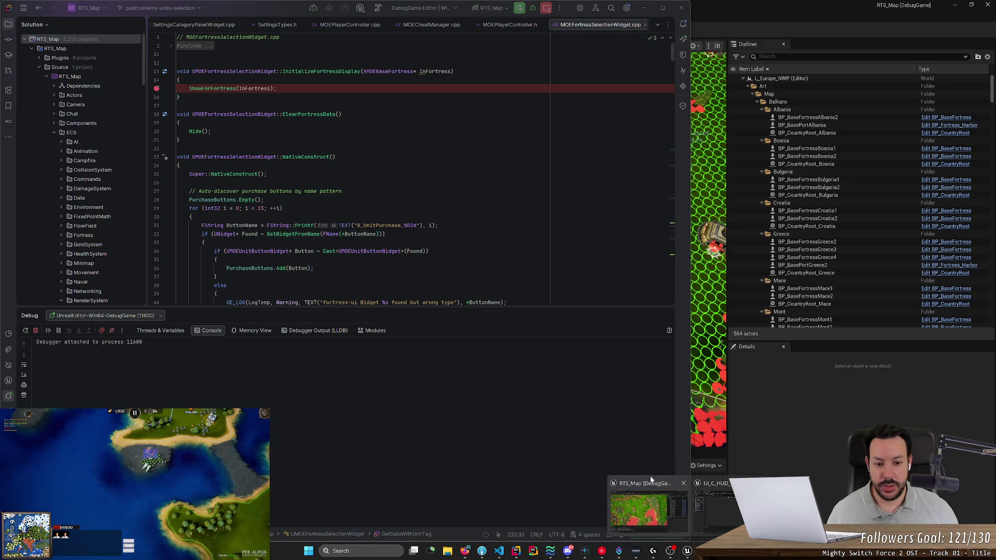
{"action": "left_click", "coordinate": [649, 506]}
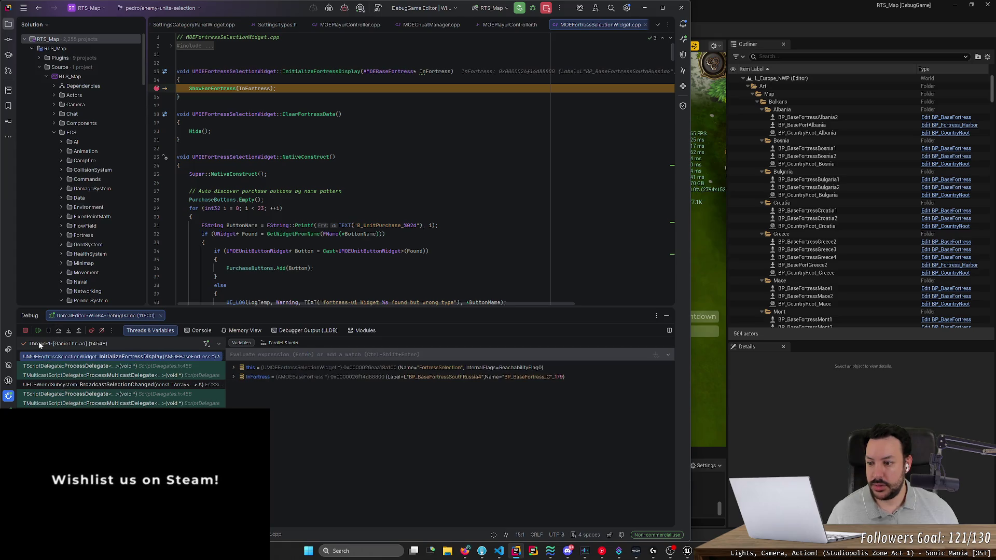
Resume the game, select a fortress to hit the breakpoint, and continue with F5.
{"action": "left_click", "coordinate": [41, 331]}
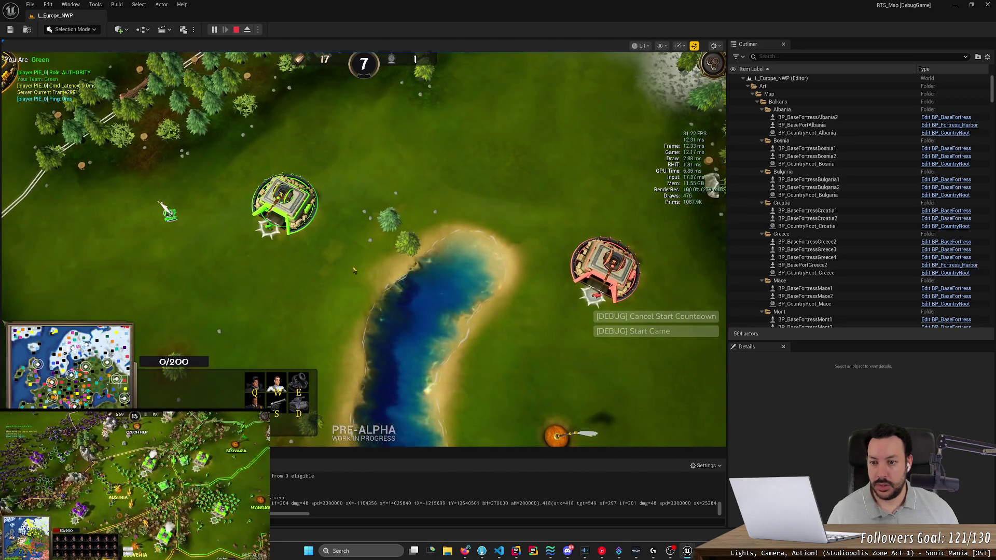
{"action": "left_click", "coordinate": [285, 197]}
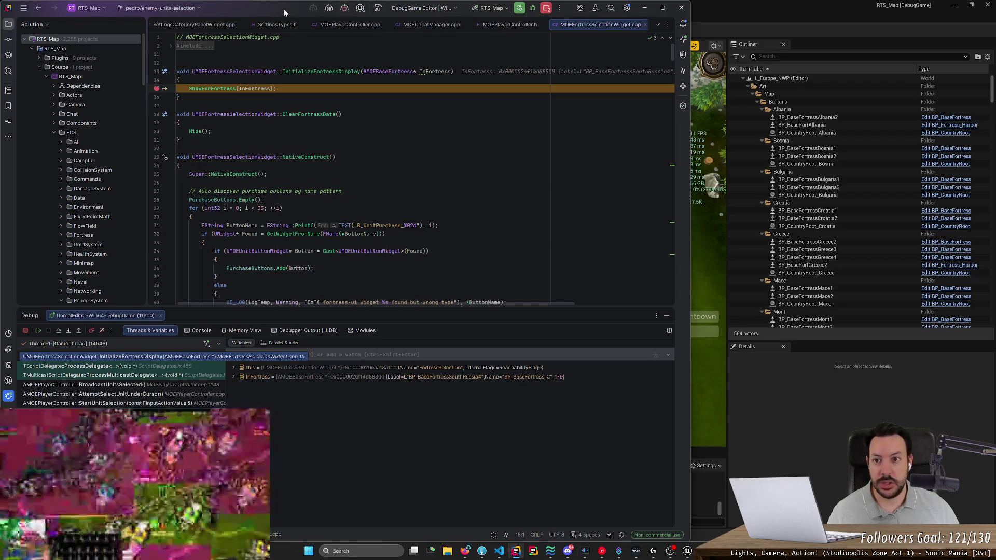
{"action": "key", "text": "F5"}
{"action": "mouse_move", "coordinate": [285, 12]}
{"action": "left_mouse_down"}
{"action": "mouse_move", "coordinate": [265, 359]}
{"action": "mouse_move", "coordinate": [242, 475]}
{"action": "mouse_move", "coordinate": [340, 245]}
{"action": "mouse_move", "coordinate": [344, 114]}
{"action": "left_mouse_up"}
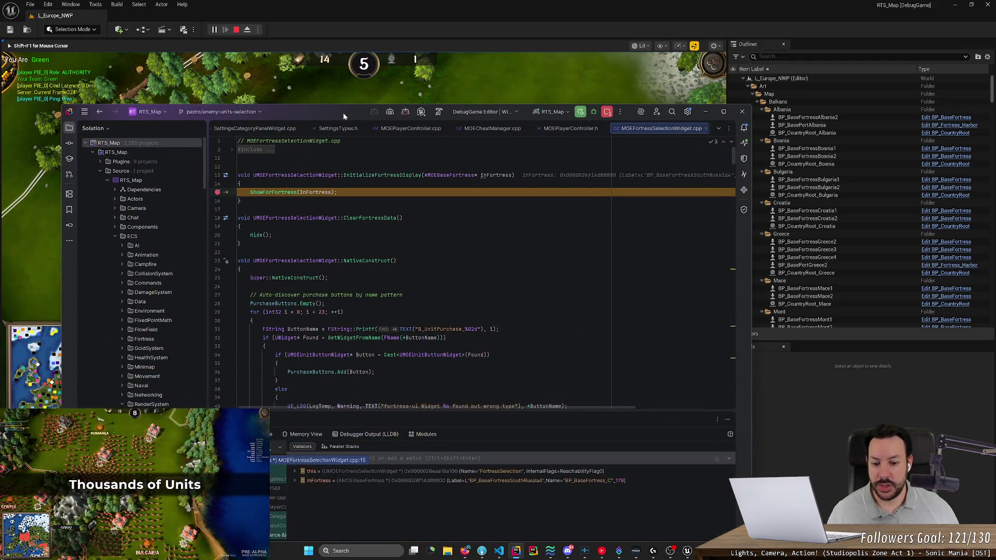
{"action": "double_click", "coordinate": [335, 114]}
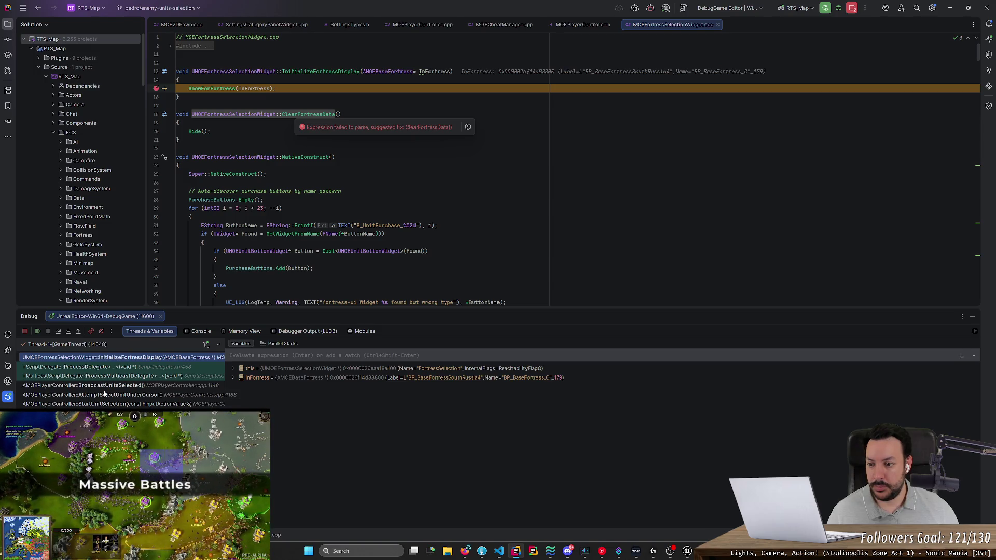
Resume execution twice more and return to the Unreal play session.
{"action": "left_click", "coordinate": [950, 8]}
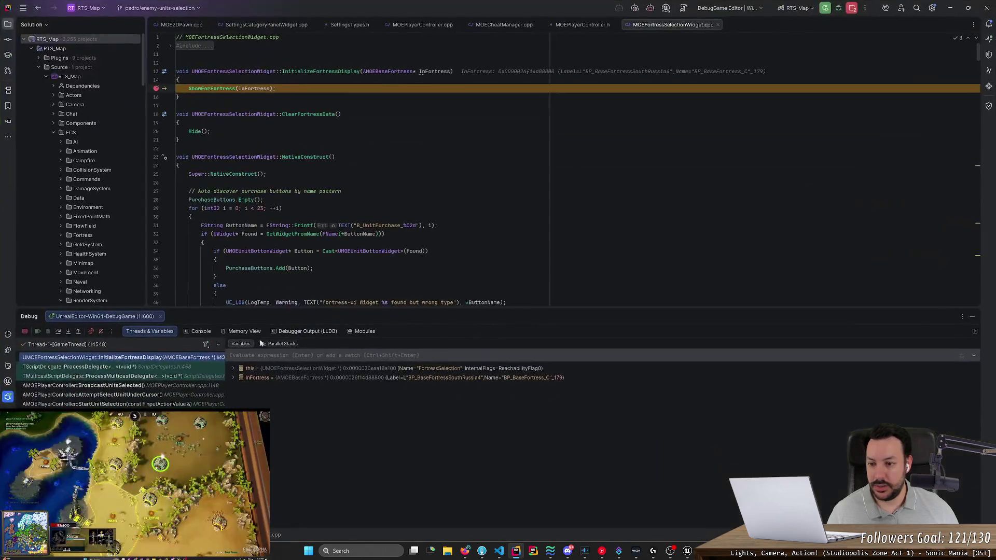
{"action": "left_click", "coordinate": [37, 332]}
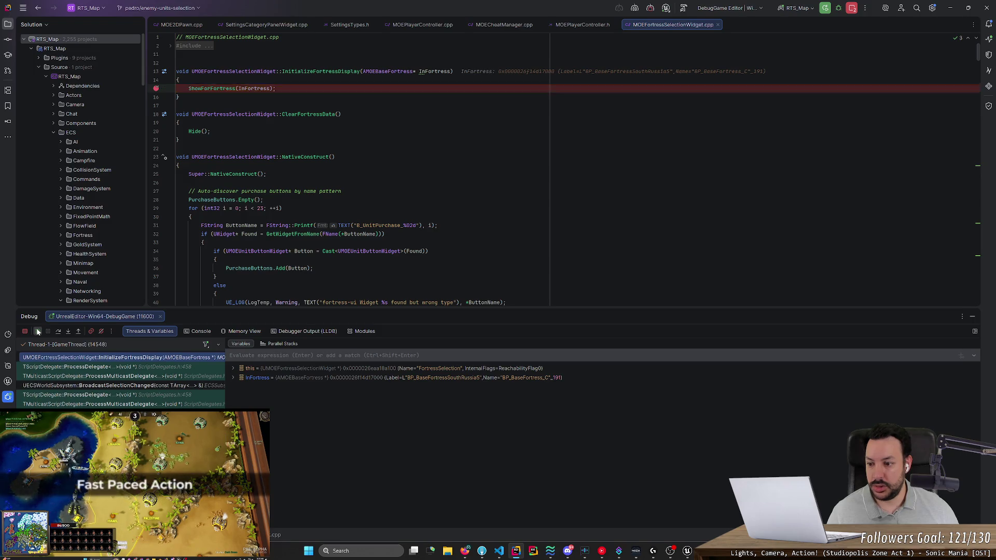
{"action": "left_click", "coordinate": [38, 332]}
{"action": "key", "text": "alt+Tab"}
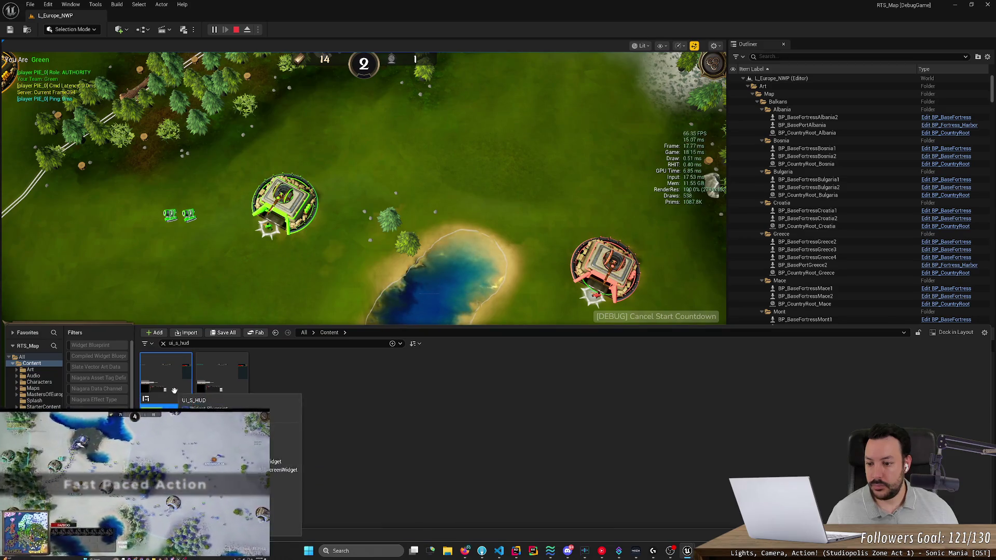
Open the UI_S_HUD widget blueprint in Graph view around its For Each Loop section.
{"action": "double_click", "coordinate": [166, 379]}
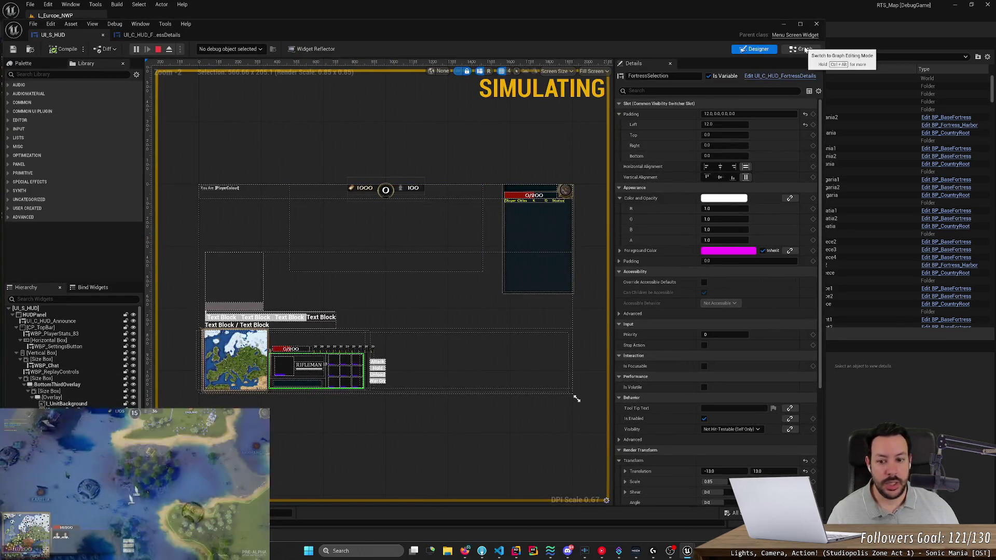
{"action": "left_click", "coordinate": [803, 49]}
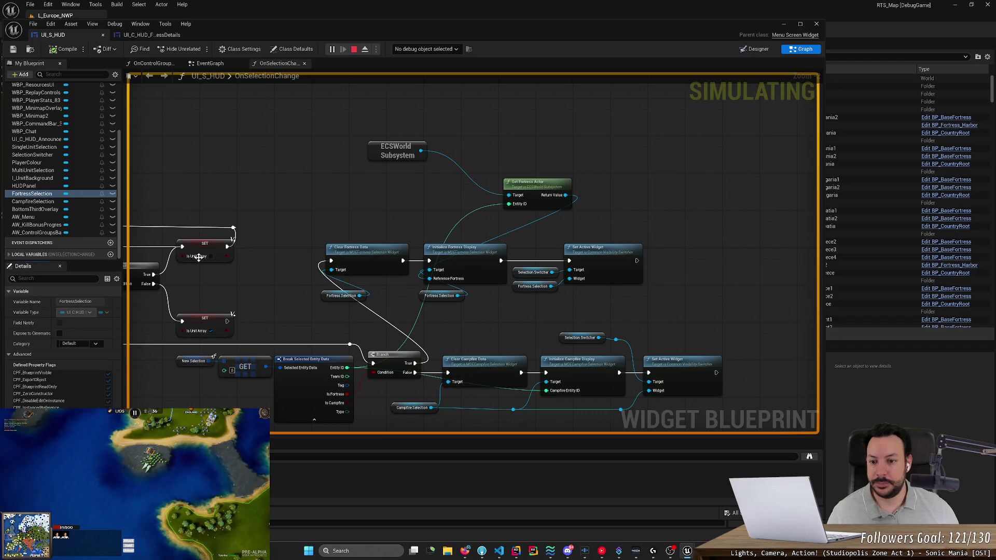
{"action": "scroll", "coordinate": [244, 223], "scroll_direction": "down", "scroll_amount": 4}
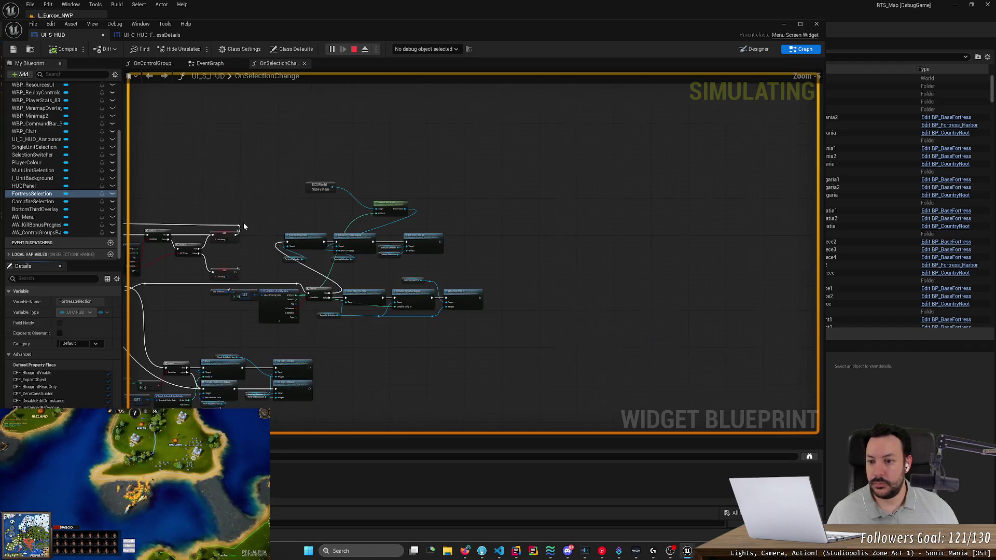
{"action": "scroll", "coordinate": [244, 222], "scroll_direction": "up", "scroll_amount": 4}
{"action": "mouse_move", "coordinate": [263, 281]}
{"action": "left_mouse_down"}
{"action": "mouse_move", "coordinate": [416, 203]}
{"action": "mouse_move", "coordinate": [401, 142]}
{"action": "left_mouse_up"}
Browse the EventGraph's Set Visibility, HideForLoading, Push Widget and Clear Widgets nodes.
{"action": "left_click", "coordinate": [213, 64]}
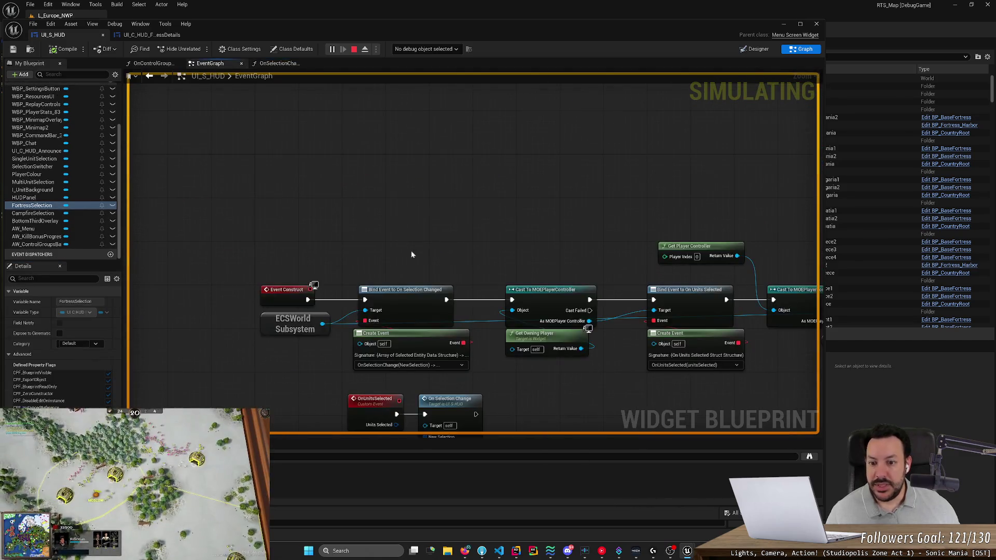
{"action": "left_click_drag", "start_coordinate": [442, 317], "coordinate": [258, 321]}
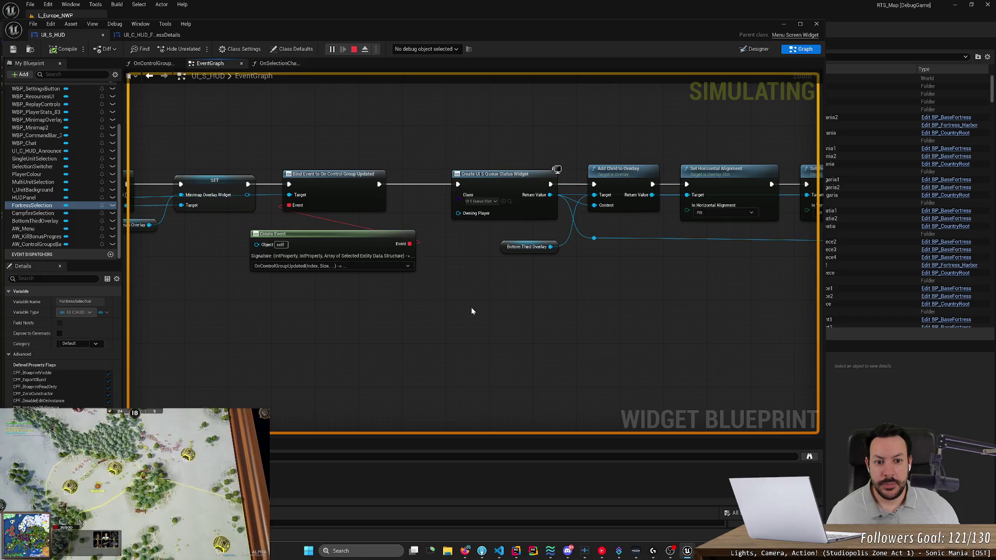
{"action": "left_click_drag", "start_coordinate": [471, 310], "coordinate": [177, 322]}
{"action": "mouse_move", "coordinate": [469, 337]}
{"action": "left_mouse_down"}
{"action": "mouse_move", "coordinate": [343, 358]}
{"action": "mouse_move", "coordinate": [381, 259]}
{"action": "left_mouse_up"}
{"action": "scroll", "coordinate": [343, 358], "scroll_direction": "down", "scroll_amount": 5}
{"action": "scroll", "coordinate": [386, 256], "scroll_direction": "down", "scroll_amount": 4}
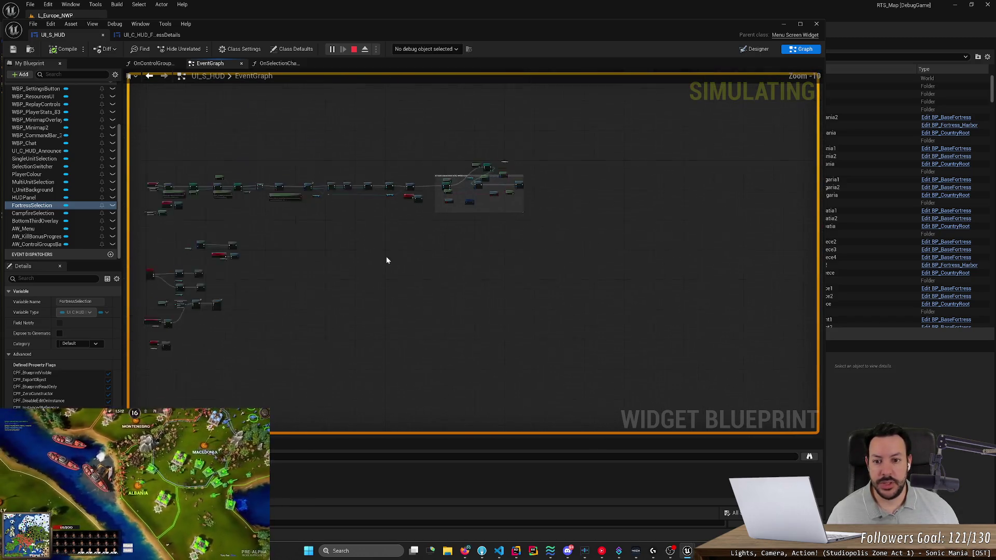
{"action": "scroll", "coordinate": [465, 265], "scroll_direction": "up", "scroll_amount": 6}
{"action": "mouse_move", "coordinate": [405, 296]}
{"action": "left_mouse_down"}
{"action": "mouse_move", "coordinate": [616, 147]}
{"action": "mouse_move", "coordinate": [516, 389]}
{"action": "left_mouse_up"}
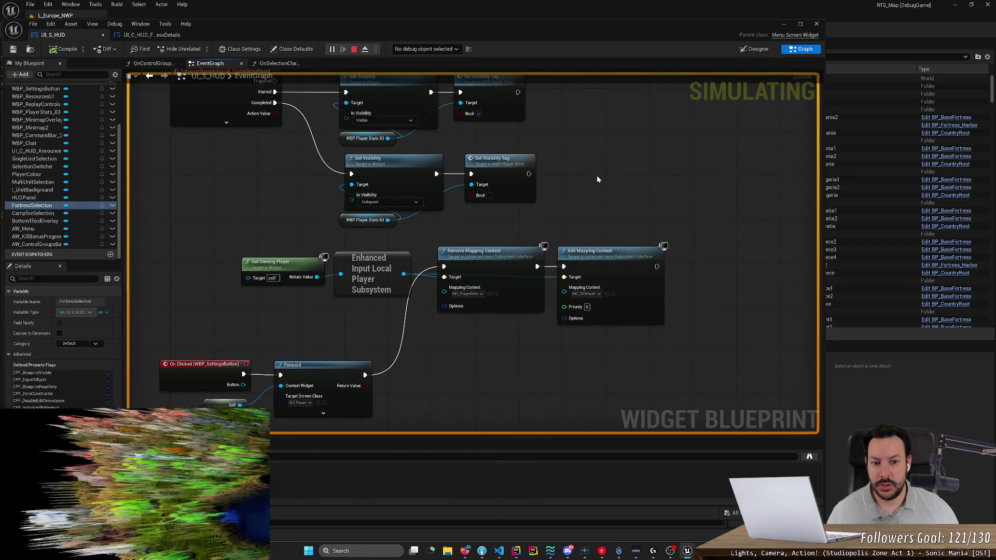
{"action": "left_click_drag", "start_coordinate": [597, 176], "coordinate": [568, 379]}
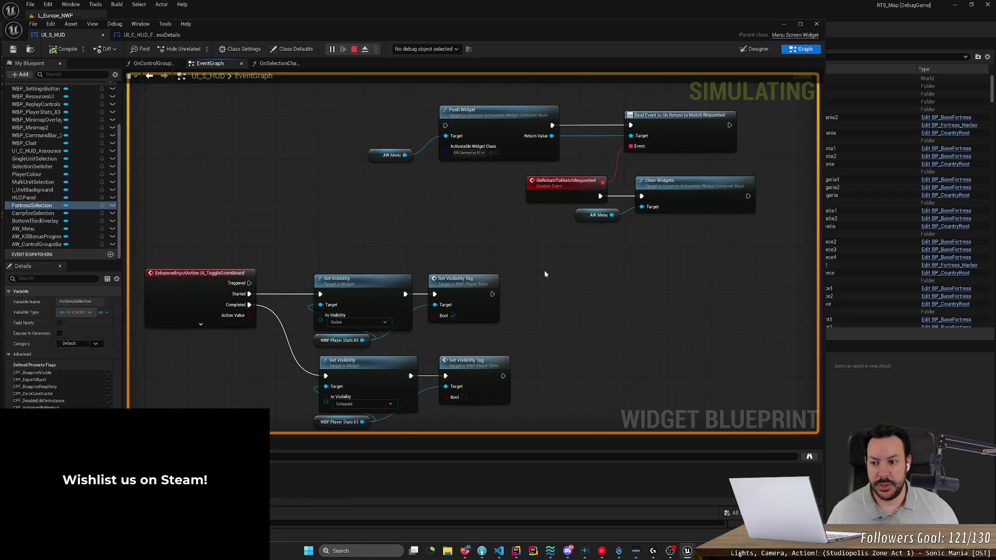
{"action": "left_click_drag", "start_coordinate": [543, 270], "coordinate": [439, 380]}
{"action": "left_click_drag", "start_coordinate": [242, 229], "coordinate": [403, 349]}
{"action": "scroll", "coordinate": [118, 170], "scroll_direction": "up", "scroll_amount": 1}
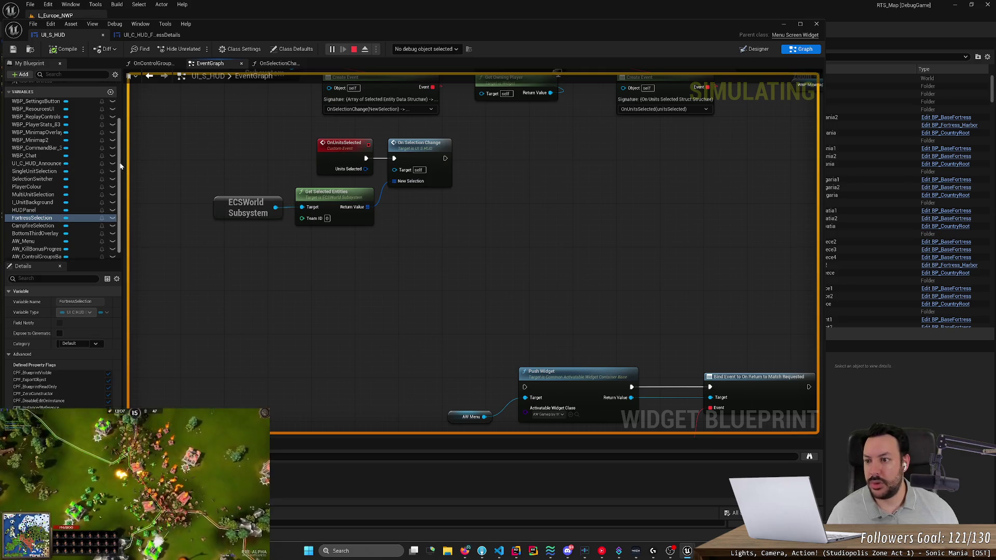
{"action": "scroll", "coordinate": [118, 171], "scroll_direction": "up", "scroll_amount": 3}
Inspect OnSelectionChange's Clear Fortress Data and Initialize Fortress Display nodes, and jump to Hide() in Rider.
{"action": "double_click", "coordinate": [41, 120]}
{"action": "mouse_move", "coordinate": [395, 279]}
{"action": "left_mouse_down"}
{"action": "mouse_move", "coordinate": [602, 313]}
{"action": "mouse_move", "coordinate": [343, 245]}
{"action": "mouse_move", "coordinate": [388, 127]}
{"action": "mouse_move", "coordinate": [438, 213]}
{"action": "mouse_move", "coordinate": [334, 278]}
{"action": "mouse_move", "coordinate": [334, 249]}
{"action": "mouse_move", "coordinate": [290, 293]}
{"action": "left_mouse_up"}
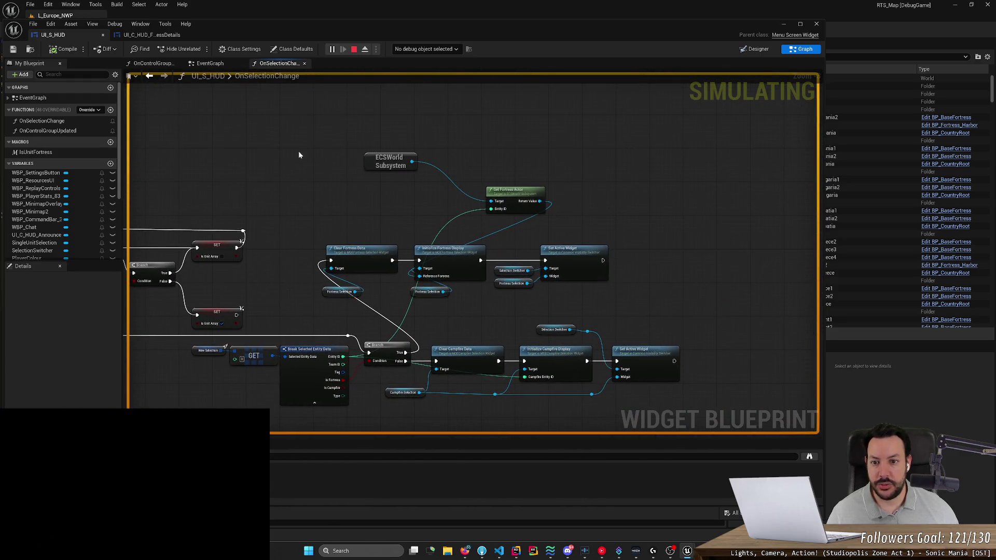
{"action": "left_click_drag", "start_coordinate": [298, 151], "coordinate": [640, 315]}
{"action": "scroll", "coordinate": [521, 308], "scroll_direction": "up", "scroll_amount": 2}
{"action": "mouse_move", "coordinate": [240, 315]}
{"action": "left_mouse_down"}
{"action": "mouse_move", "coordinate": [430, 238]}
{"action": "mouse_move", "coordinate": [498, 198]}
{"action": "mouse_move", "coordinate": [522, 201]}
{"action": "left_mouse_up"}
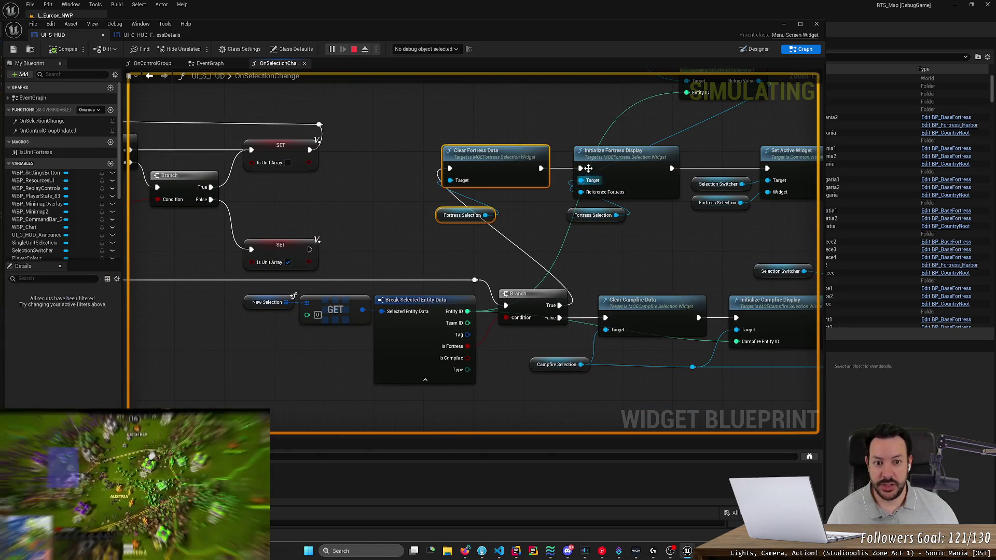
{"action": "mouse_move", "coordinate": [582, 106]}
{"action": "left_mouse_down"}
{"action": "mouse_move", "coordinate": [646, 254]}
{"action": "mouse_move", "coordinate": [600, 271]}
{"action": "mouse_move", "coordinate": [456, 263]}
{"action": "left_mouse_up"}
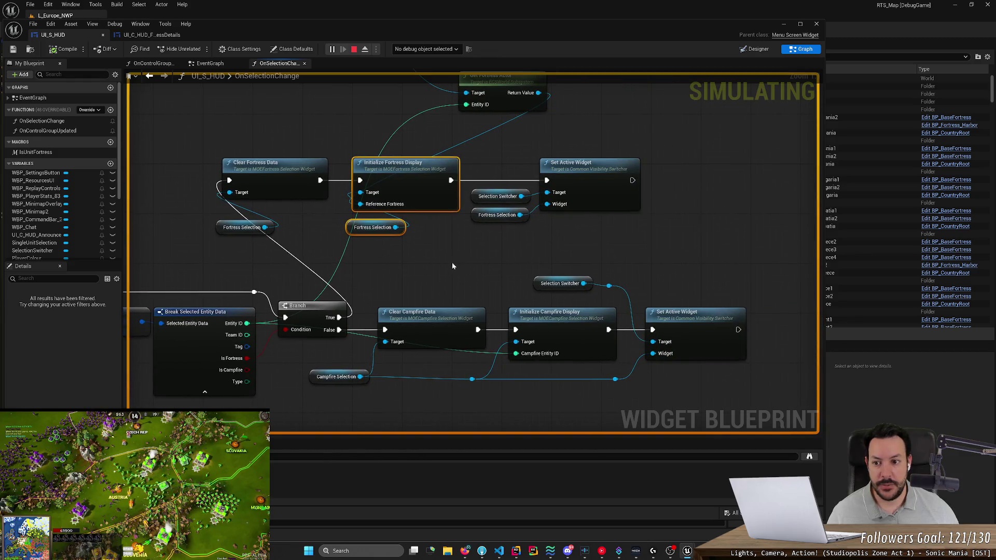
{"action": "mouse_move", "coordinate": [198, 143]}
{"action": "left_mouse_down"}
{"action": "mouse_move", "coordinate": [273, 267]}
{"action": "mouse_move", "coordinate": [268, 282]}
{"action": "mouse_move", "coordinate": [236, 244]}
{"action": "mouse_move", "coordinate": [254, 221]}
{"action": "mouse_move", "coordinate": [246, 248]}
{"action": "left_mouse_up"}
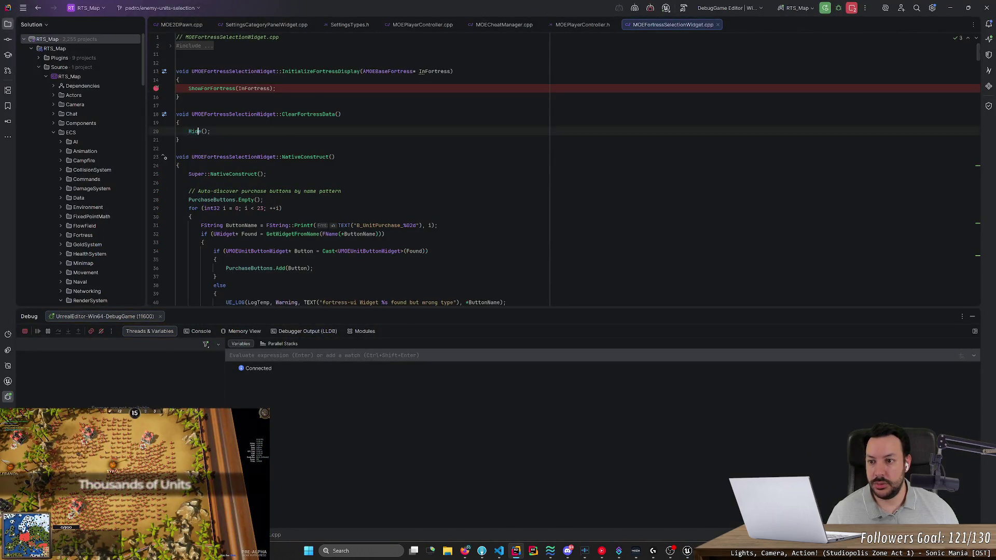
{"action": "key", "text": "ctrl+b"}
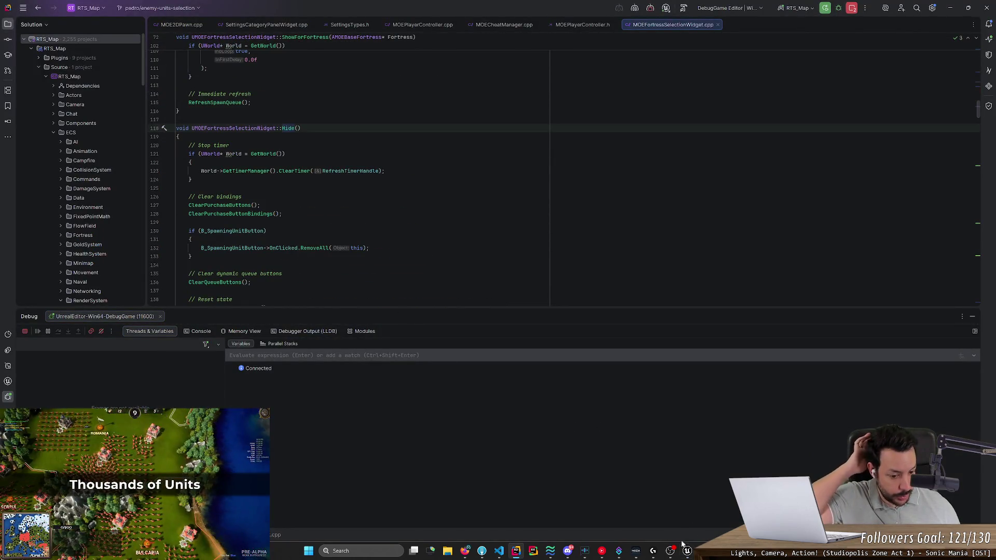
{"action": "mouse_move", "coordinate": [687, 550]}
{"action": "left_click", "coordinate": [669, 511]}
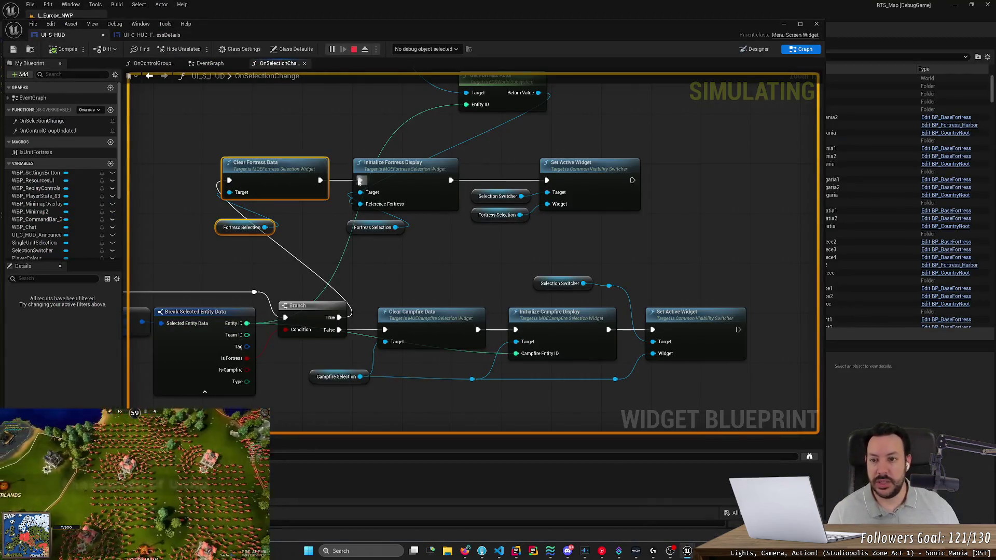
Select a fortress in game, remove the line-15 breakpoint, resume, then deselect the fortress.
{"action": "left_click", "coordinate": [783, 23]}
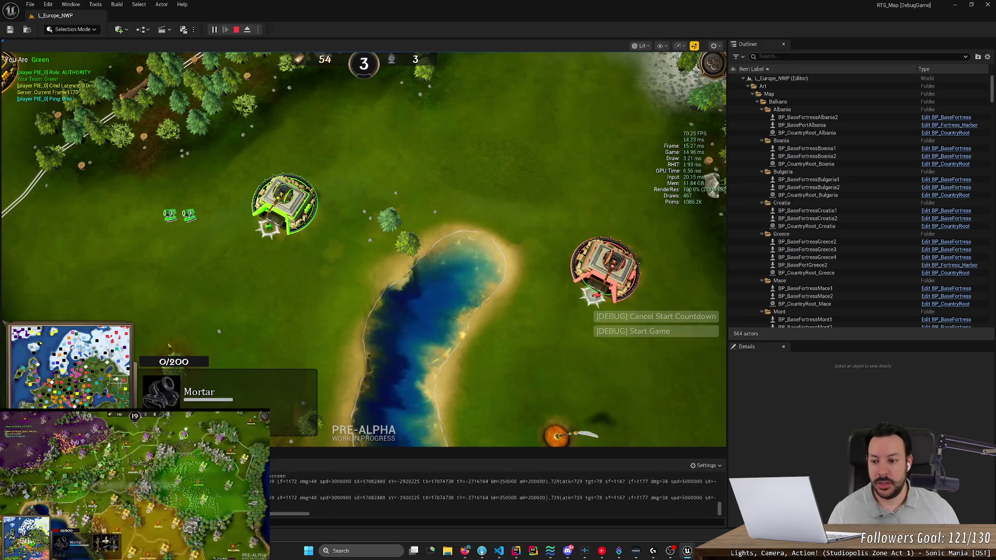
{"action": "left_click", "coordinate": [285, 204]}
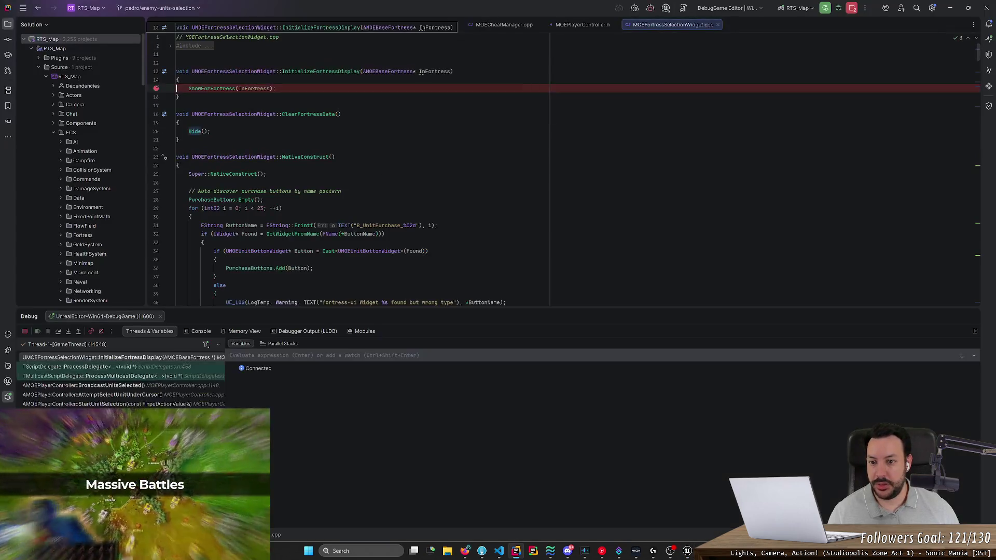
{"action": "left_click", "coordinate": [160, 89]}
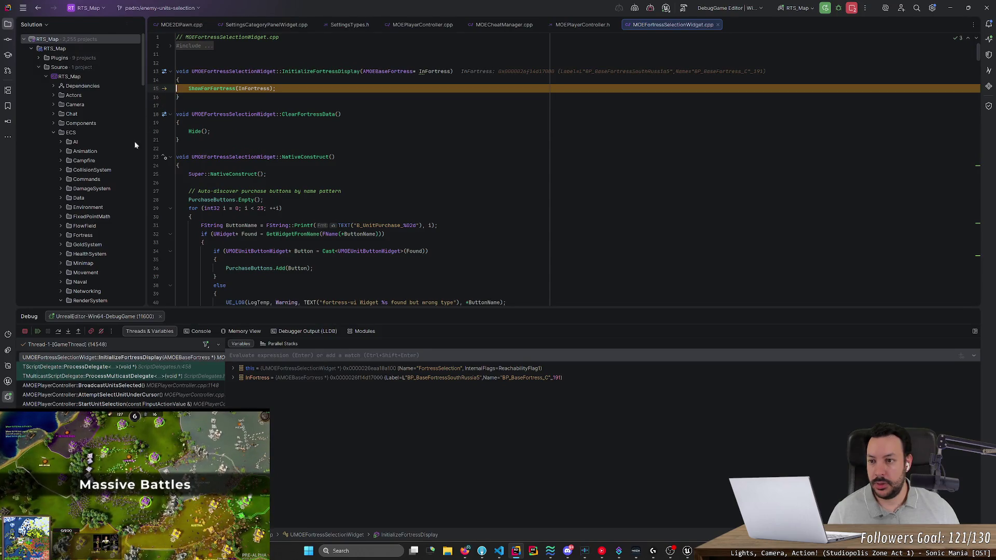
{"action": "left_click", "coordinate": [37, 331]}
{"action": "key", "text": "alt+Tab"}
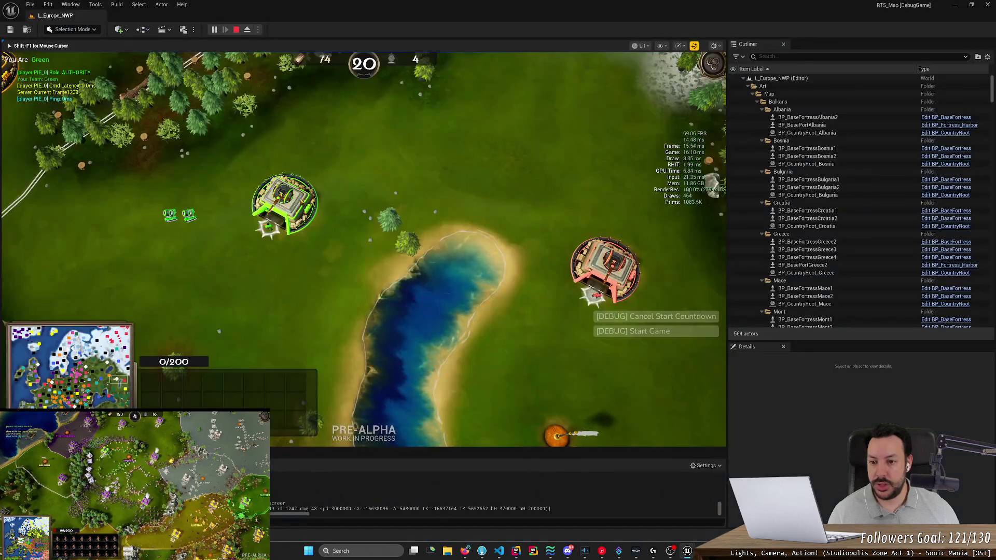
{"action": "left_click", "coordinate": [160, 204]}
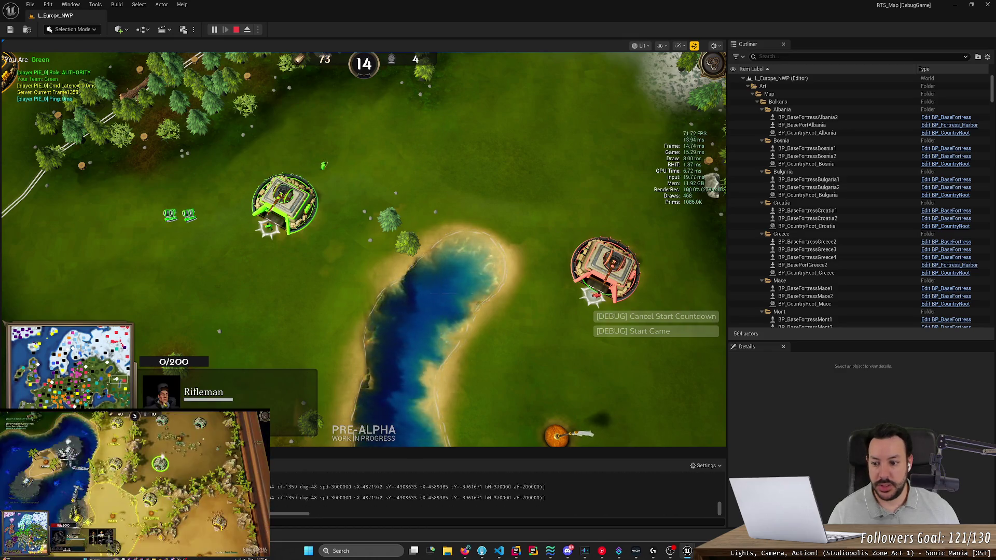
{"action": "key", "text": "alt+Tab"}
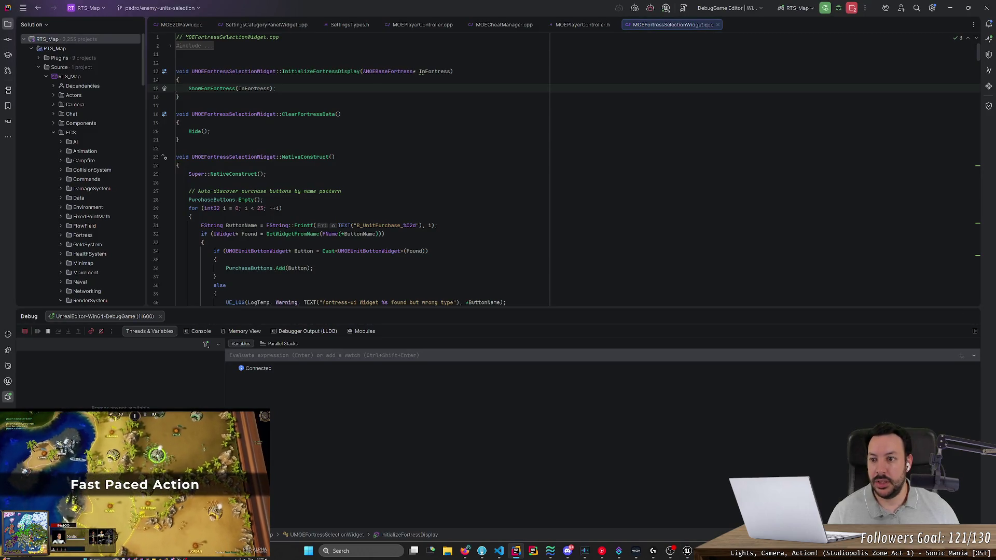
Go to Hide() and inspect its B_SpawningUnitButton unbinding block, then search the file for that button.
{"action": "left_click", "coordinate": [196, 131], "text": "ctrl"}
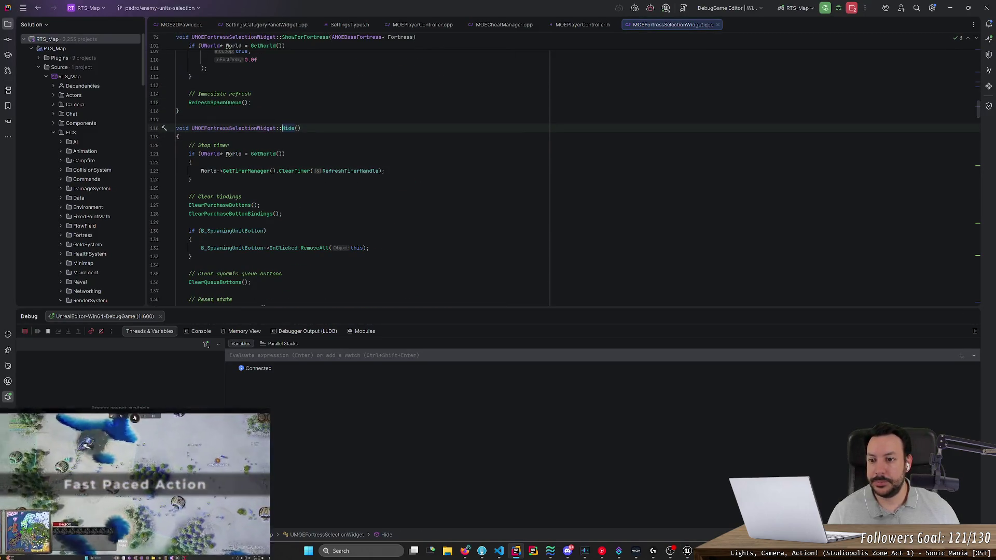
{"action": "scroll", "coordinate": [564, 177], "scroll_direction": "down", "scroll_amount": 3}
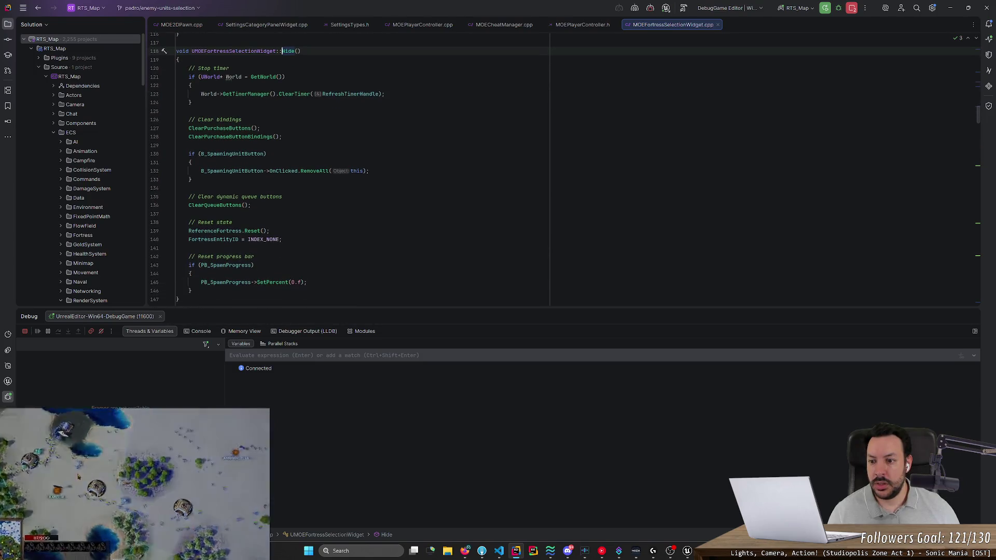
{"action": "scroll", "coordinate": [349, 171], "scroll_direction": "down", "scroll_amount": 2}
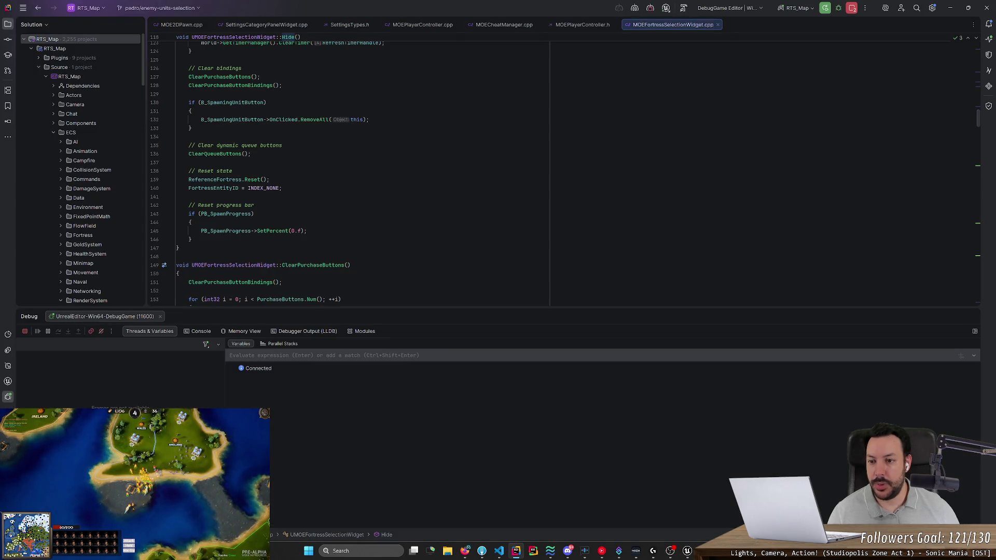
{"action": "left_click", "coordinate": [276, 145]}
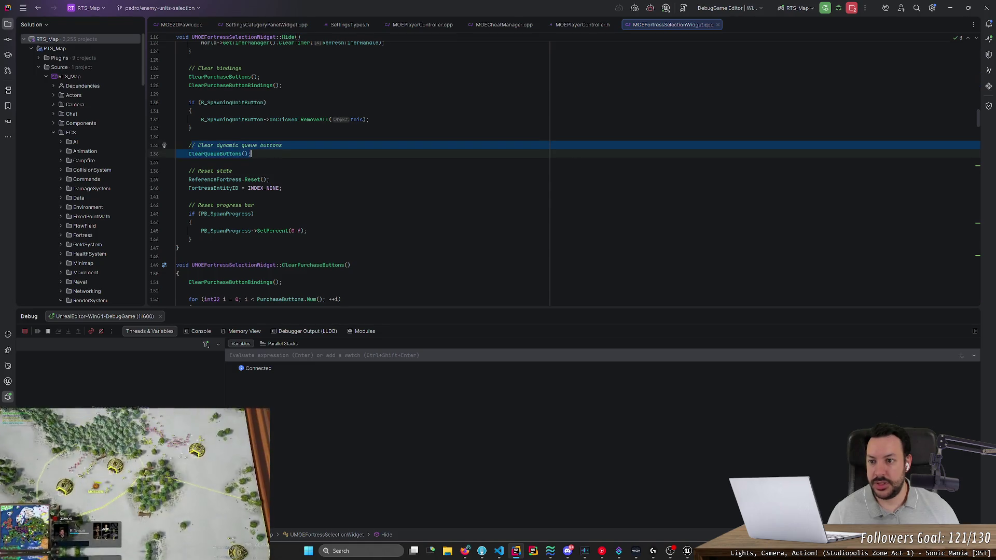
{"action": "scroll", "coordinate": [273, 151], "scroll_direction": "up", "scroll_amount": 3}
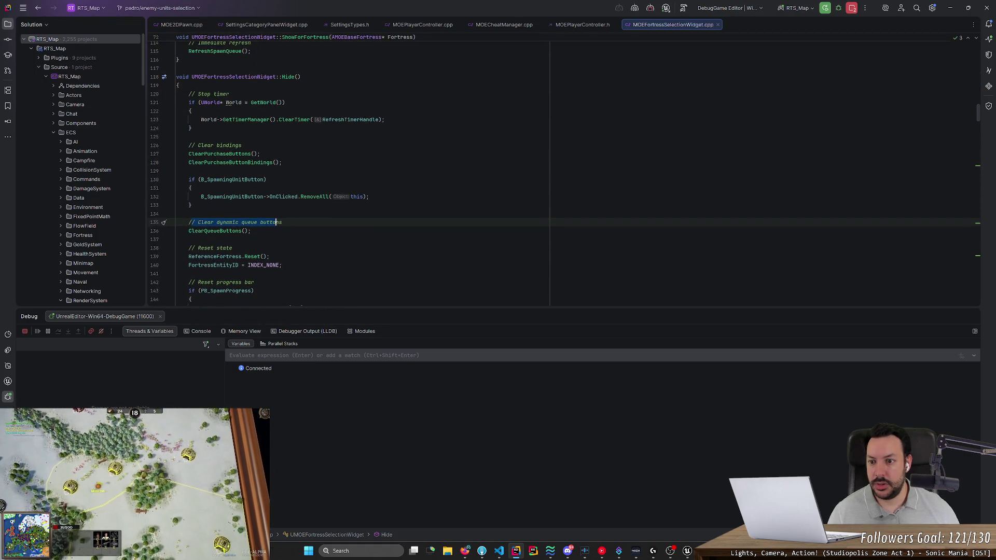
{"action": "left_click", "coordinate": [245, 179]}
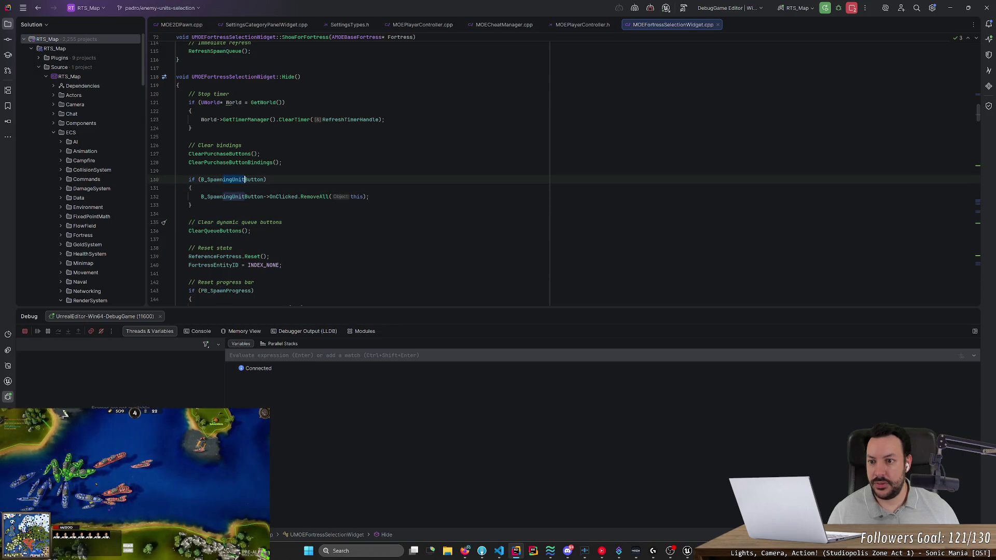
{"action": "left_click", "coordinate": [235, 196]}
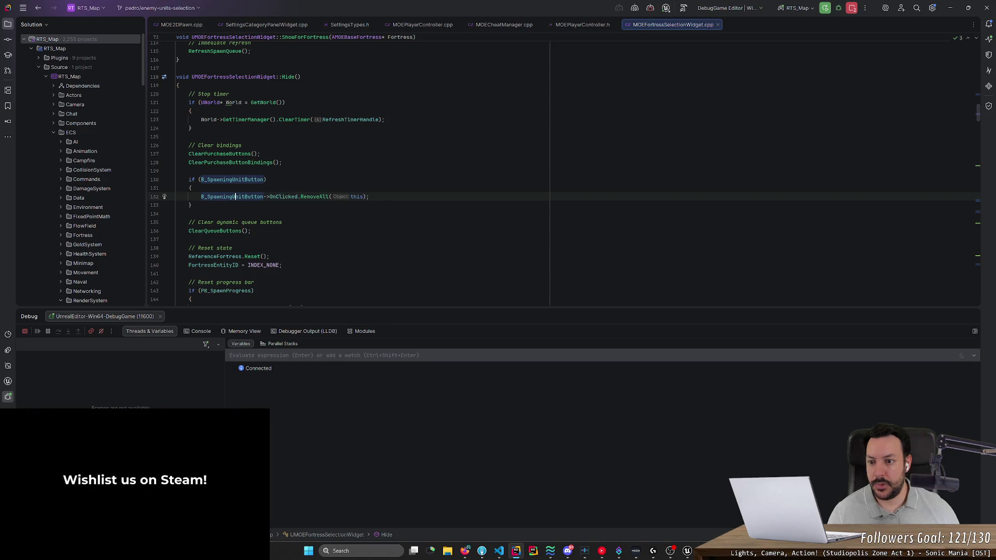
{"action": "left_click", "coordinate": [264, 180]}
{"action": "key", "text": "ctrl+f"}
{"action": "key", "text": "Return"}
{"action": "key", "text": "Return"}
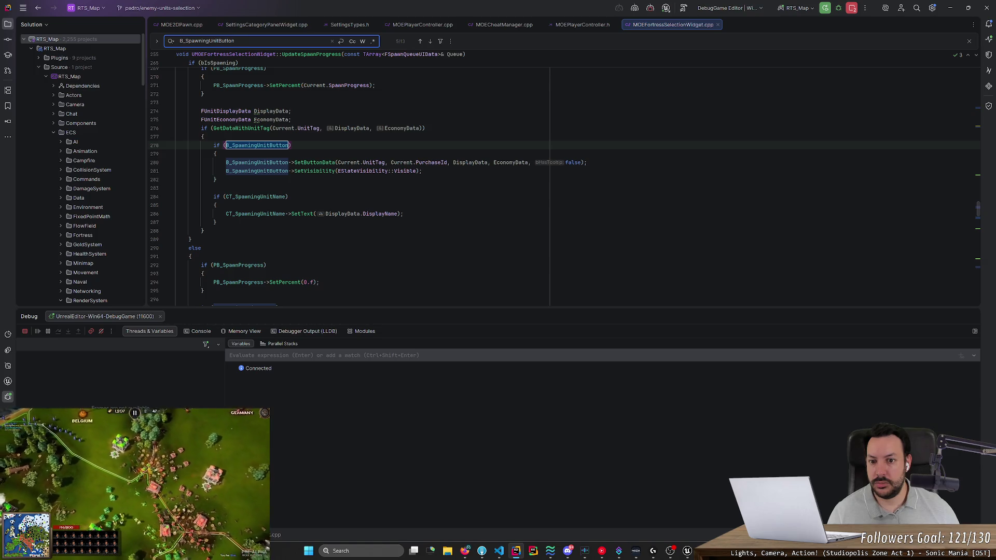
Step through the first B_SpawningUnitButton search matches, reading the code around each.
{"action": "scroll", "coordinate": [564, 182], "scroll_direction": "up", "scroll_amount": 5}
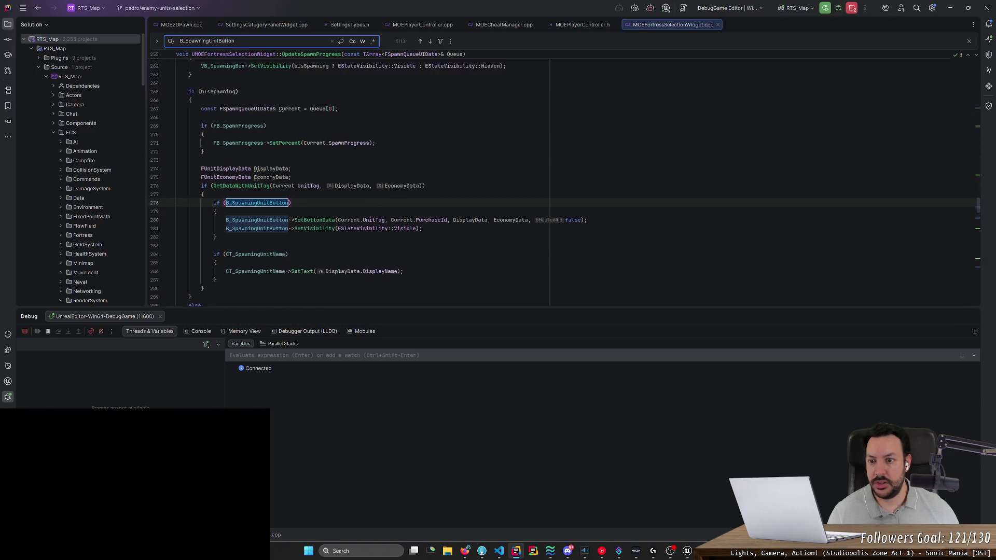
{"action": "scroll", "coordinate": [564, 182], "scroll_direction": "up", "scroll_amount": 3}
{"action": "key", "text": "Return"}
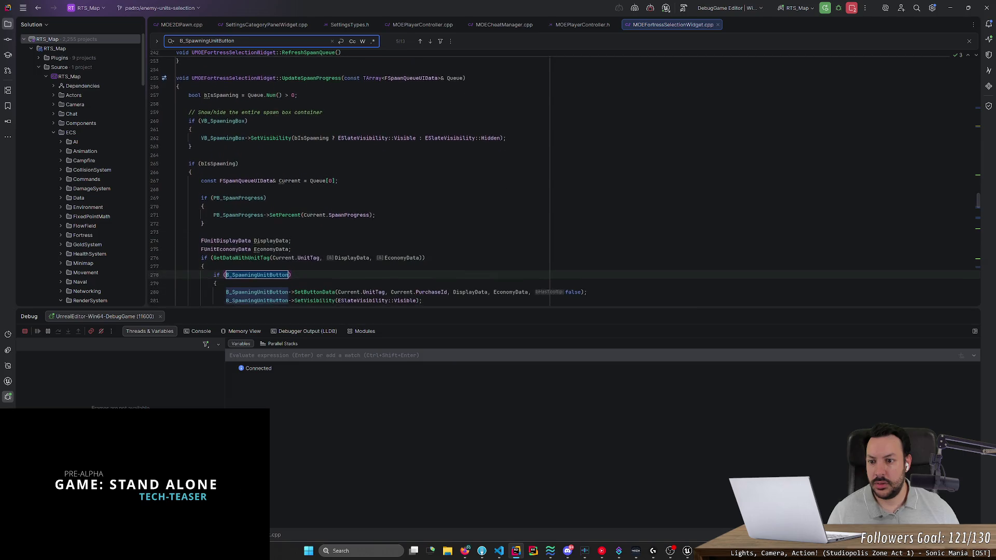
{"action": "scroll", "coordinate": [364, 182], "scroll_direction": "down", "scroll_amount": 5}
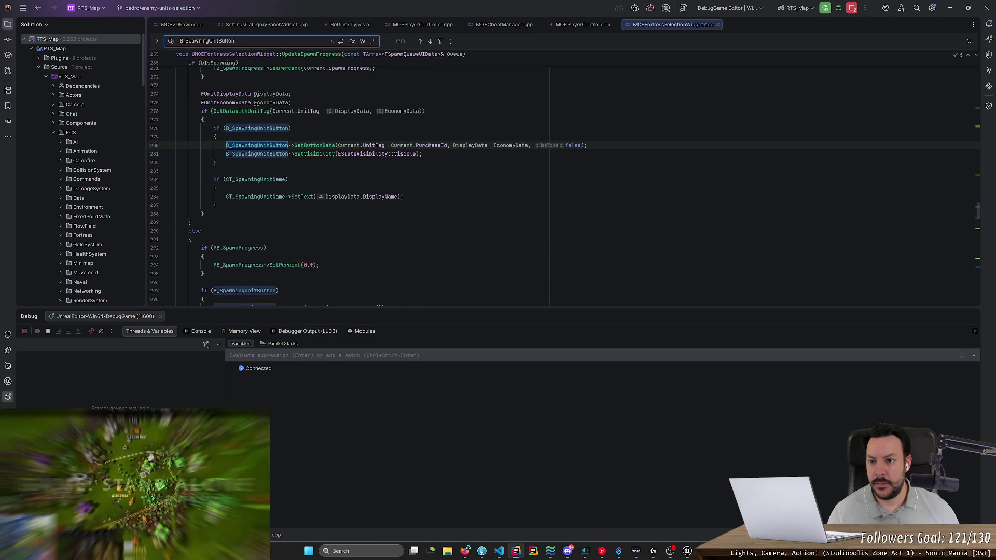
{"action": "scroll", "coordinate": [571, 181], "scroll_direction": "up", "scroll_amount": 2}
{"action": "scroll", "coordinate": [565, 187], "scroll_direction": "down", "scroll_amount": 1}
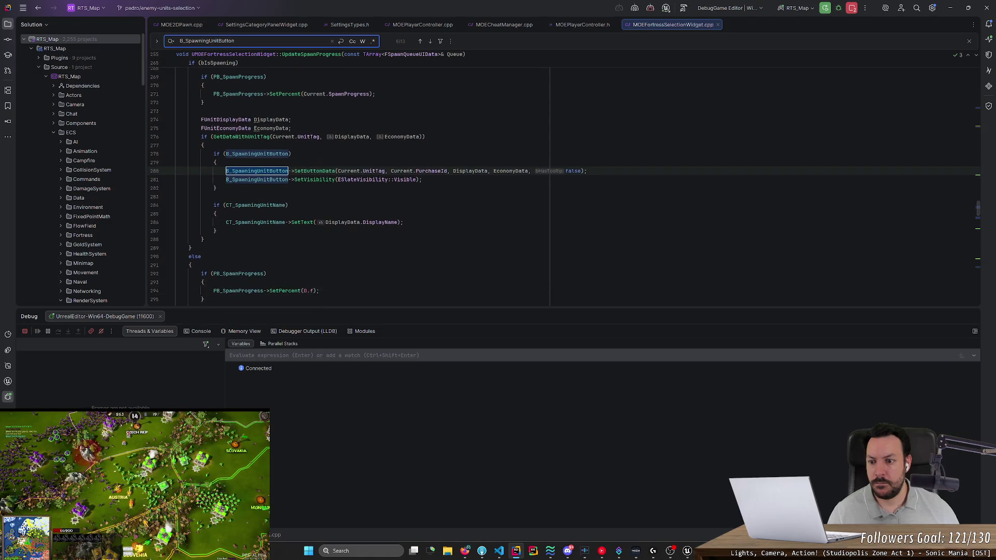
{"action": "scroll", "coordinate": [564, 187], "scroll_direction": "down", "scroll_amount": 2}
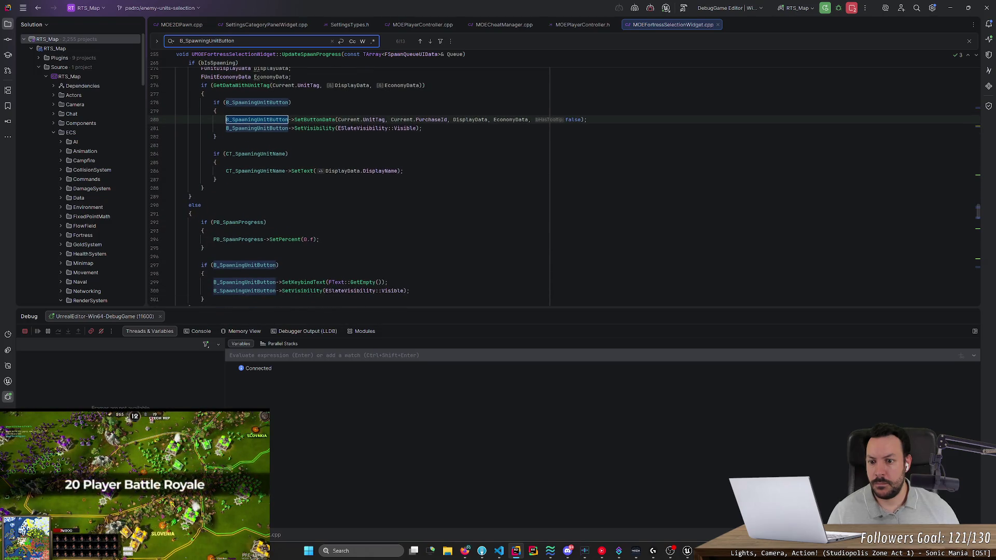
{"action": "key", "text": "Return"}
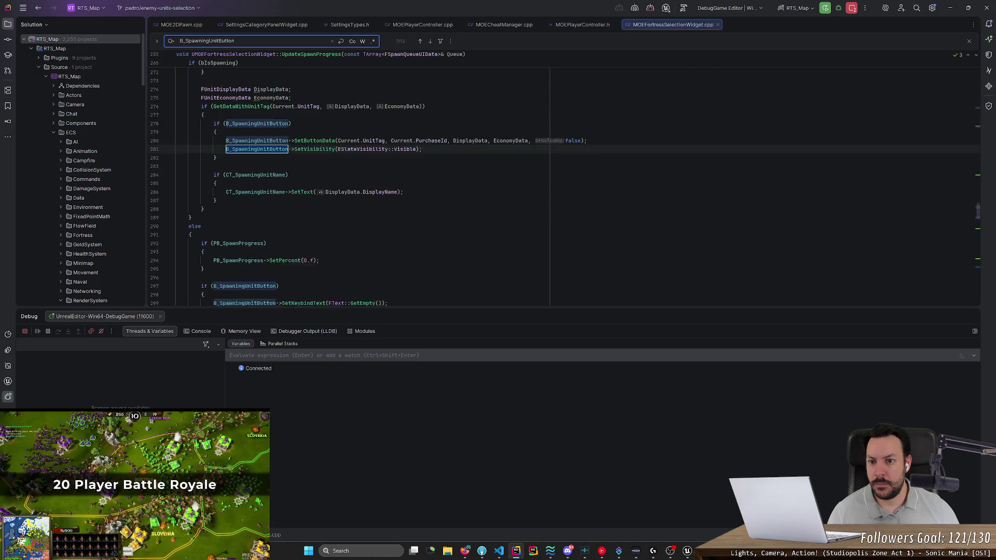
Cycle past OnSpawningUnitButtonClicked and wrap back to the button check inside Hide().
{"action": "scroll", "coordinate": [563, 186], "scroll_direction": "down", "scroll_amount": 2}
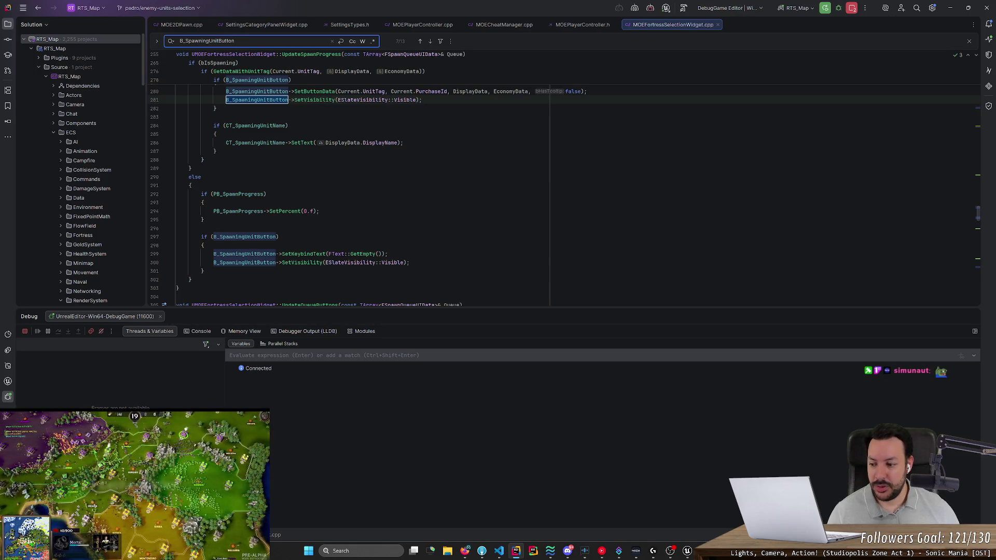
{"action": "scroll", "coordinate": [364, 181], "scroll_direction": "down", "scroll_amount": 2}
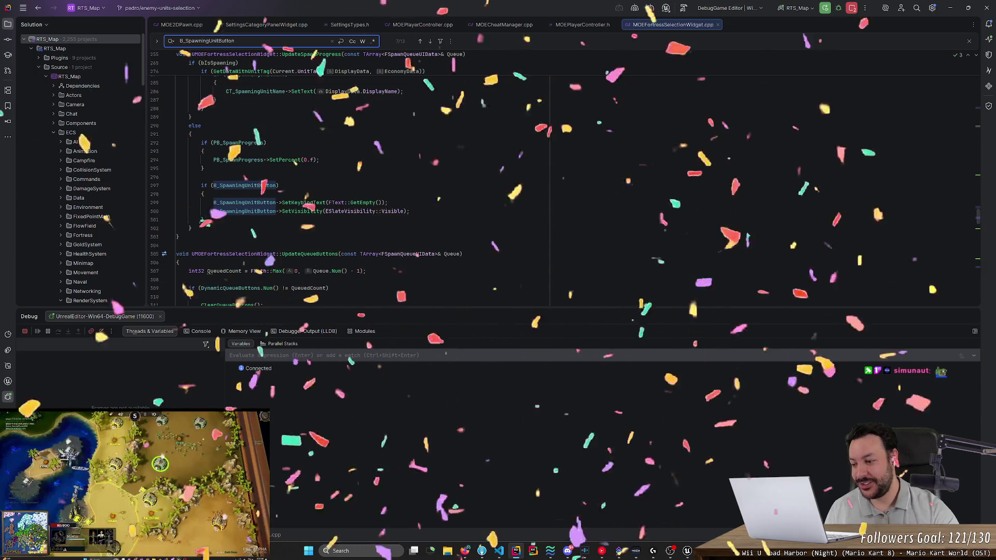
{"action": "scroll", "coordinate": [363, 182], "scroll_direction": "up", "scroll_amount": 2}
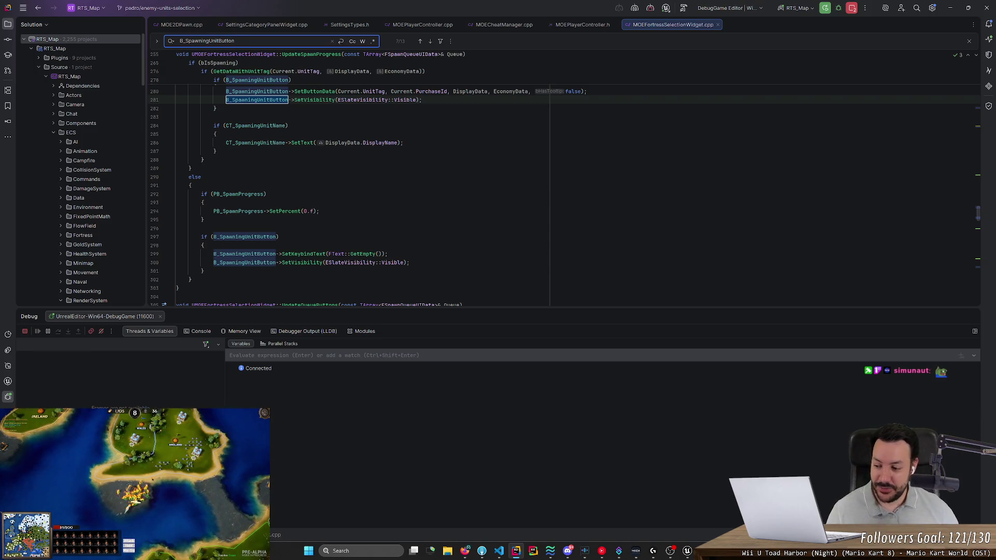
{"action": "scroll", "coordinate": [564, 195], "scroll_direction": "down", "scroll_amount": 3}
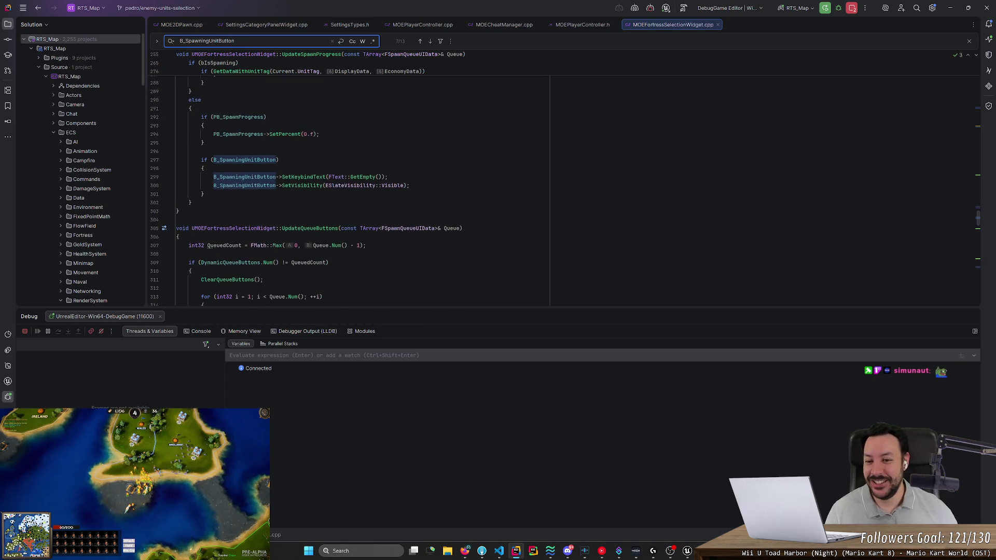
{"action": "key", "text": "Return"}
{"action": "key", "text": "Return"}
{"action": "key", "text": "Return"}
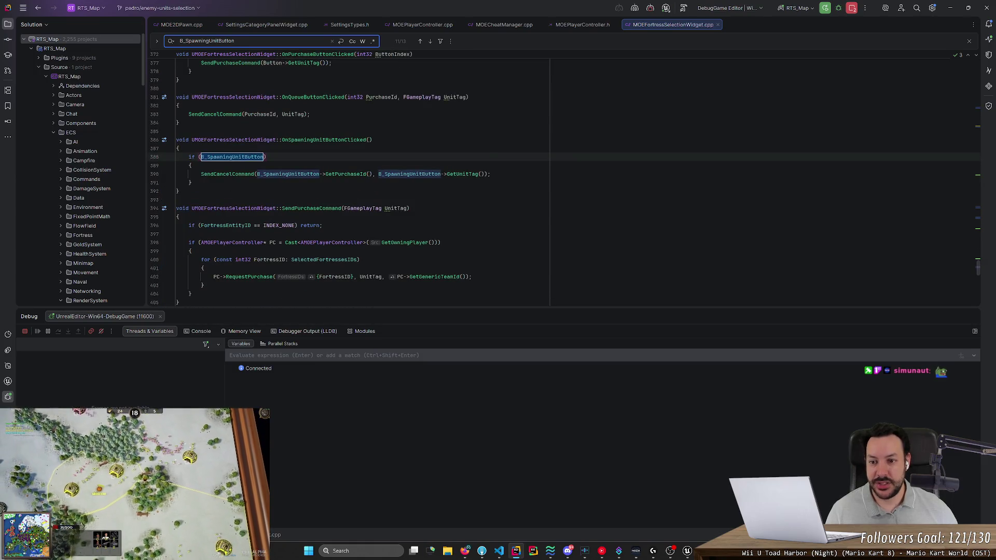
{"action": "key", "text": "Return"}
{"action": "key", "text": "Return"}
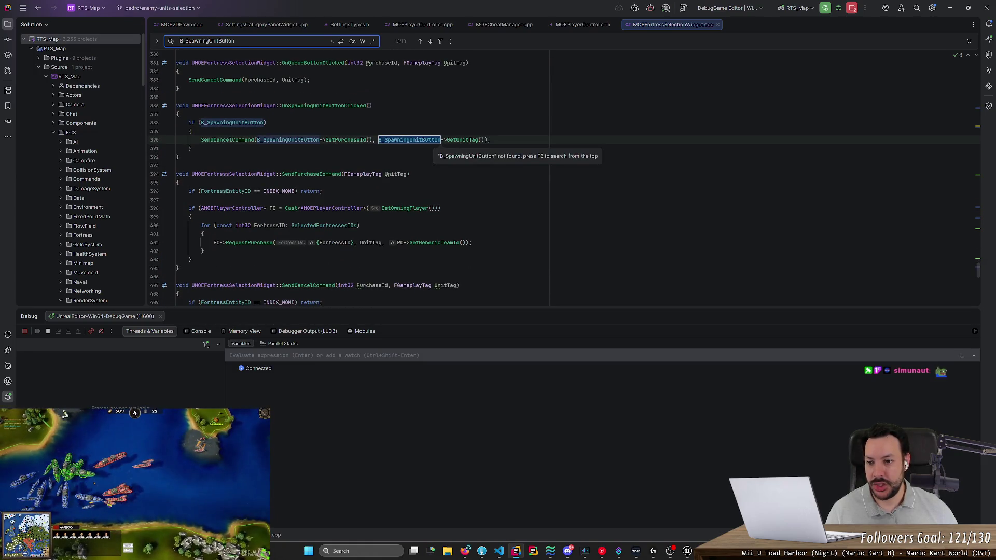
{"action": "key", "text": "Return"}
{"action": "key", "text": "Return"}
{"action": "key", "text": "Return"}
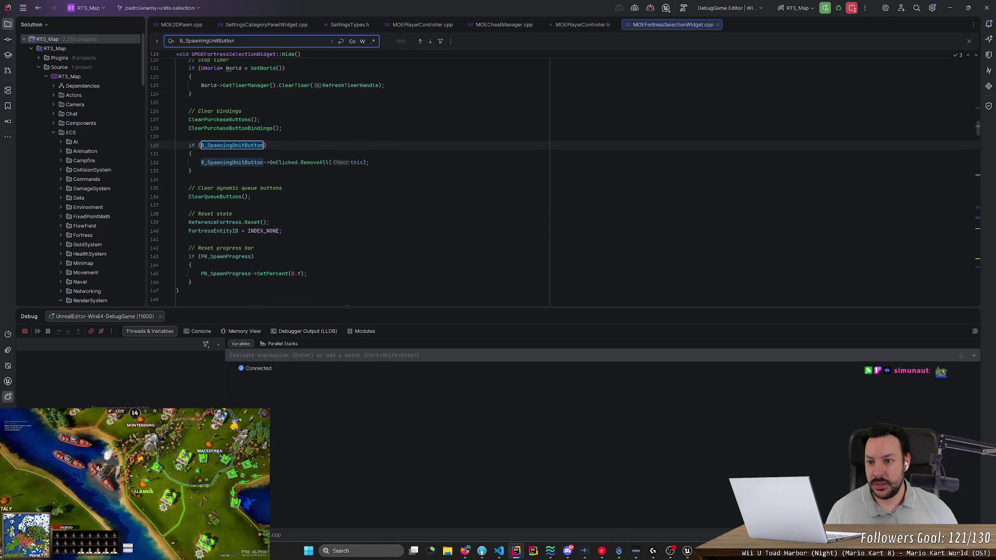
{"action": "scroll", "coordinate": [363, 176], "scroll_direction": "up", "scroll_amount": 3}
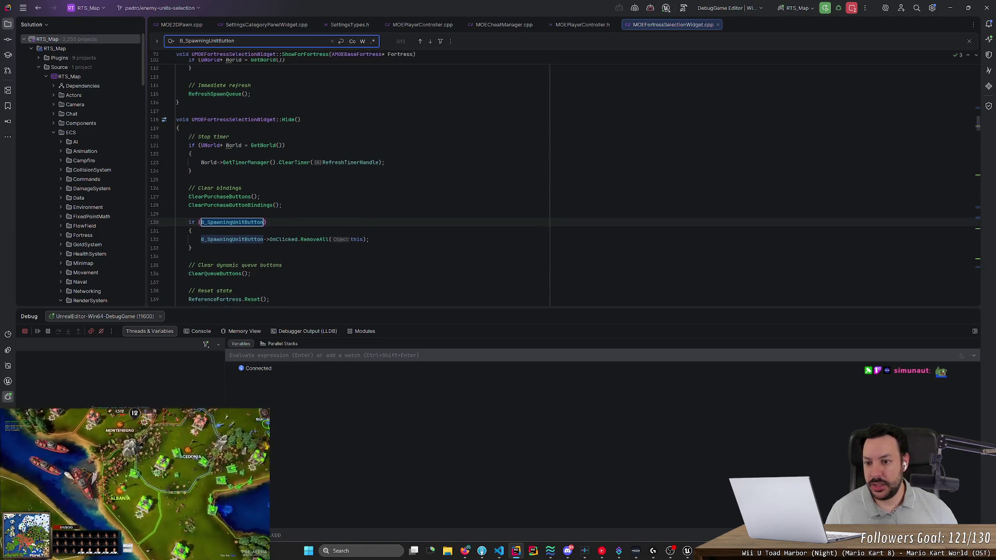
{"action": "left_click", "coordinate": [239, 223]}
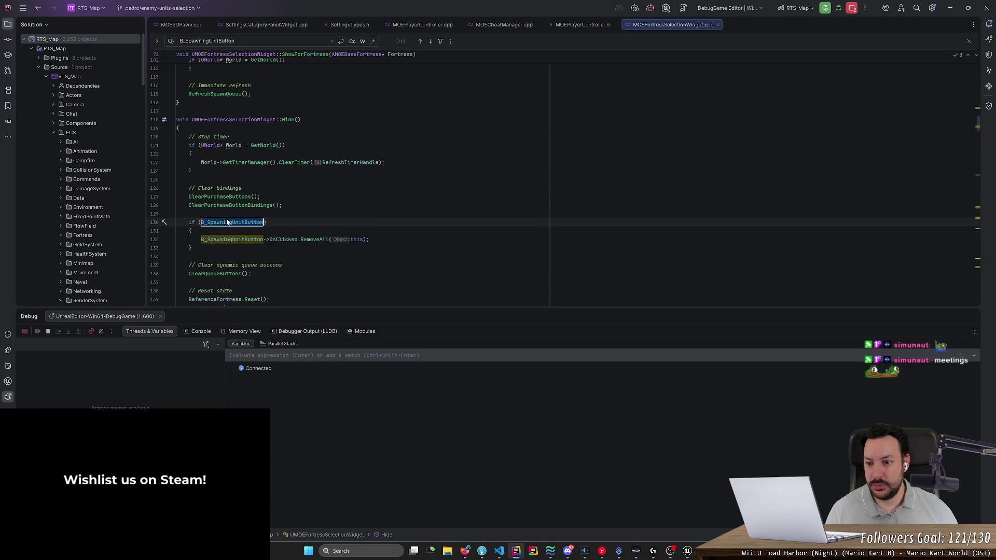
Insert B_SpawningUnitButton->ClearButtonData(); above the RemoveAll call in Hide().
{"action": "key", "text": "ctrl+c"}
{"action": "key", "text": "Down"}
{"action": "key", "text": "Return"}
{"action": "key", "text": "ctrl+v"}
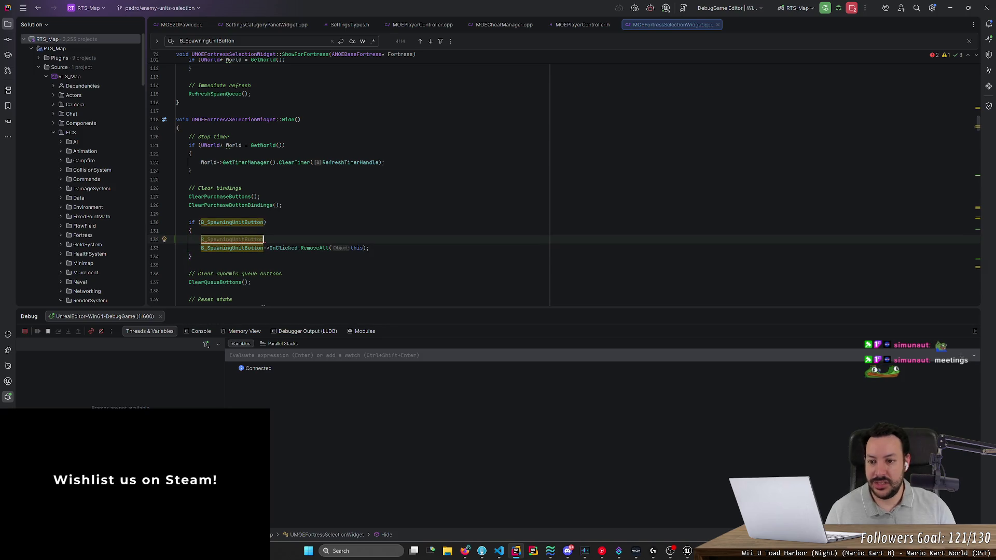
{"action": "type", "text": ".cl"}
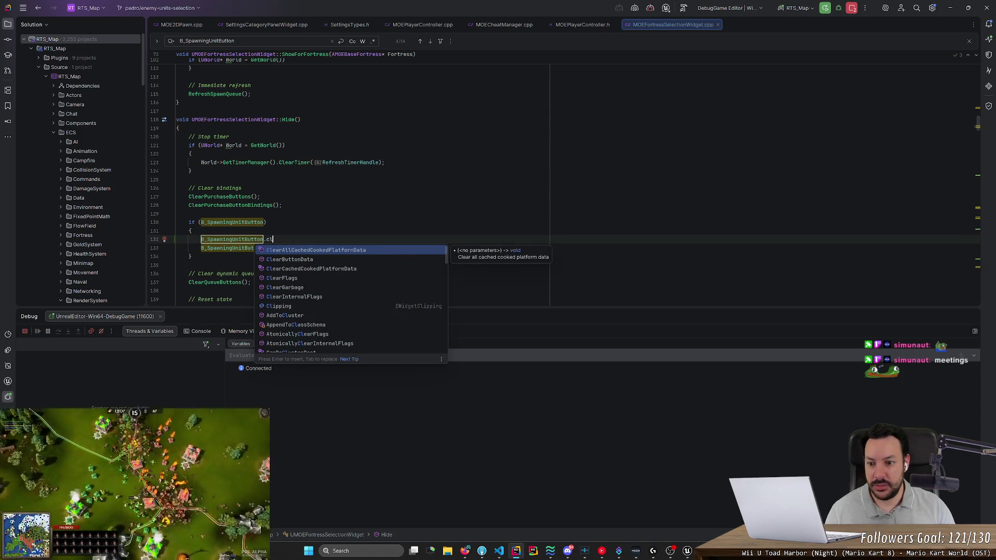
{"action": "key", "text": "Down"}
{"action": "key", "text": "Return"}
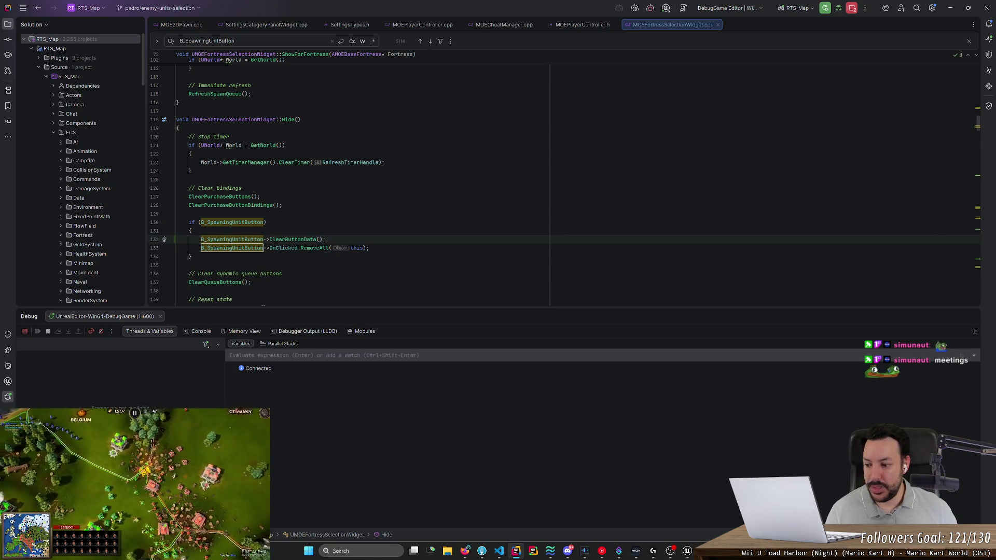
Review the ClearButtonData definition, return to the widget file, then stop debugging and build.
{"action": "left_click", "coordinate": [296, 239], "text": "ctrl"}
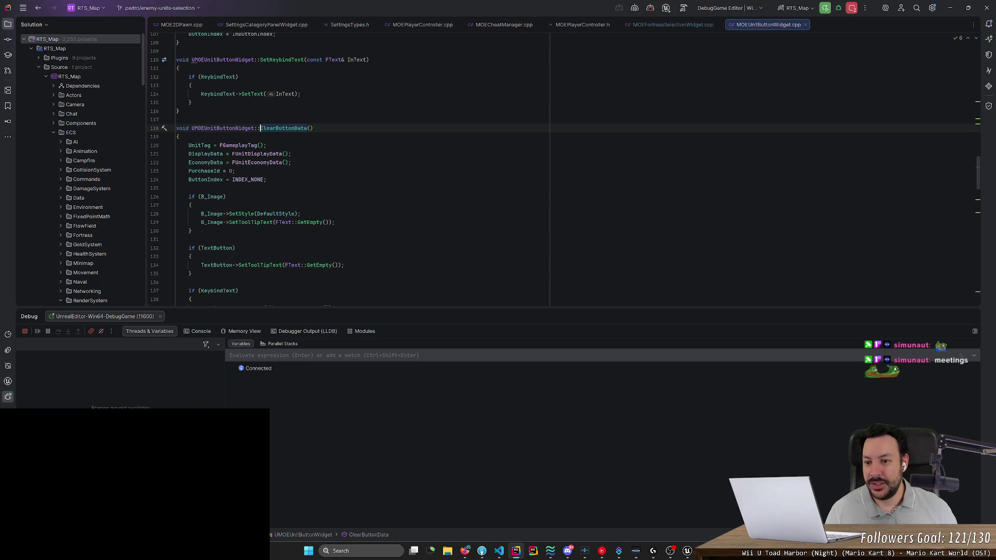
{"action": "scroll", "coordinate": [348, 166], "scroll_direction": "down", "scroll_amount": 4}
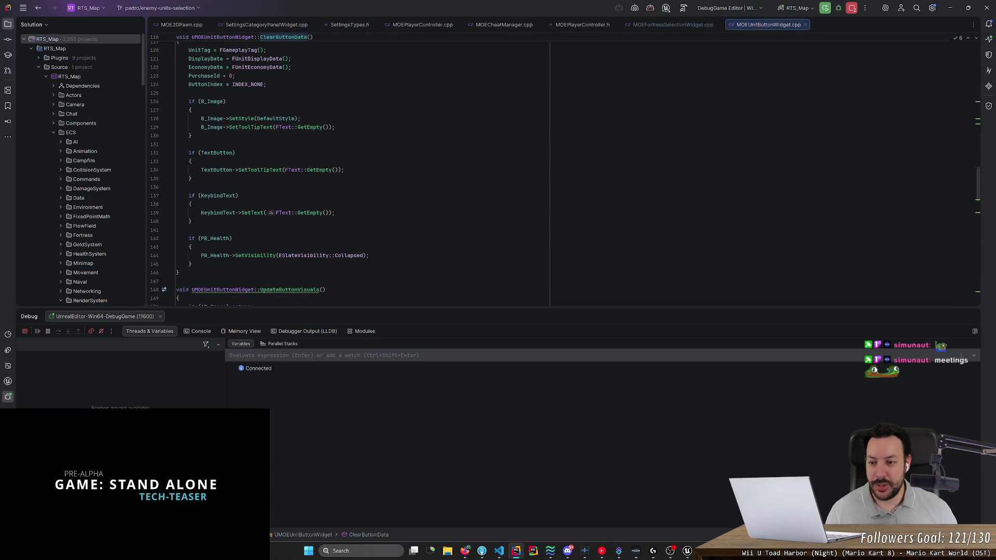
{"action": "scroll", "coordinate": [347, 171], "scroll_direction": "up", "scroll_amount": 2}
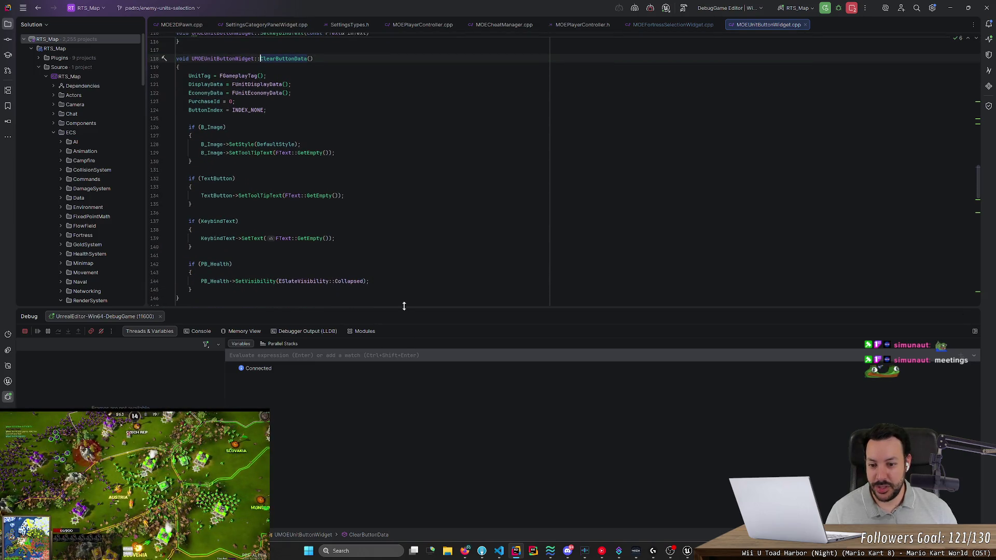
{"action": "left_click_drag", "start_coordinate": [404, 307], "coordinate": [424, 387]}
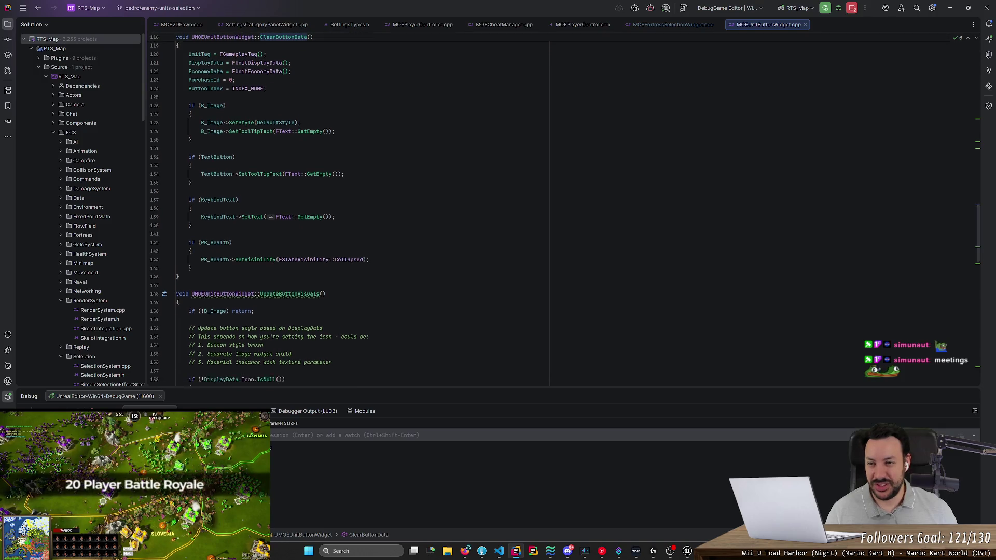
{"action": "left_click", "coordinate": [179, 298]}
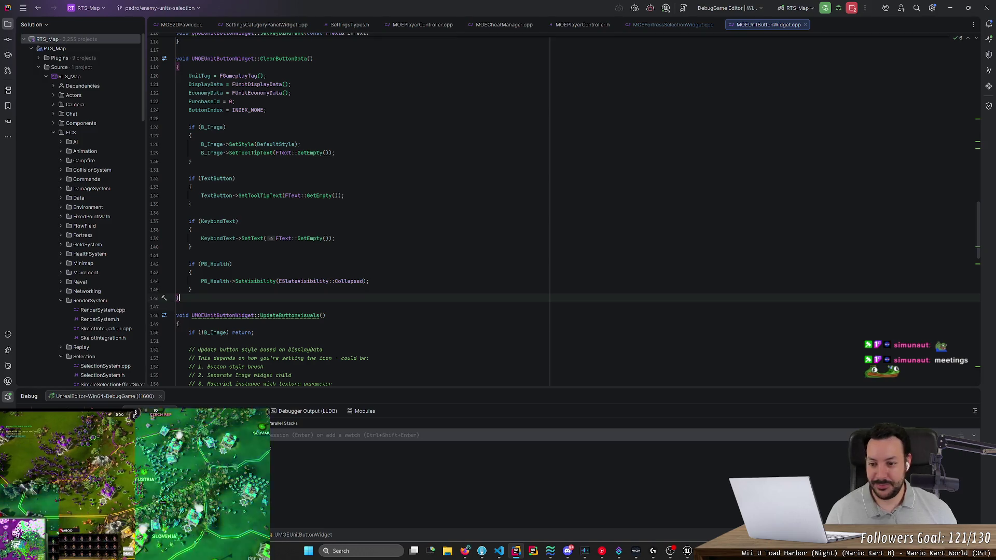
{"action": "left_click", "coordinate": [176, 307]}
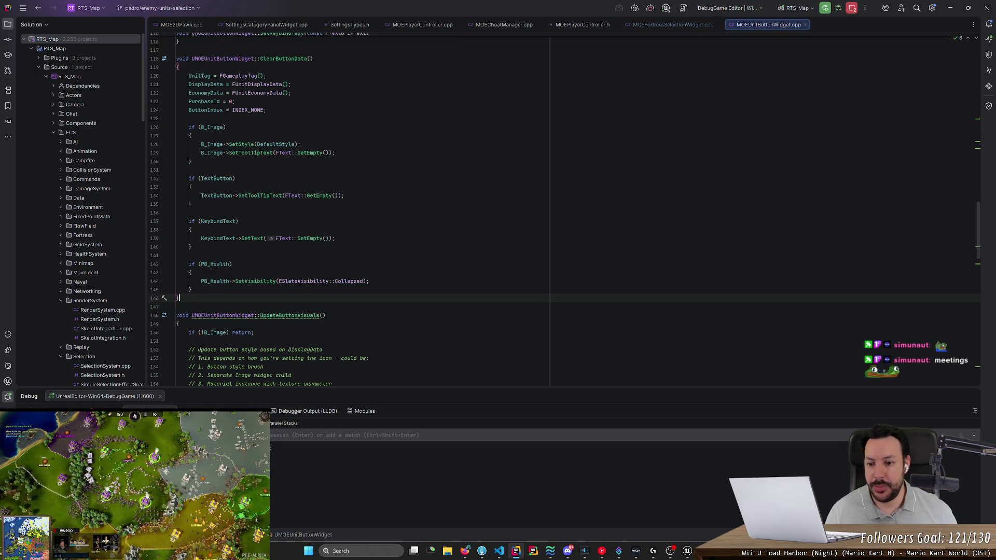
{"action": "left_click", "coordinate": [283, 59], "text": "ctrl"}
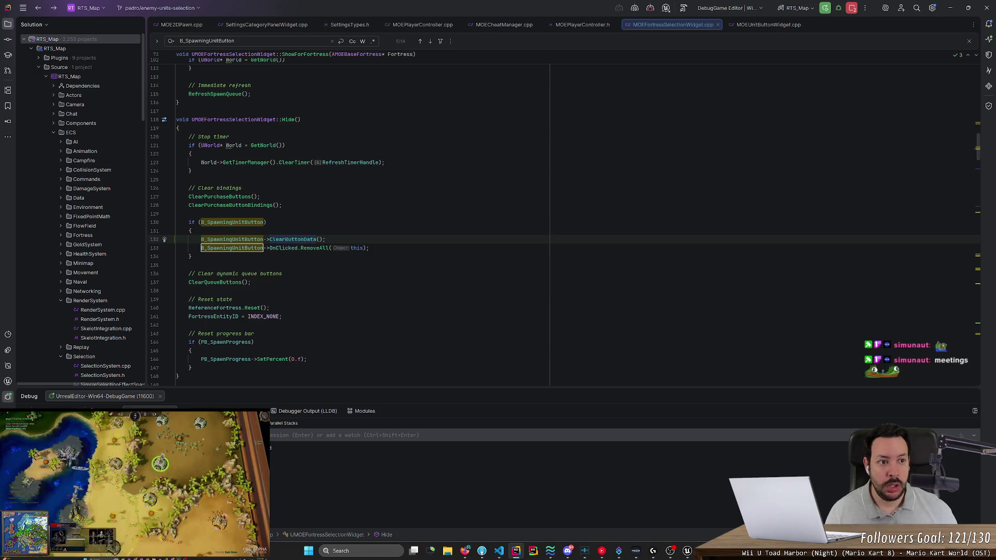
{"action": "key", "text": "F5"}
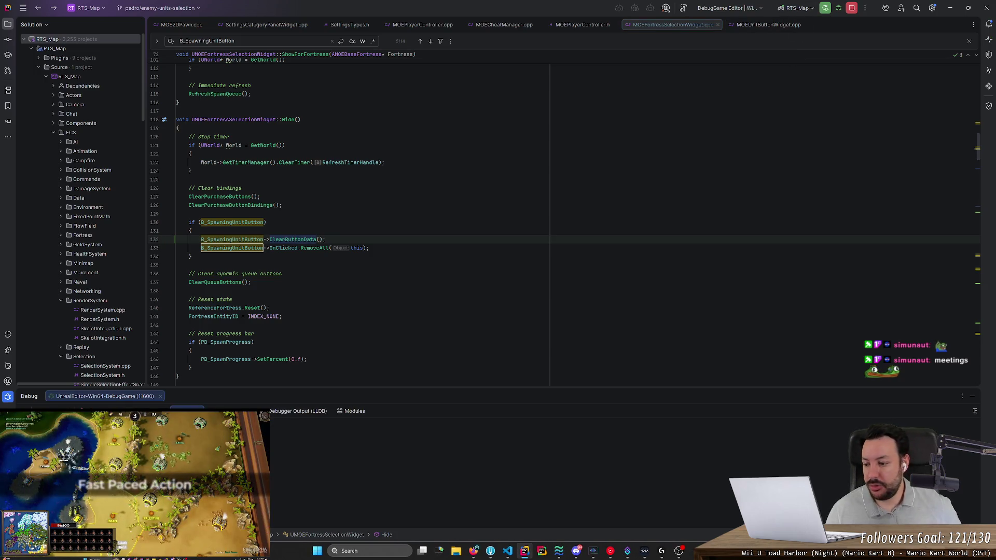
{"action": "key", "text": "shift+F5"}
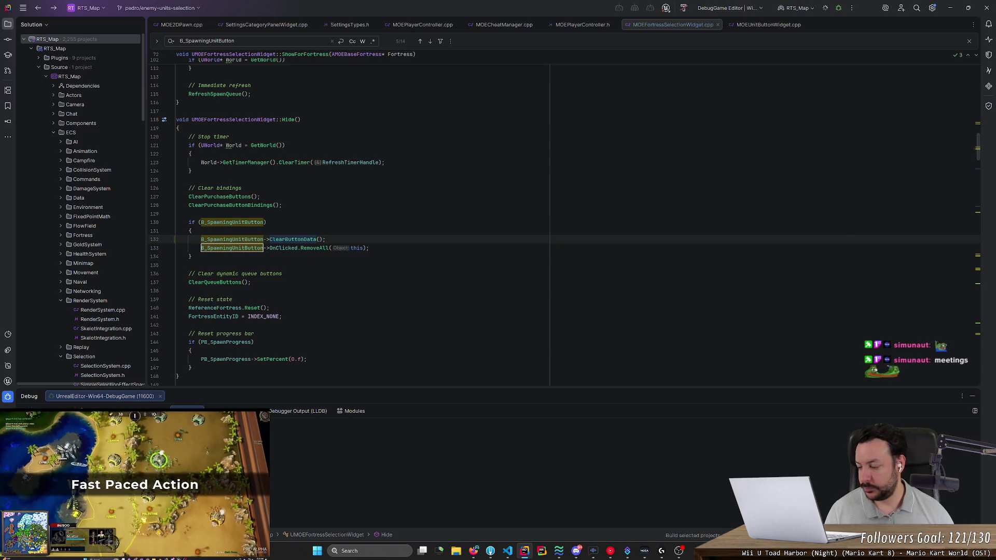
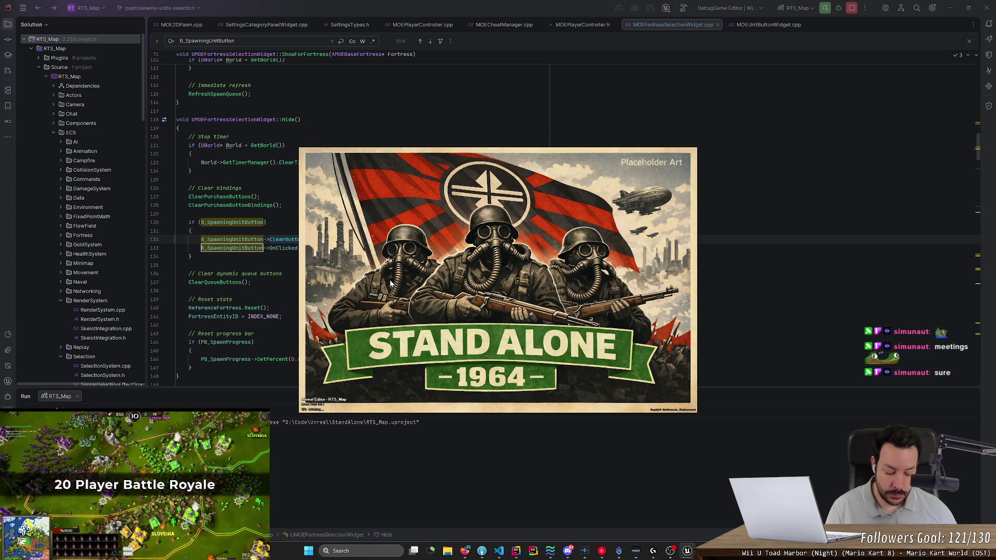
Lower the system volume while the Unreal Editor finishes loading RTS_Map.
{"action": "key", "text": "XF86AudioLowerVolume"}
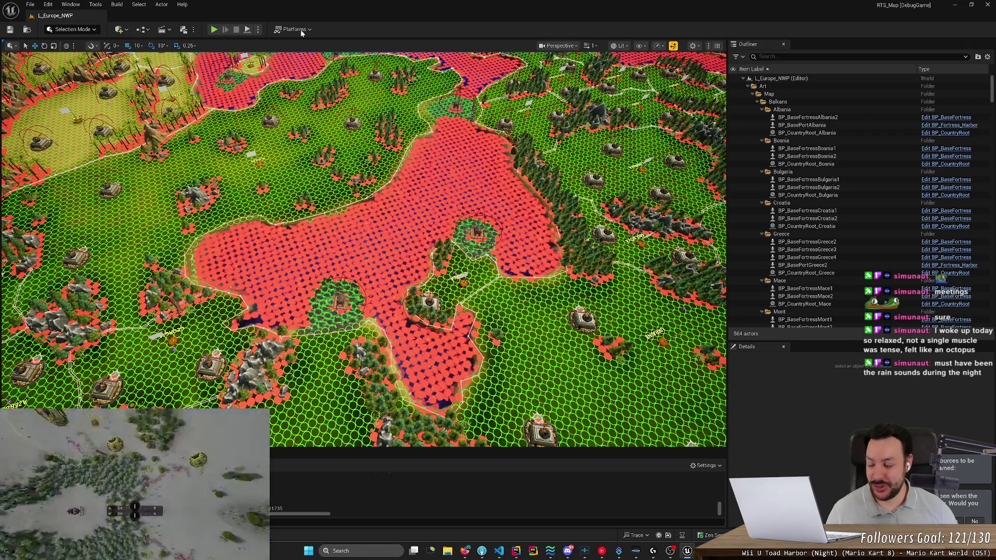
Start a Play-in-Editor session, box-select three units, then select the hero alone.
{"action": "key", "text": "alt+p"}
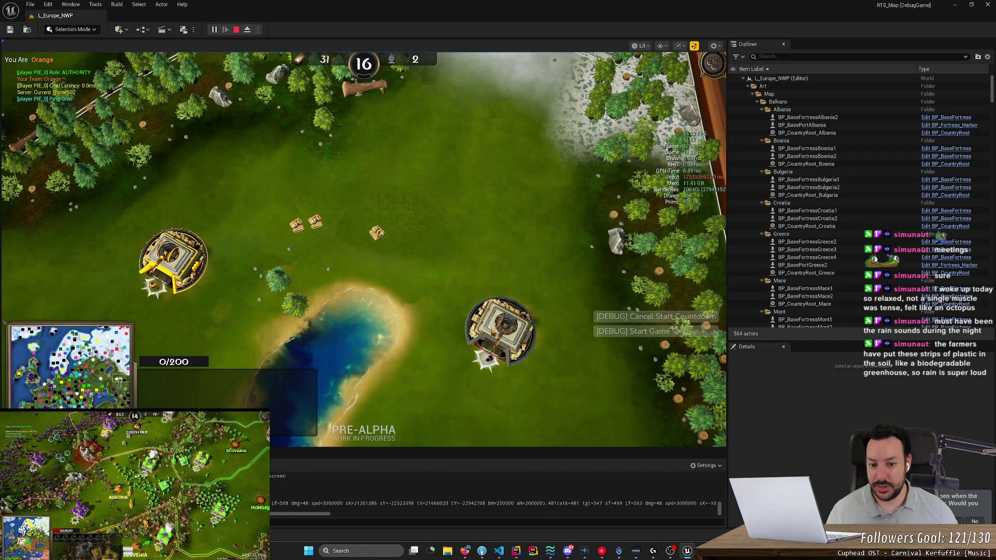
{"action": "left_click_drag", "start_coordinate": [250, 200], "coordinate": [388, 244]}
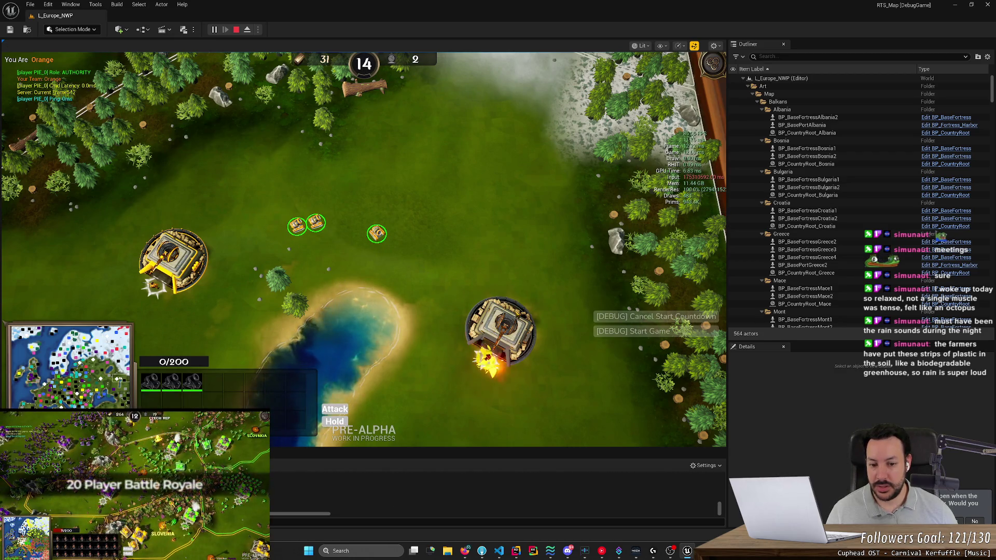
{"action": "left_click", "coordinate": [244, 227]}
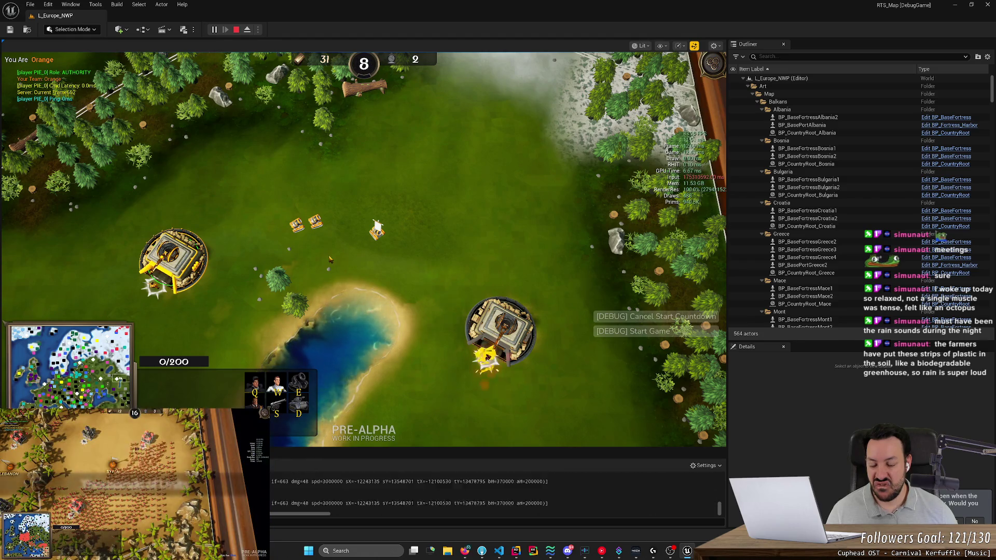
Switch to Rider and back to the game, then clear the unit selection.
{"action": "key", "text": "alt+Tab"}
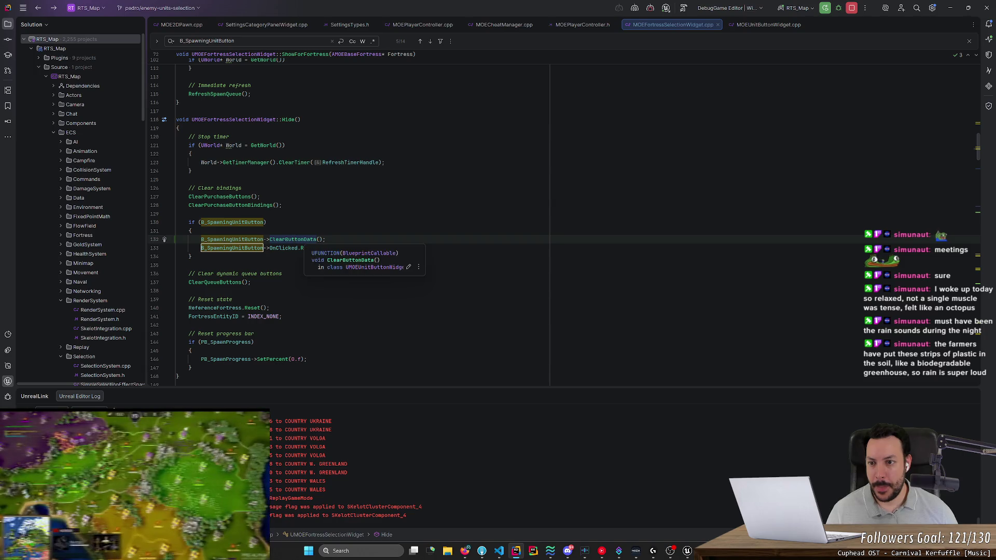
{"action": "key", "text": "alt+Tab"}
{"action": "left_click", "coordinate": [228, 297]}
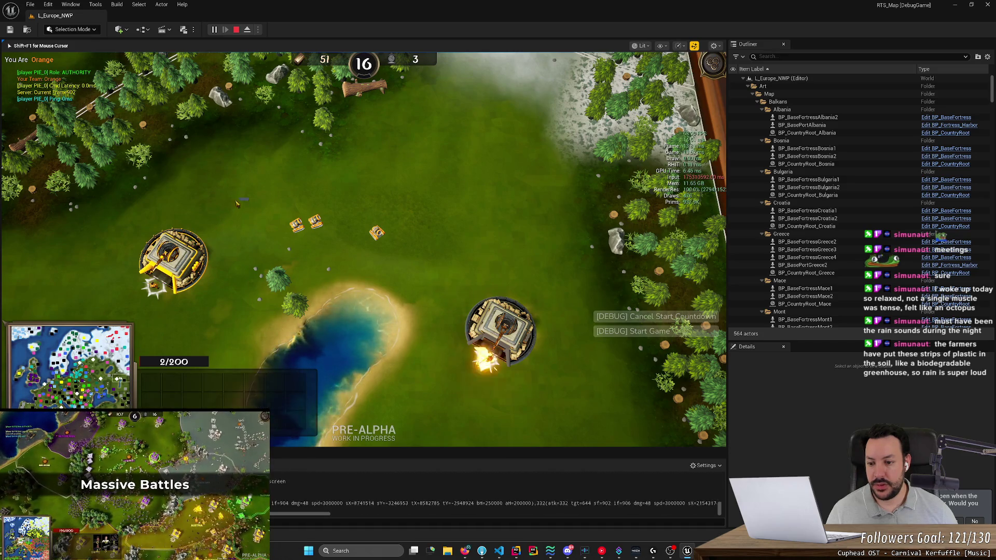
Select the unit by the right fortress, deselect and reselect it, then select a Rifleman.
{"action": "key", "text": "F1"}
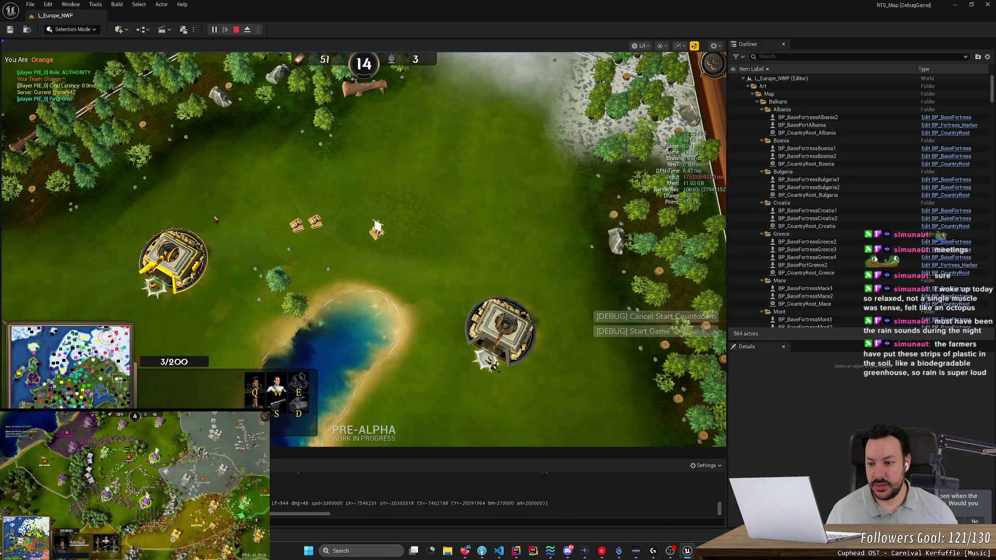
{"action": "left_click", "coordinate": [513, 335]}
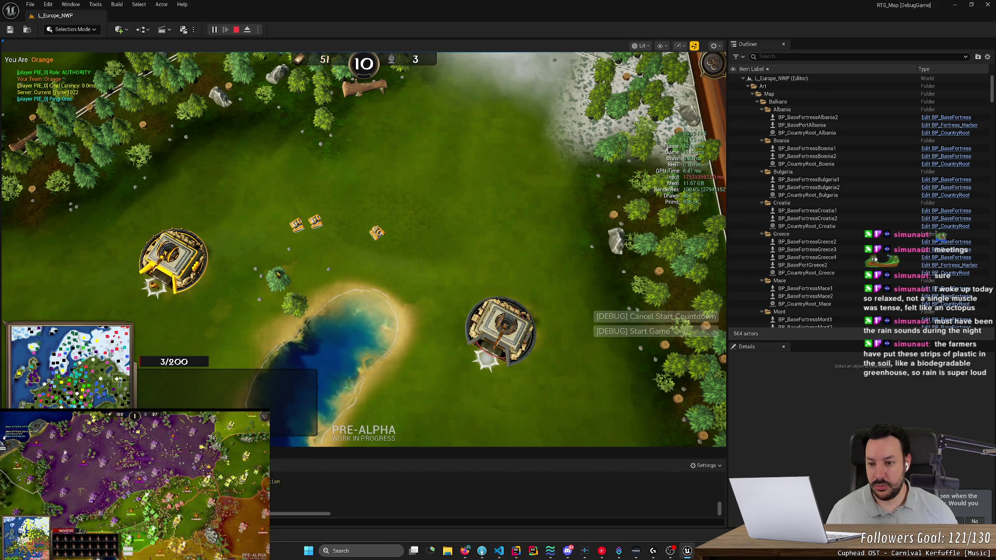
{"action": "left_click", "coordinate": [376, 228]}
{"action": "left_click", "coordinate": [505, 324]}
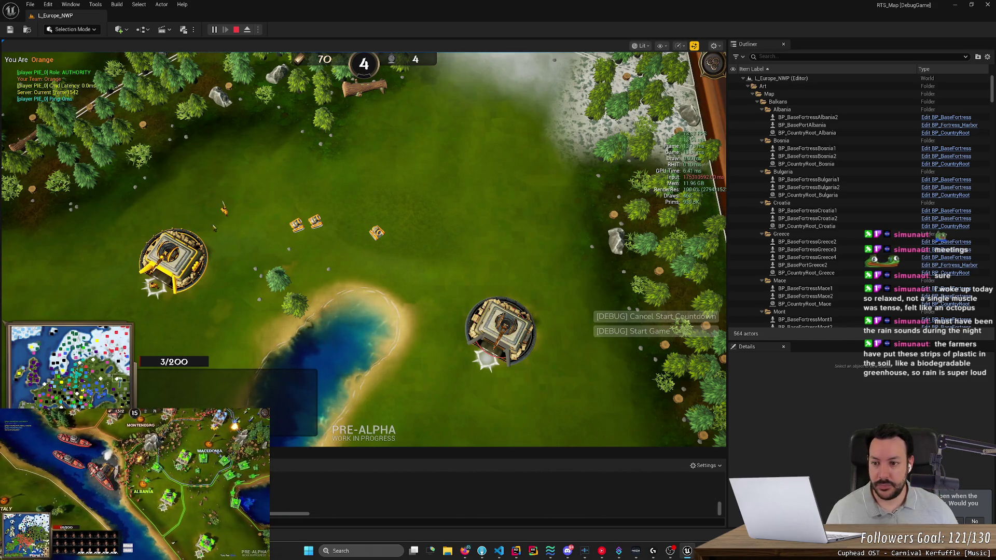
Order all four units onto open ground, follow them with the camera, and reselect the group.
{"action": "mouse_move", "coordinate": [191, 188]}
{"action": "left_mouse_down"}
{"action": "mouse_move", "coordinate": [429, 260]}
{"action": "mouse_move", "coordinate": [436, 339]}
{"action": "left_mouse_up"}
{"action": "scroll", "coordinate": [436, 339], "scroll_direction": "down", "scroll_amount": 5}
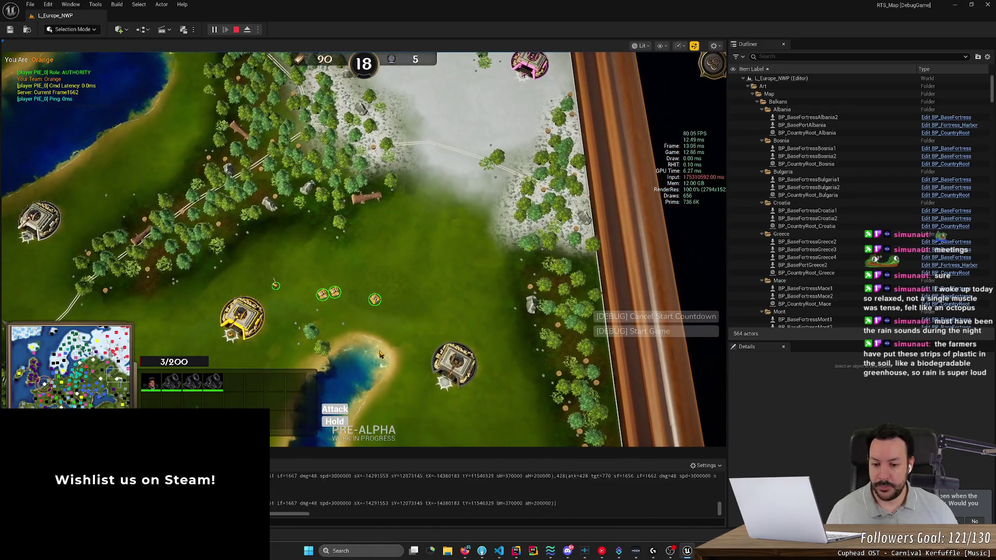
{"action": "scroll", "coordinate": [251, 334], "scroll_direction": "up", "scroll_amount": 2}
{"action": "scroll", "coordinate": [251, 334], "scroll_direction": "up", "scroll_amount": 1}
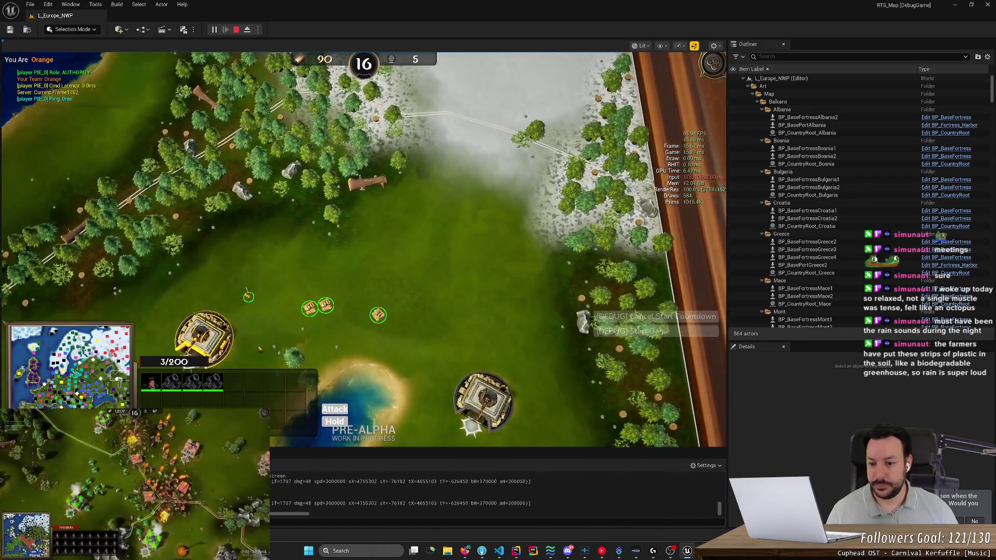
{"action": "right_click", "coordinate": [310, 300]}
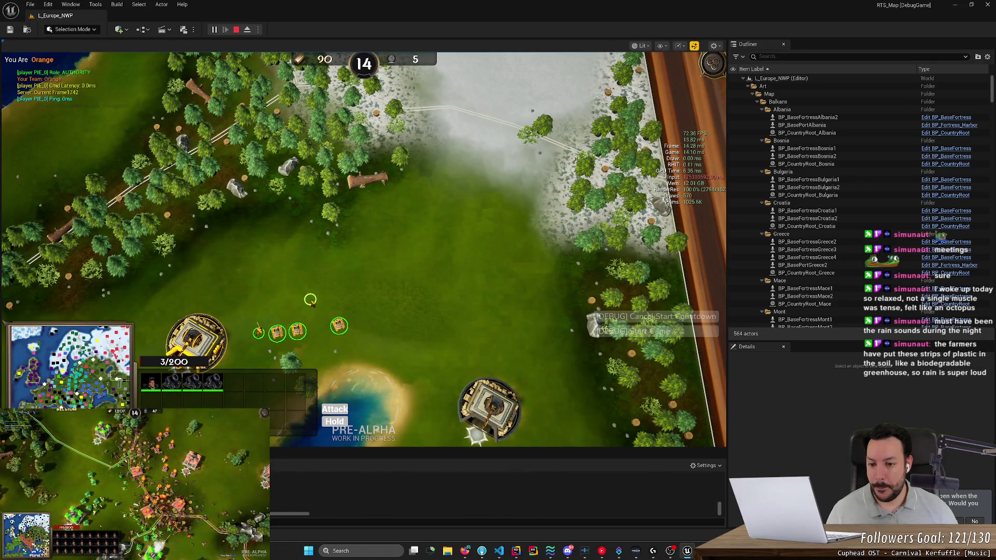
{"action": "key", "text": "a"}
{"action": "key", "text": "s"}
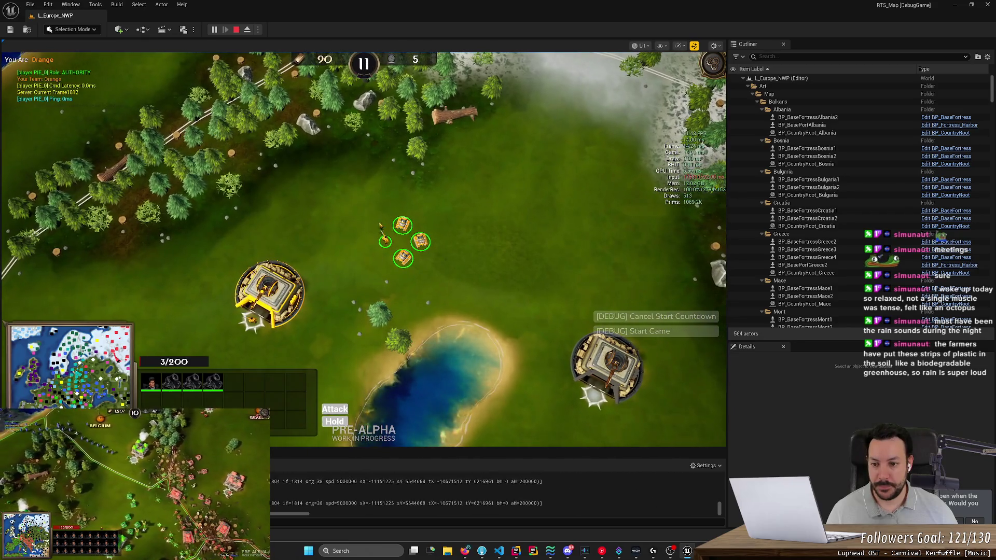
{"action": "left_click_drag", "start_coordinate": [473, 196], "coordinate": [382, 309]}
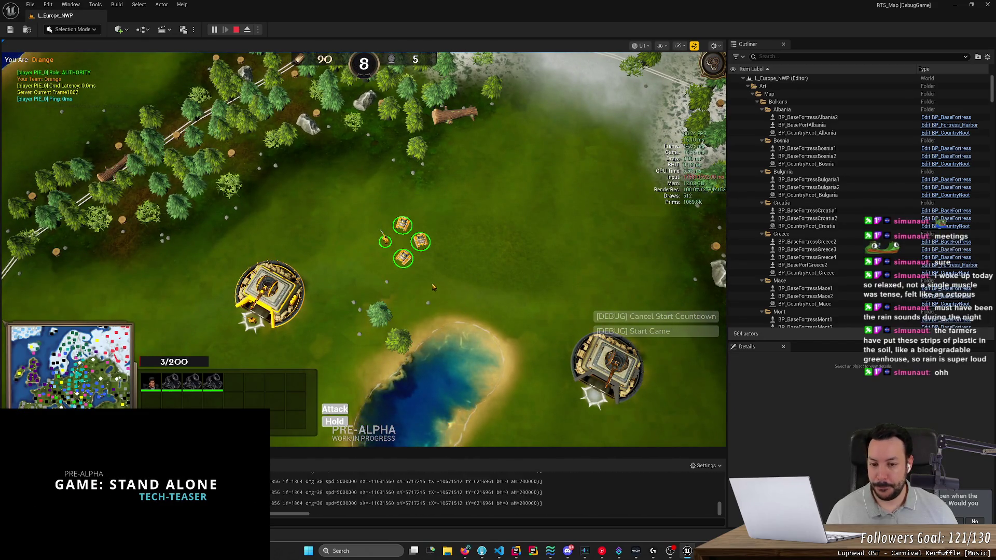
{"action": "left_click", "coordinate": [465, 551]}
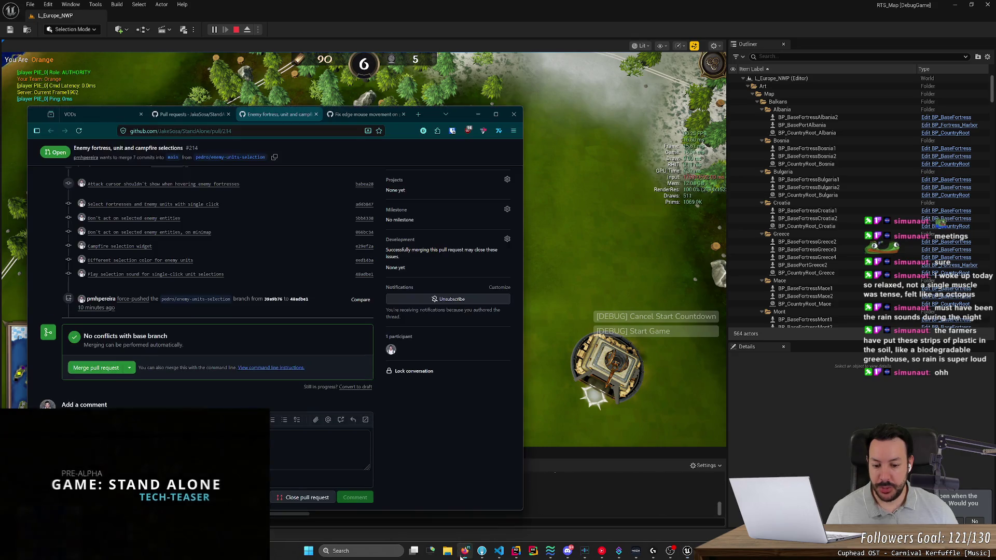
Open and close an empty Firefox tab, minimise the browser, and reselect the four units.
{"action": "left_click", "coordinate": [419, 114]}
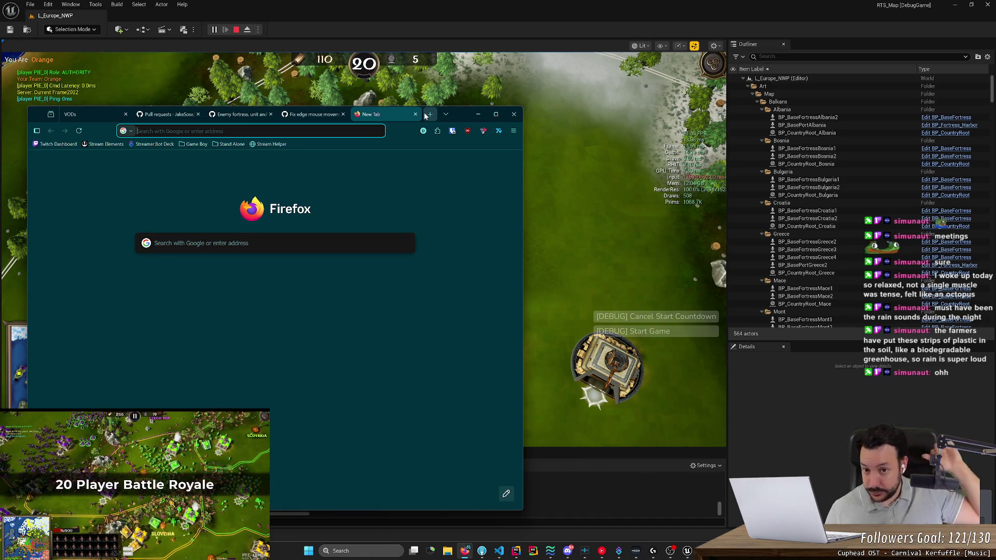
{"action": "left_click", "coordinate": [415, 115]}
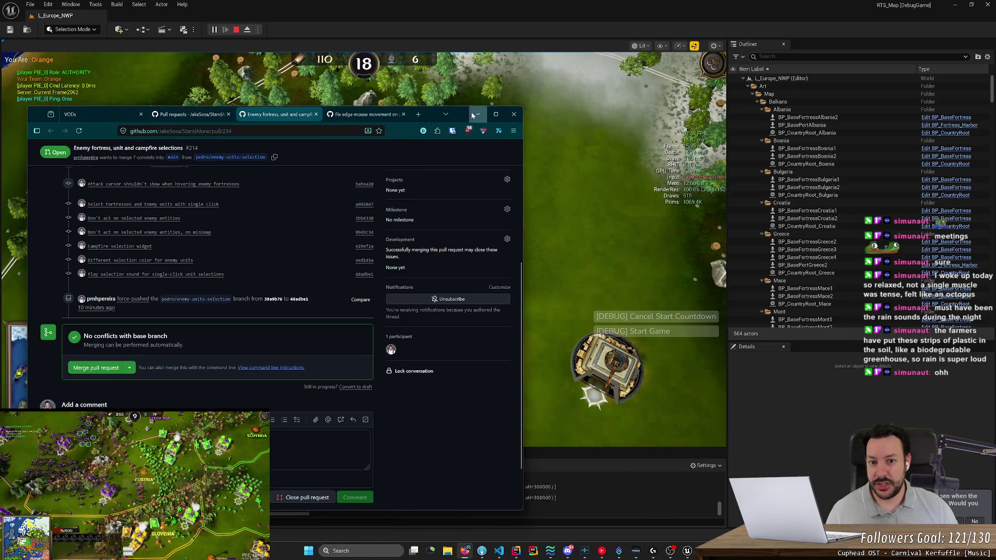
{"action": "left_click", "coordinate": [477, 115]}
{"action": "left_click_drag", "start_coordinate": [355, 194], "coordinate": [469, 292]}
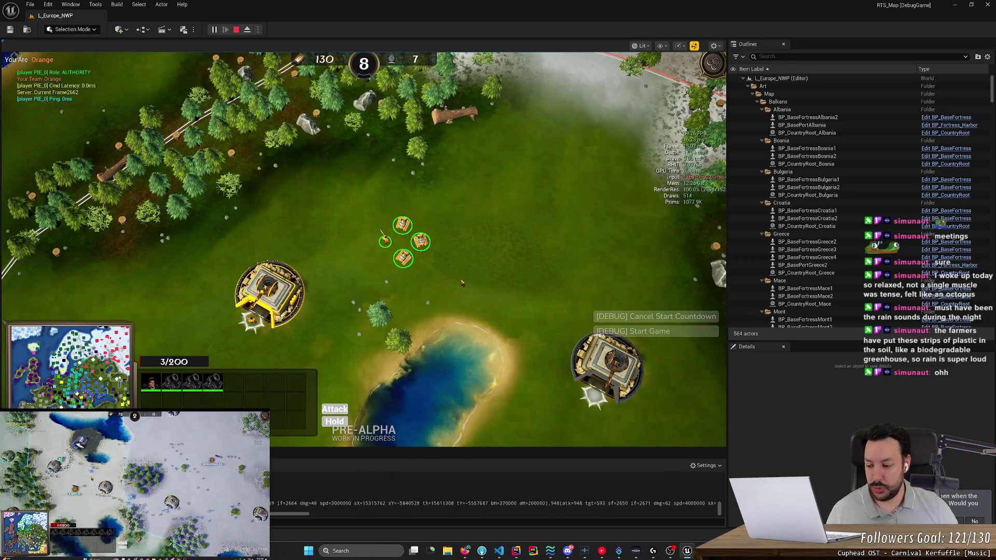
{"action": "left_click_drag", "start_coordinate": [338, 191], "coordinate": [483, 314]}
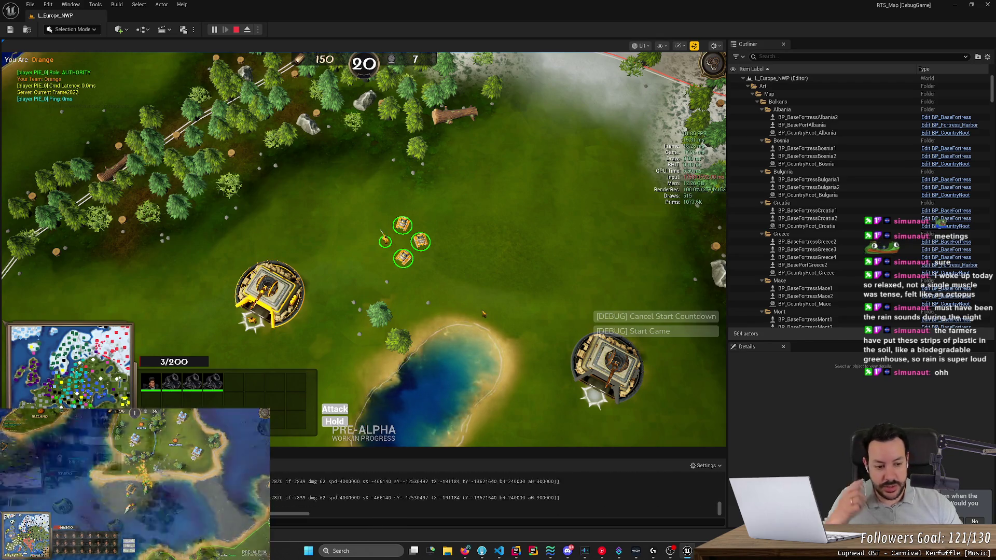
{"action": "left_click", "coordinate": [464, 552]}
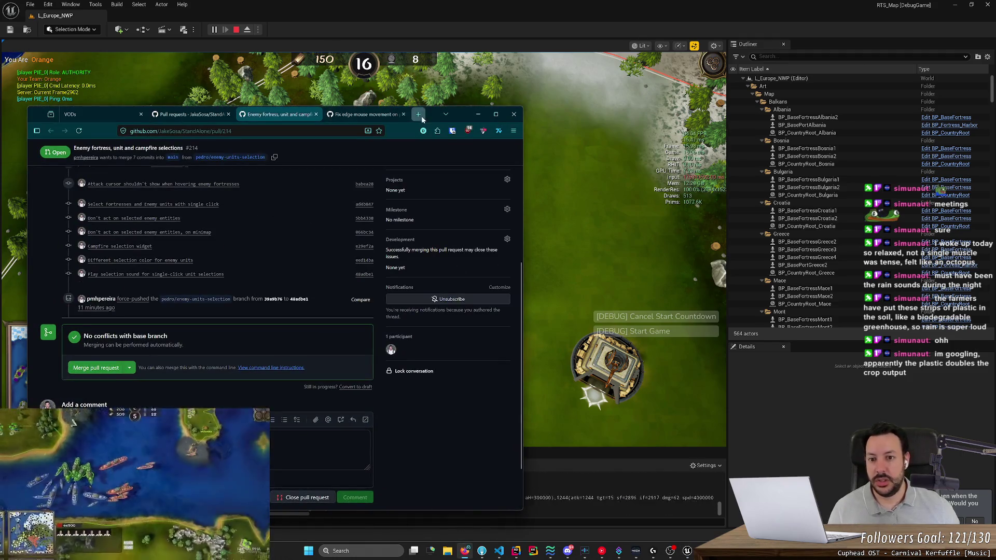
Open DeepL in a new tab and enter the Portuguese phrase 'erva daninha'.
{"action": "key", "text": "ctrl+t"}
{"action": "type", "text": "deepl.com/"}
{"action": "key", "text": "Return"}
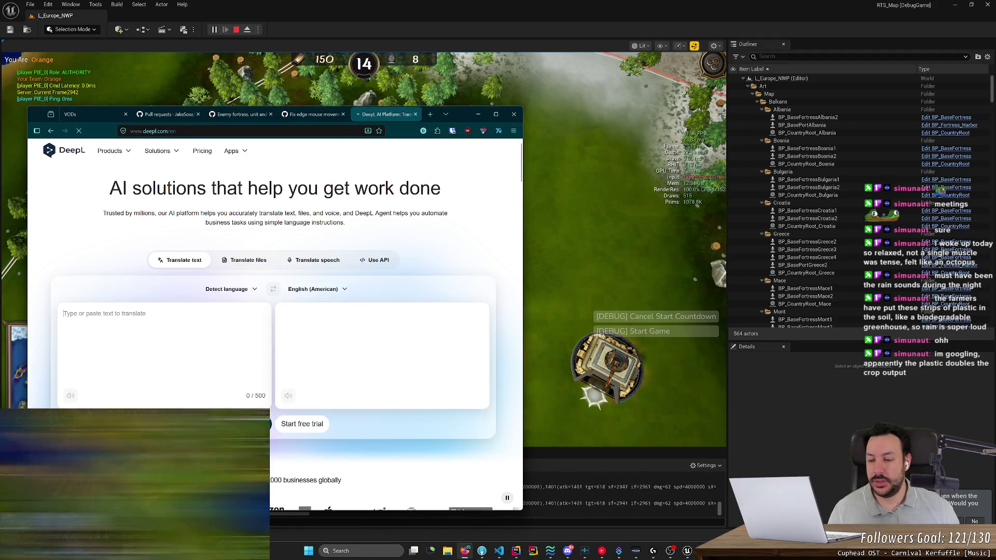
{"action": "type", "text": "erva daninha"}
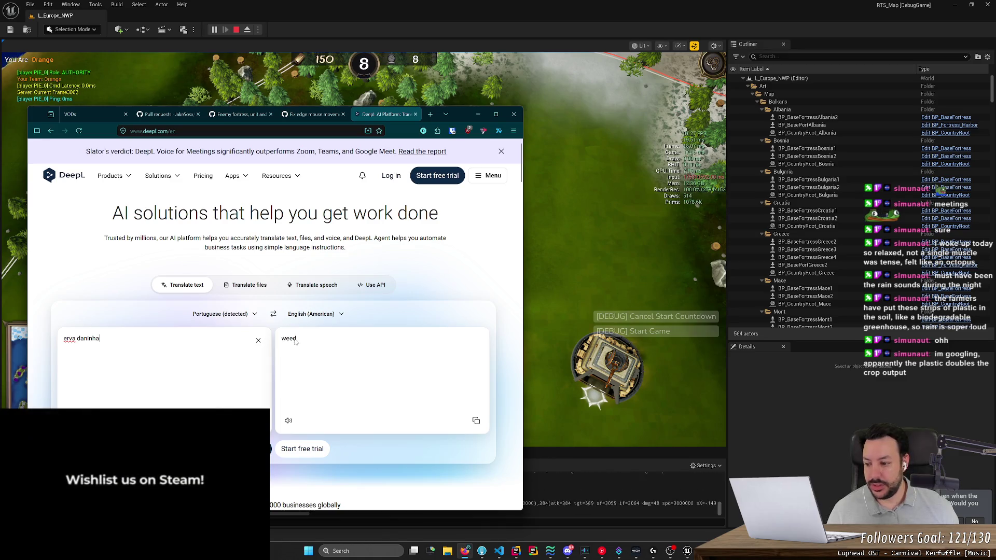
{"action": "left_click_drag", "start_coordinate": [104, 338], "coordinate": [17, 336]}
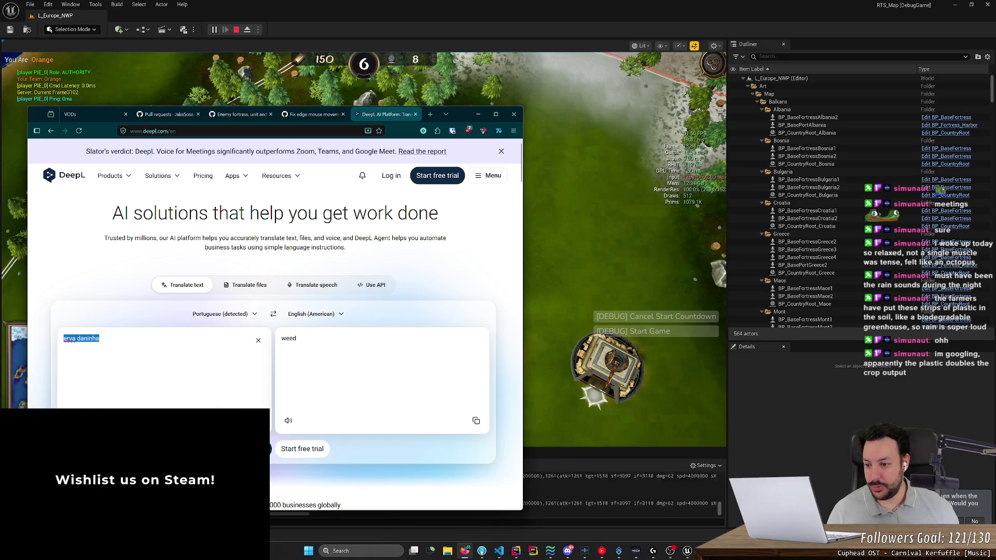
{"action": "left_click", "coordinate": [17, 335]}
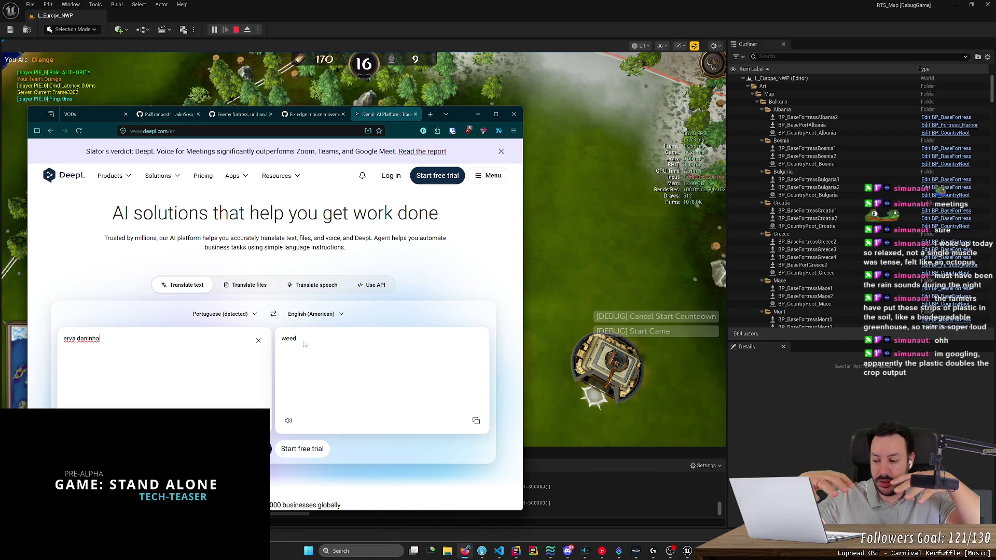
Highlight the translation 'weed', then close the DeepL tab.
{"action": "left_click_drag", "start_coordinate": [319, 342], "coordinate": [281, 346]}
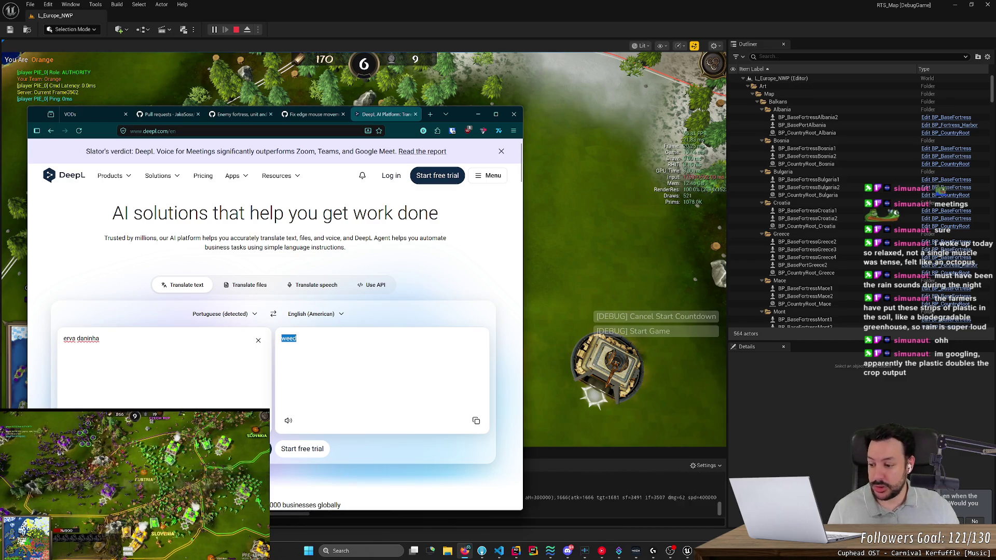
{"action": "left_click", "coordinate": [337, 353]}
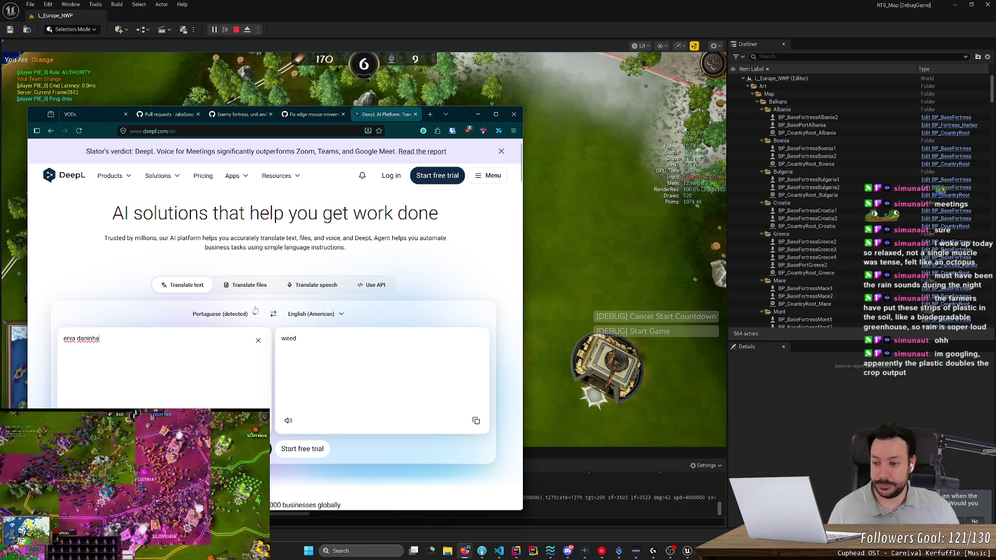
{"action": "middle_click", "coordinate": [386, 116]}
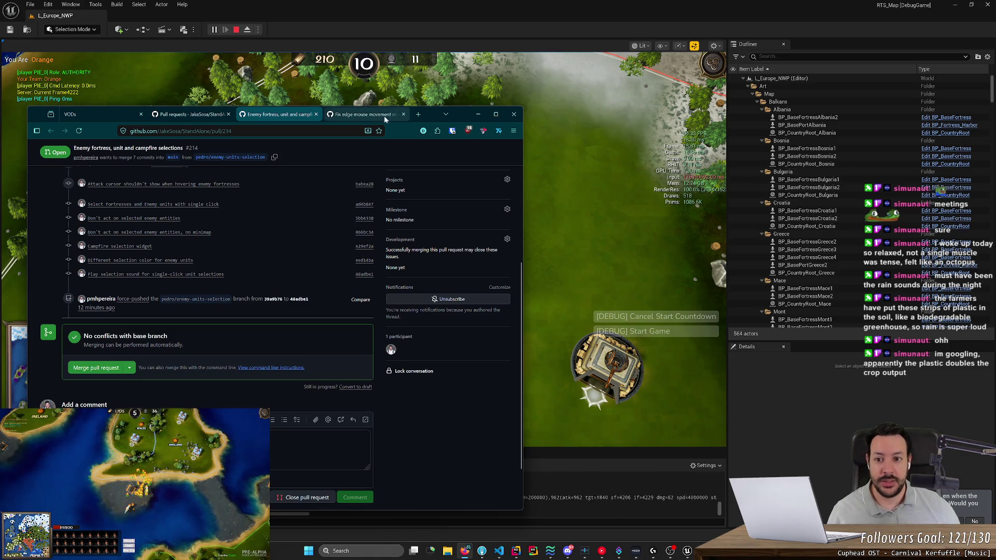
Set the fortress rally point, queue a Rifleman, then stop the play session.
{"action": "left_click", "coordinate": [478, 114]}
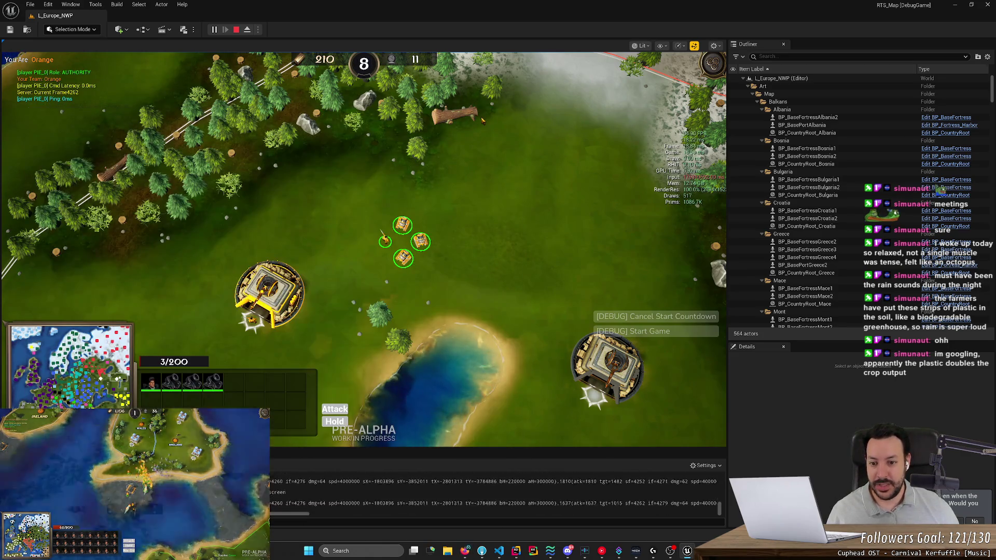
{"action": "left_click", "coordinate": [270, 290]}
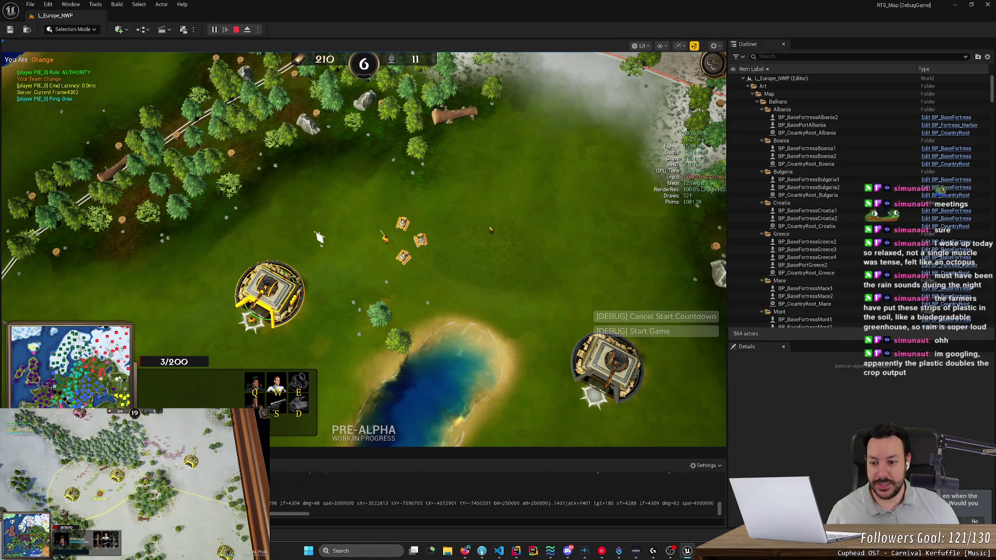
{"action": "right_click", "coordinate": [488, 224]}
{"action": "left_click", "coordinate": [255, 388]}
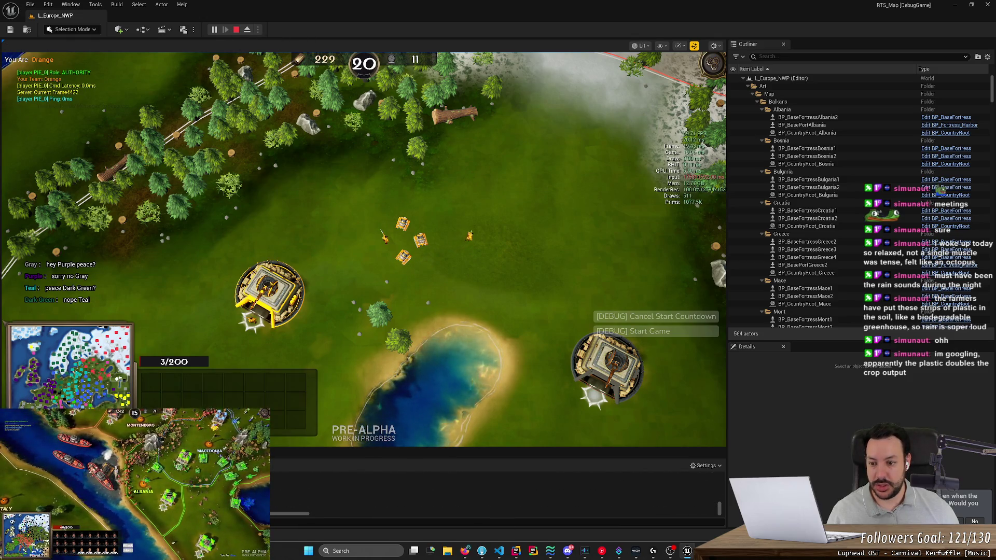
{"action": "left_click", "coordinate": [239, 31]}
{"action": "key", "text": "alt+Tab"}
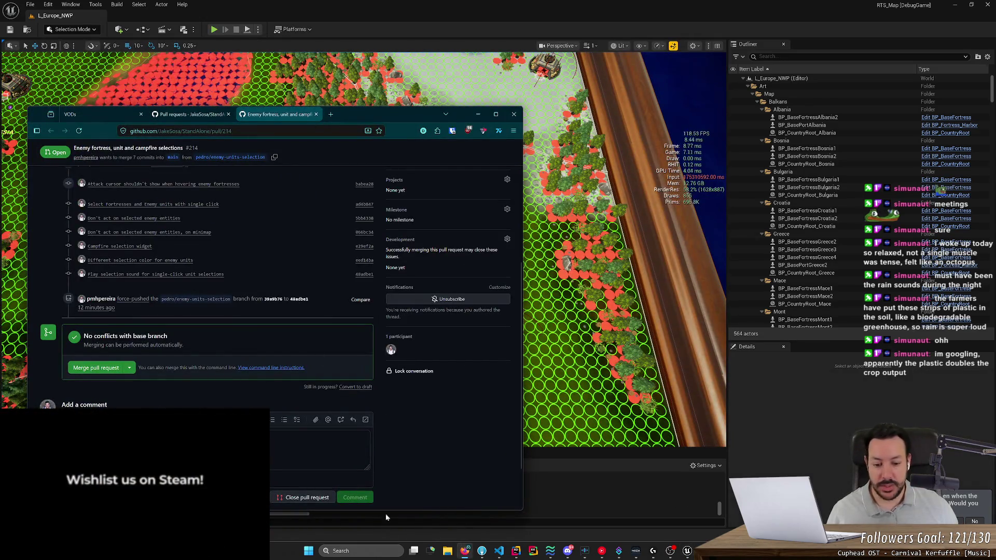
In MOEFortressSelectionWidget.cpp, jump to the ShowForFortress definition.
{"action": "left_click", "coordinate": [517, 551]}
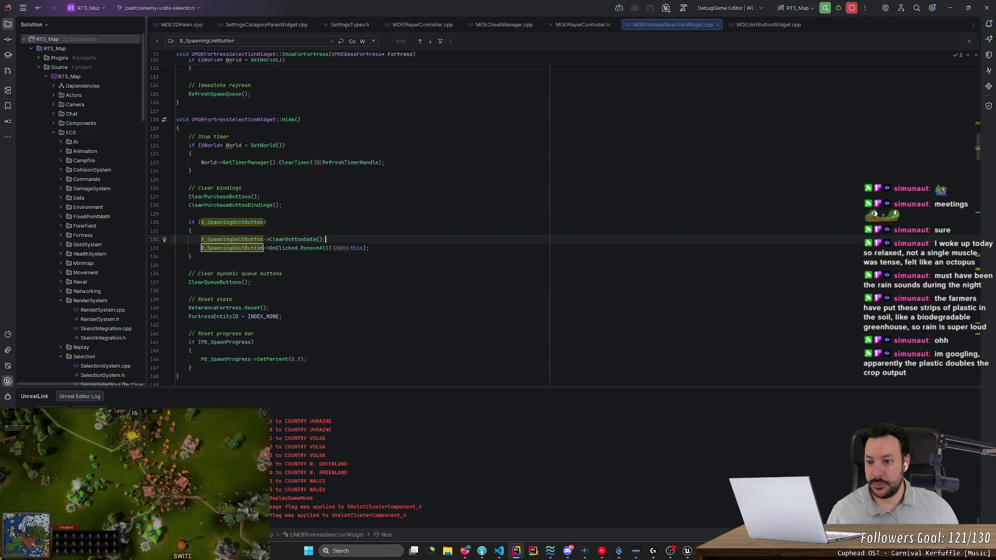
{"action": "left_click_drag", "start_coordinate": [374, 240], "coordinate": [379, 231]}
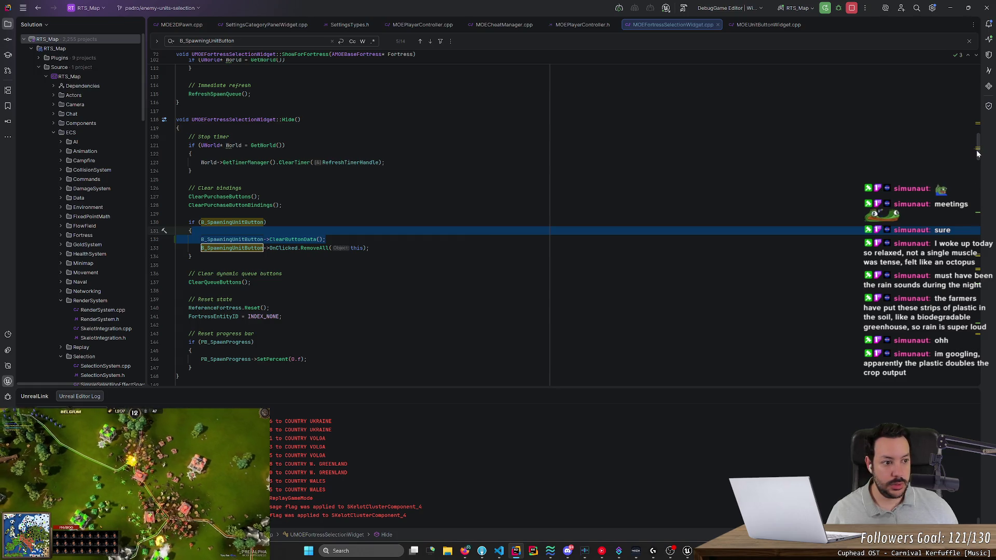
{"action": "key", "text": "ctrl+Home"}
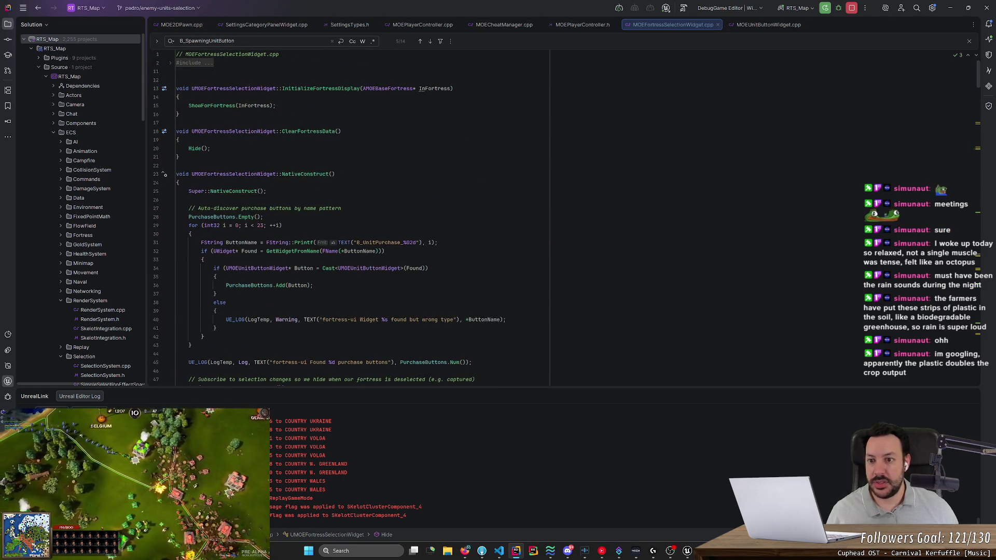
{"action": "left_click", "coordinate": [179, 115]}
{"action": "left_click", "coordinate": [211, 105], "text": "ctrl"}
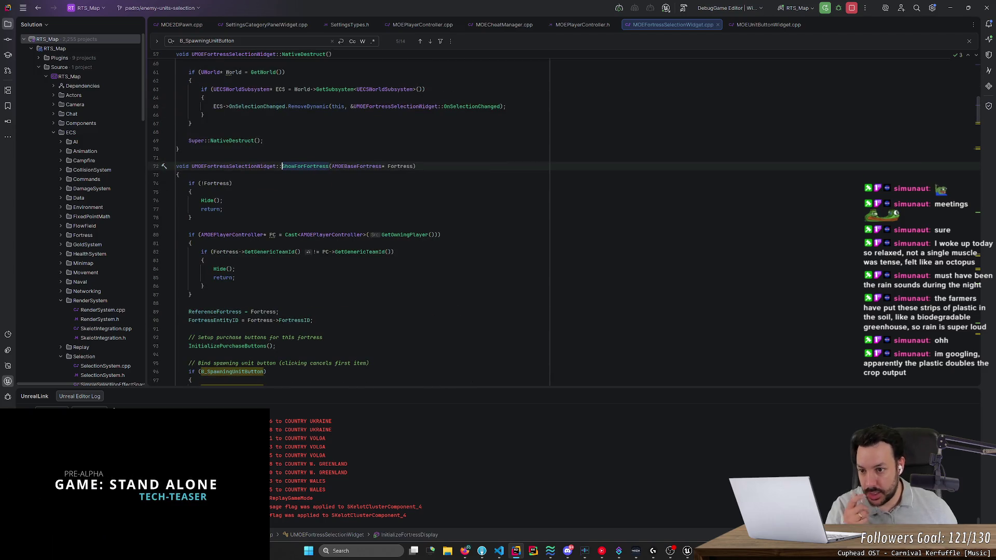
Select B_SpawningUnitButton on line 96, then go to the RefreshSpawnQueue definition.
{"action": "scroll", "coordinate": [363, 218], "scroll_direction": "down", "scroll_amount": 5}
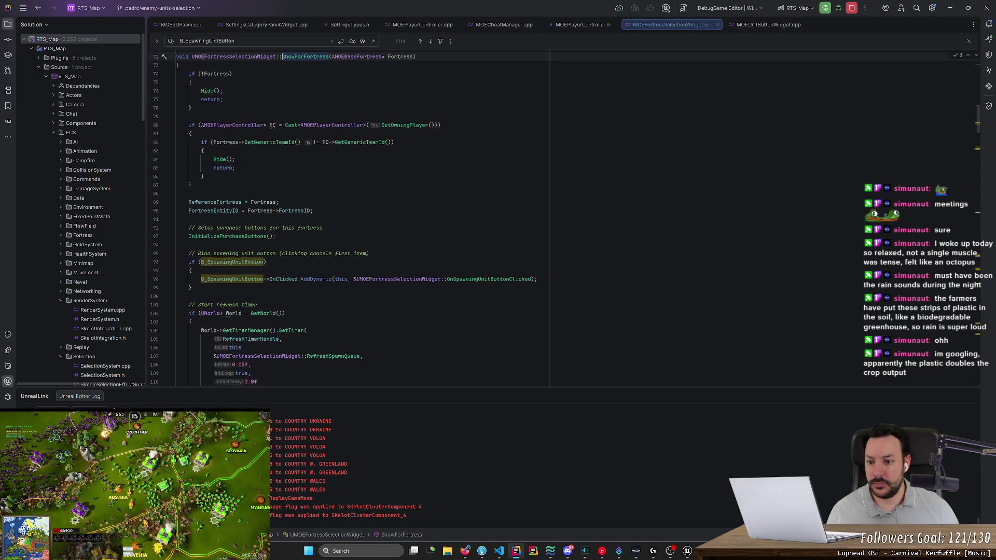
{"action": "scroll", "coordinate": [363, 218], "scroll_direction": "down", "scroll_amount": 3}
{"action": "double_click", "coordinate": [232, 192]}
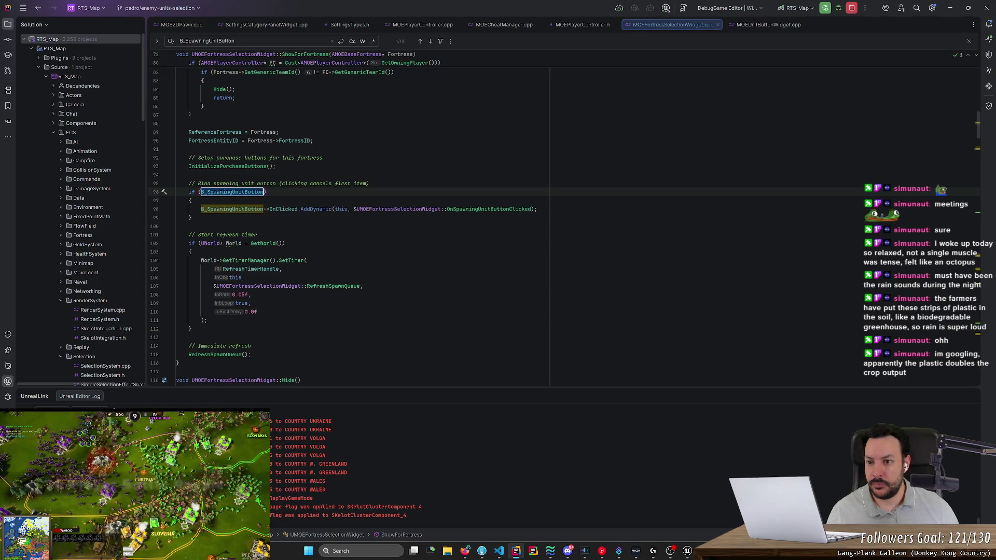
{"action": "scroll", "coordinate": [363, 218], "scroll_direction": "up", "scroll_amount": 5}
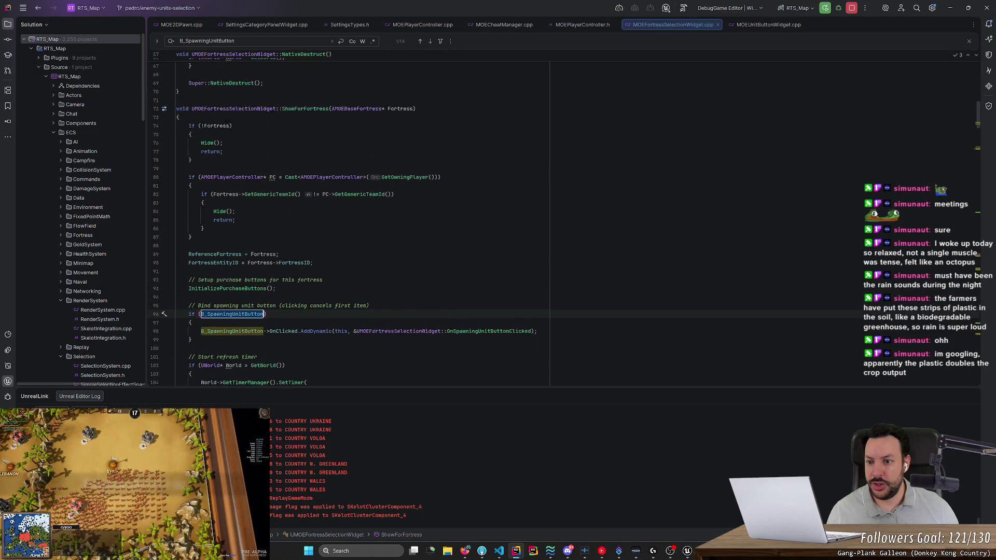
{"action": "scroll", "coordinate": [363, 218], "scroll_direction": "up", "scroll_amount": 2}
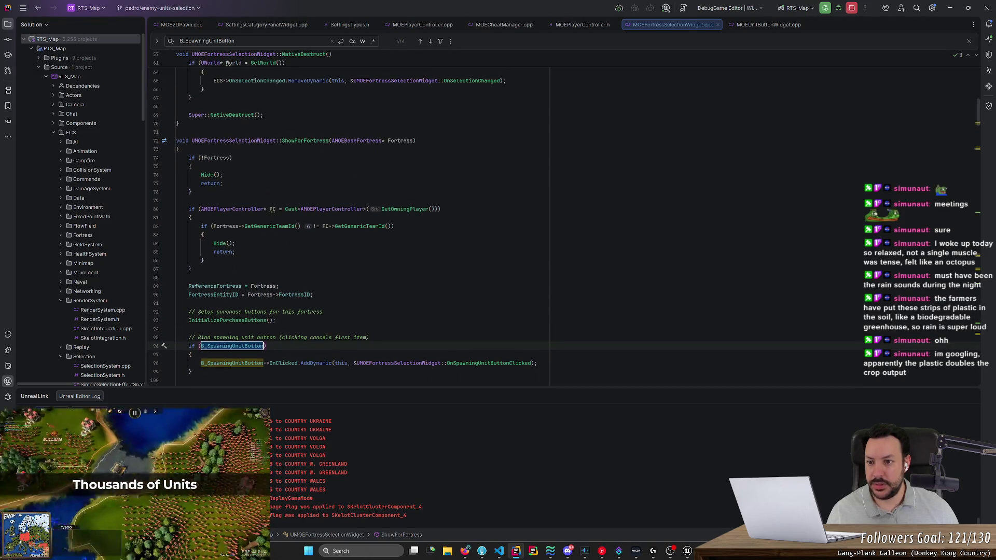
{"action": "scroll", "coordinate": [364, 218], "scroll_direction": "down", "scroll_amount": 2}
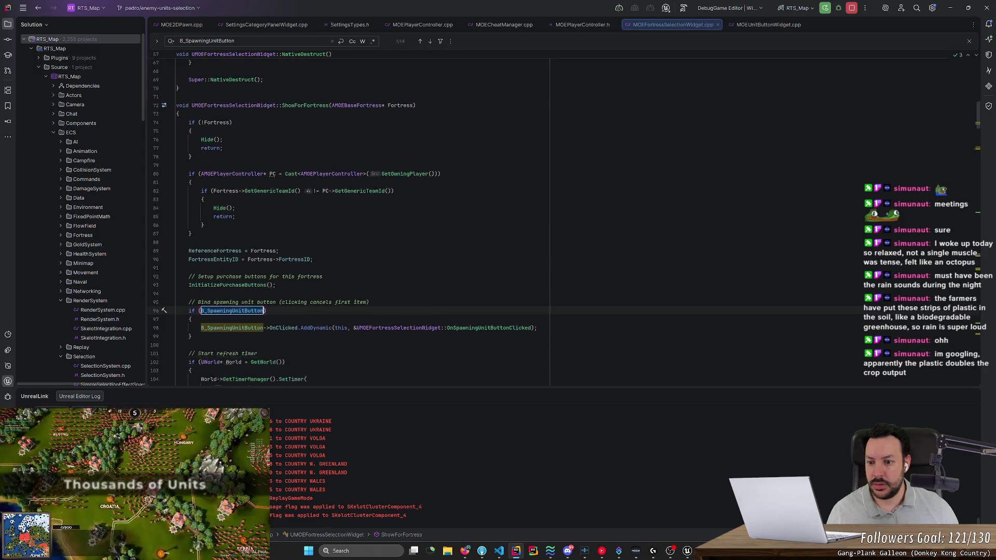
{"action": "scroll", "coordinate": [363, 217], "scroll_direction": "down", "scroll_amount": 4}
{"action": "scroll", "coordinate": [363, 218], "scroll_direction": "down", "scroll_amount": 1}
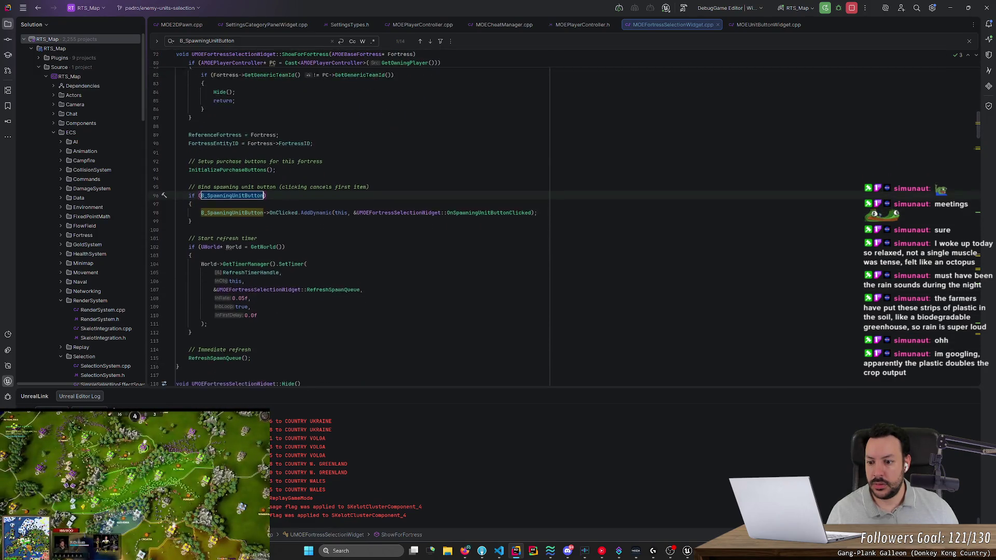
{"action": "scroll", "coordinate": [363, 218], "scroll_direction": "down", "scroll_amount": 1}
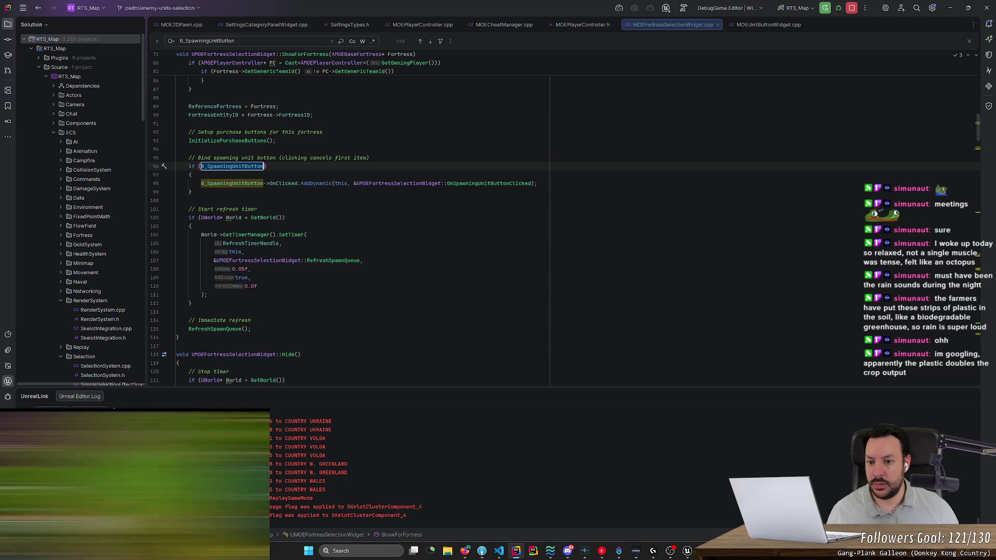
{"action": "left_click", "coordinate": [221, 332], "text": "ctrl"}
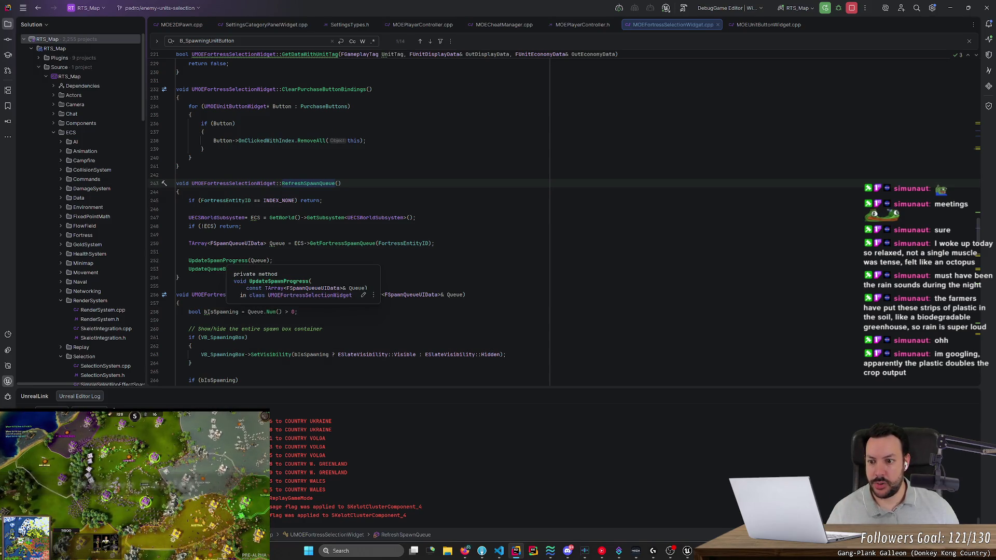
Go to the UpdateSpawnProgress definition and highlight every use of VB_SpawningBox.
{"action": "left_click", "coordinate": [245, 269]}
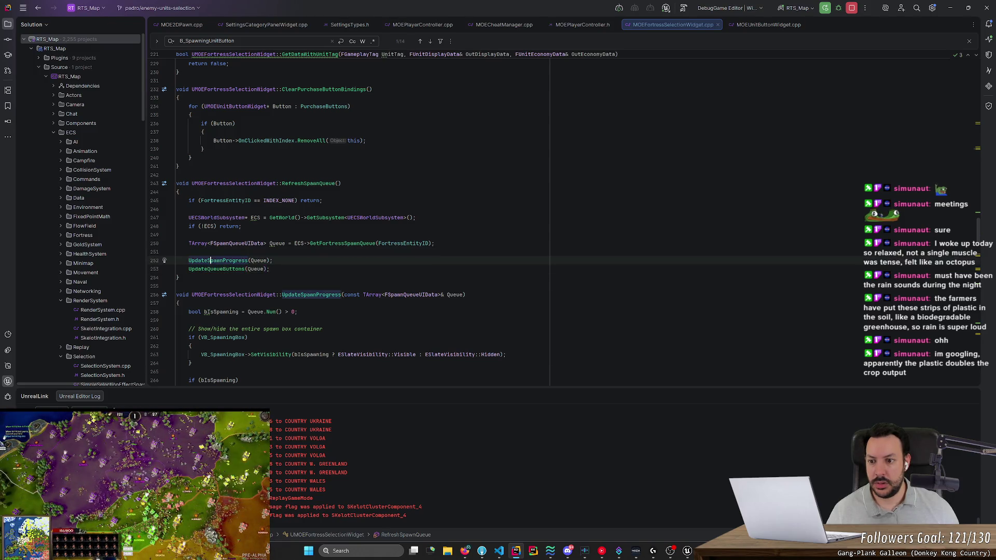
{"action": "left_click", "coordinate": [218, 260], "text": "ctrl"}
{"action": "scroll", "coordinate": [347, 223], "scroll_direction": "down", "scroll_amount": 4}
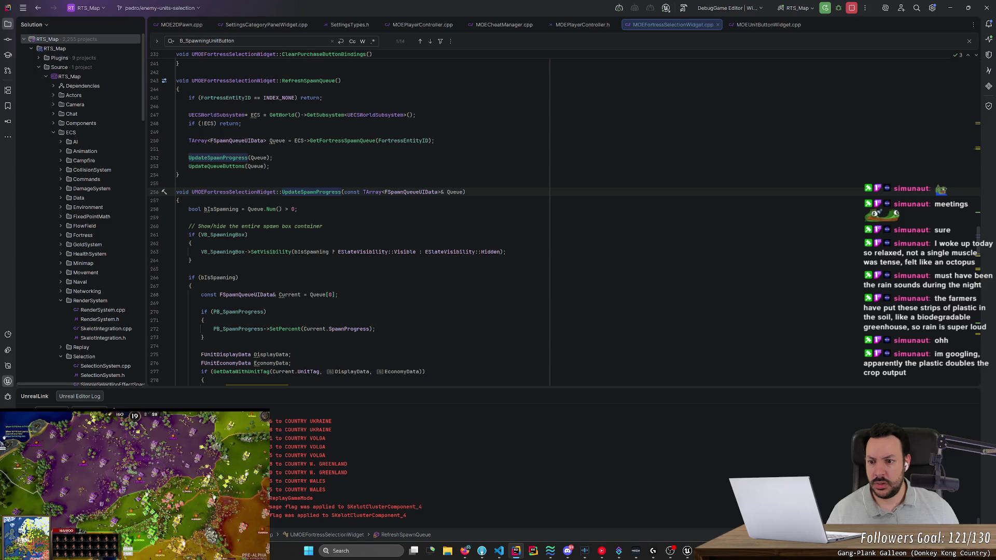
{"action": "left_click", "coordinate": [245, 251]}
{"action": "scroll", "coordinate": [176, 169], "scroll_direction": "down", "scroll_amount": 2}
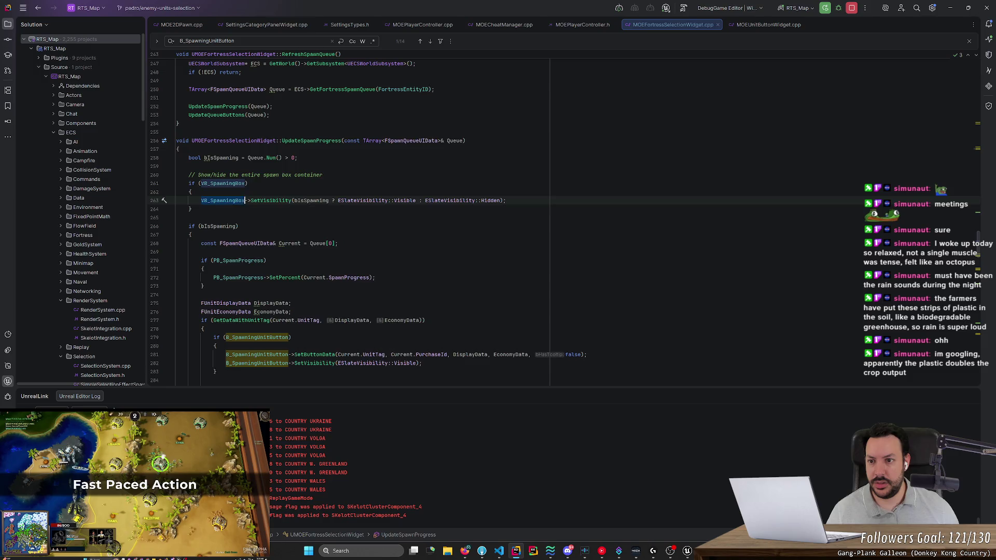
{"action": "scroll", "coordinate": [347, 223], "scroll_direction": "up", "scroll_amount": 2}
Highlight uses of Queue and inspect the UpdateQueueButtons call in RefreshSpawnQueue.
{"action": "left_click", "coordinate": [268, 157]}
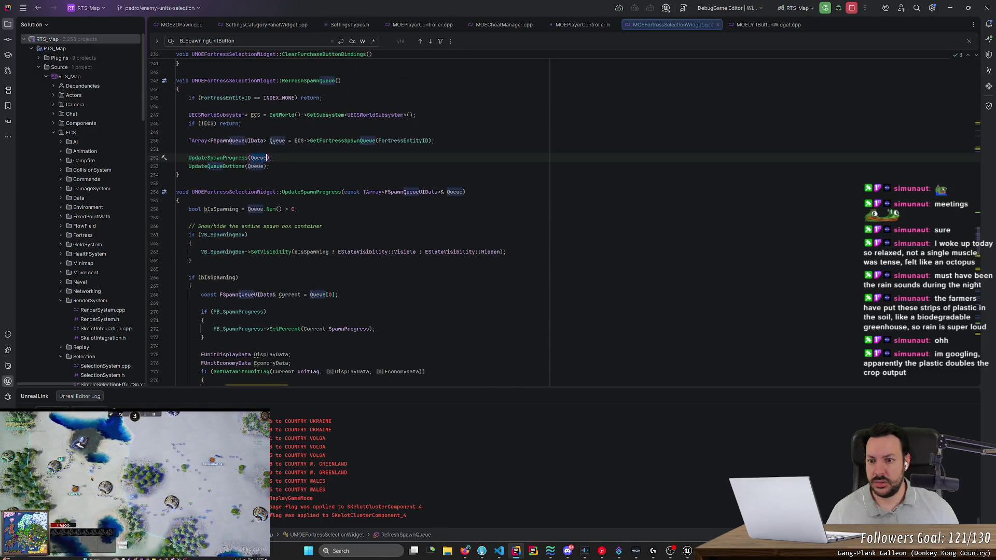
{"action": "left_click", "coordinate": [342, 192]}
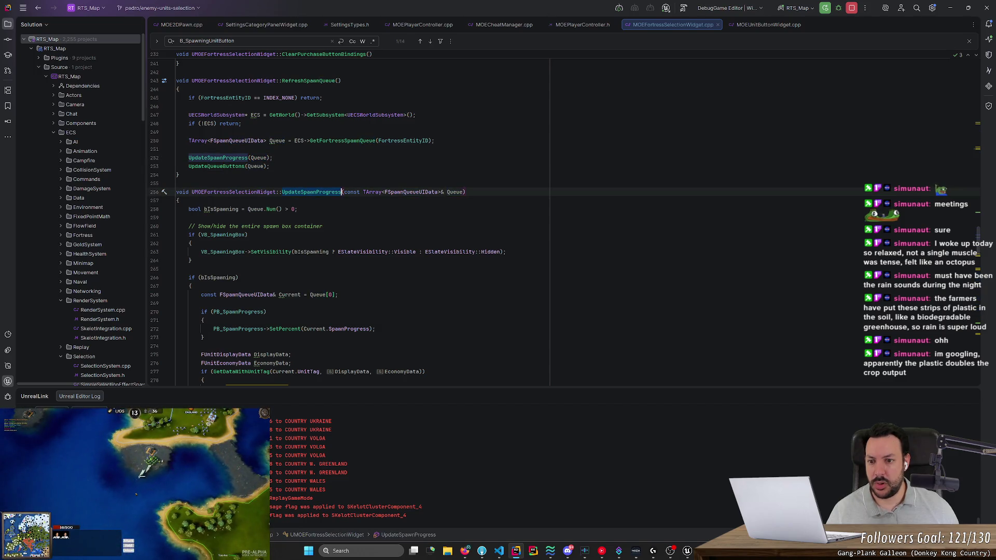
{"action": "left_click", "coordinate": [245, 166]}
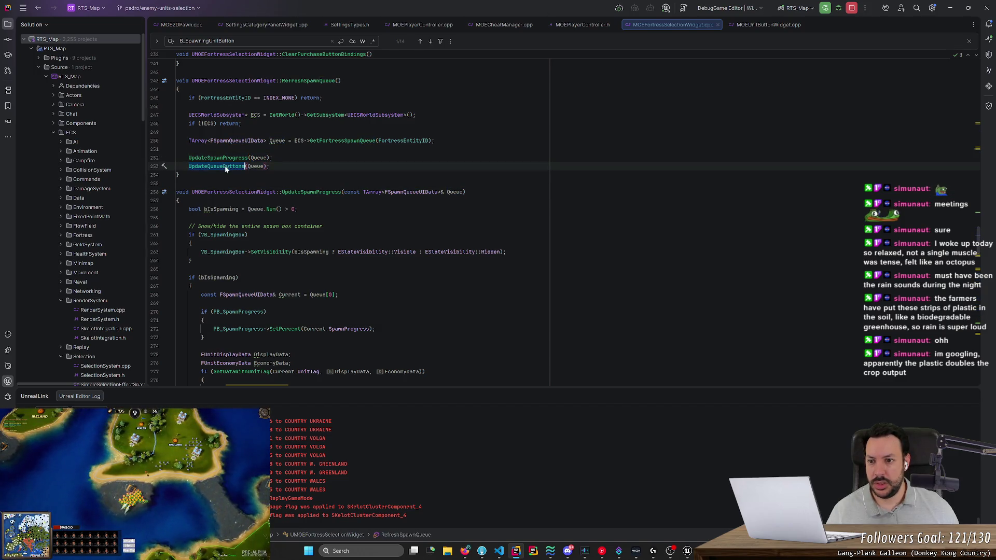
{"action": "scroll", "coordinate": [363, 218], "scroll_direction": "down", "scroll_amount": 6}
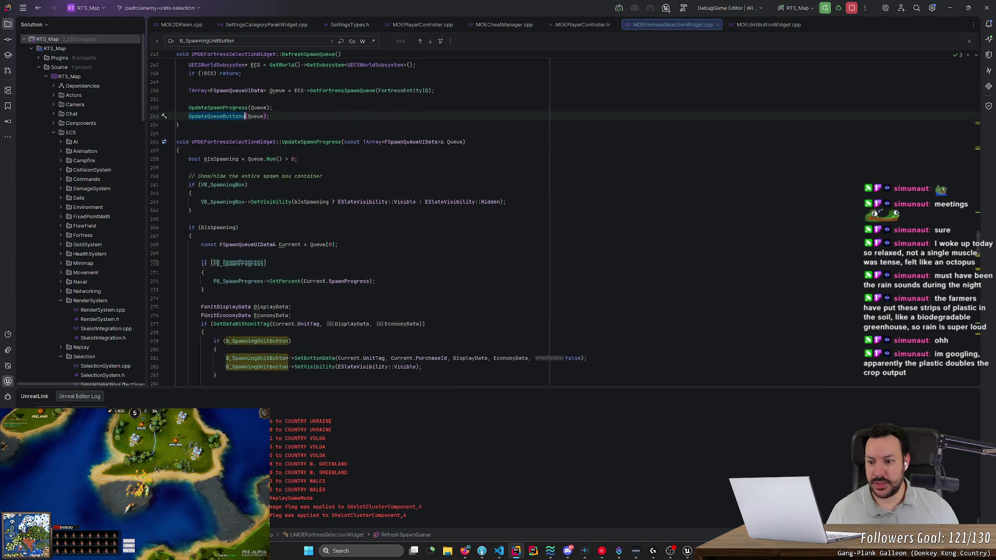
{"action": "scroll", "coordinate": [363, 218], "scroll_direction": "down", "scroll_amount": 5}
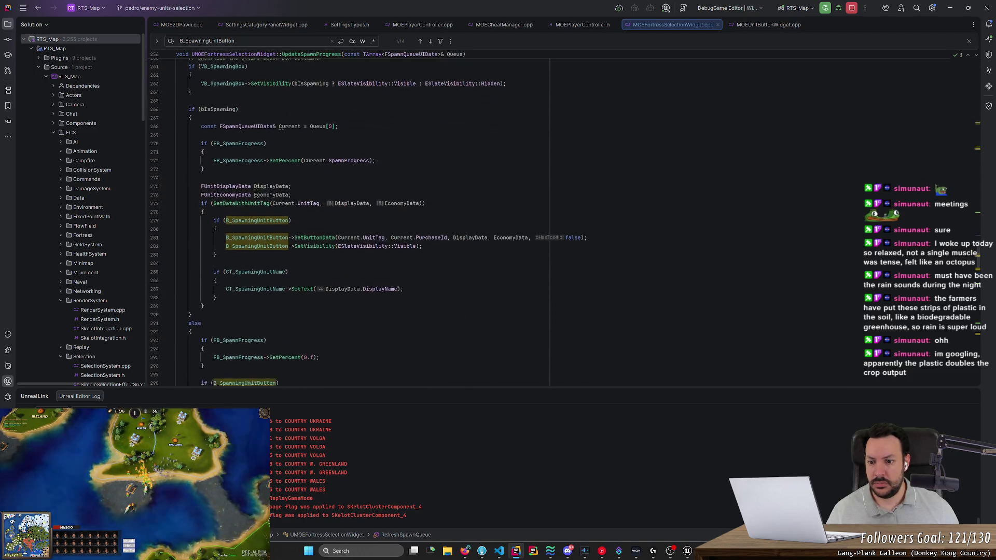
{"action": "scroll", "coordinate": [363, 218], "scroll_direction": "down", "scroll_amount": 5}
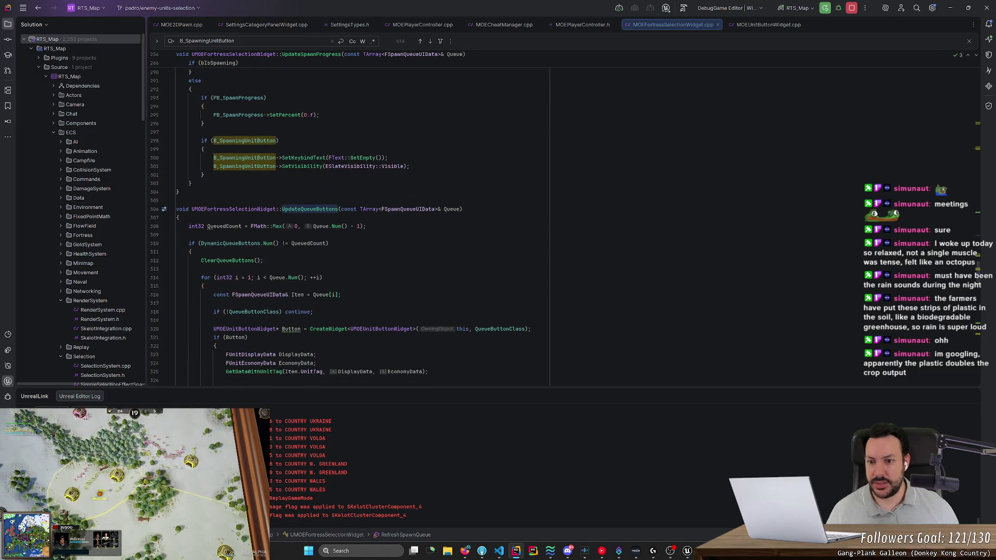
{"action": "scroll", "coordinate": [363, 218], "scroll_direction": "down", "scroll_amount": 5}
{"action": "scroll", "coordinate": [363, 218], "scroll_direction": "down", "scroll_amount": 4}
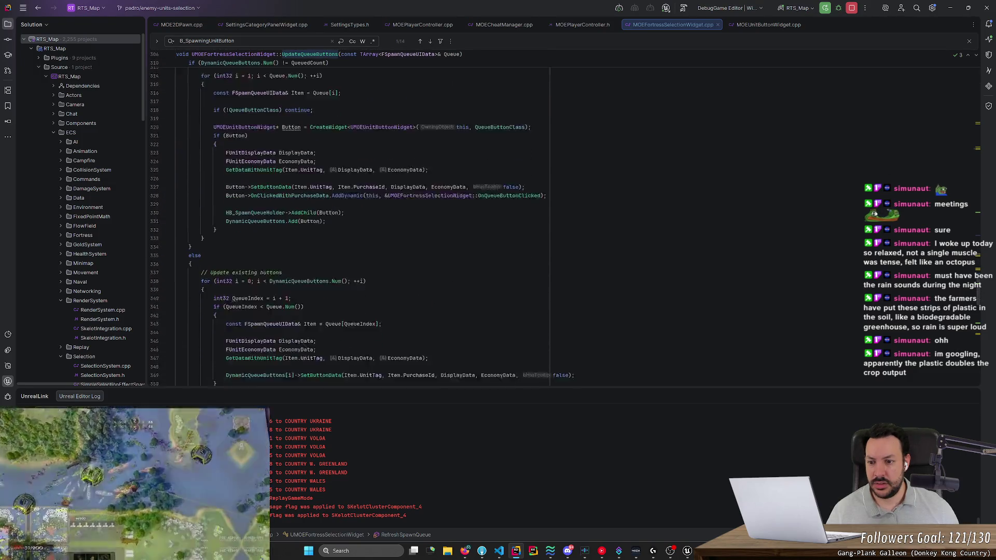
{"action": "scroll", "coordinate": [364, 218], "scroll_direction": "up", "scroll_amount": 20}
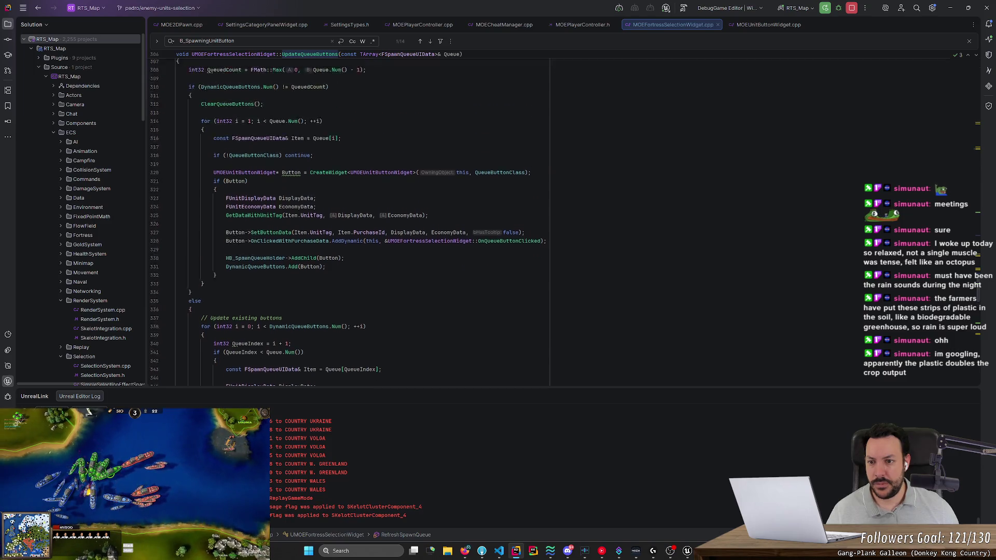
{"action": "scroll", "coordinate": [363, 218], "scroll_direction": "up", "scroll_amount": 5}
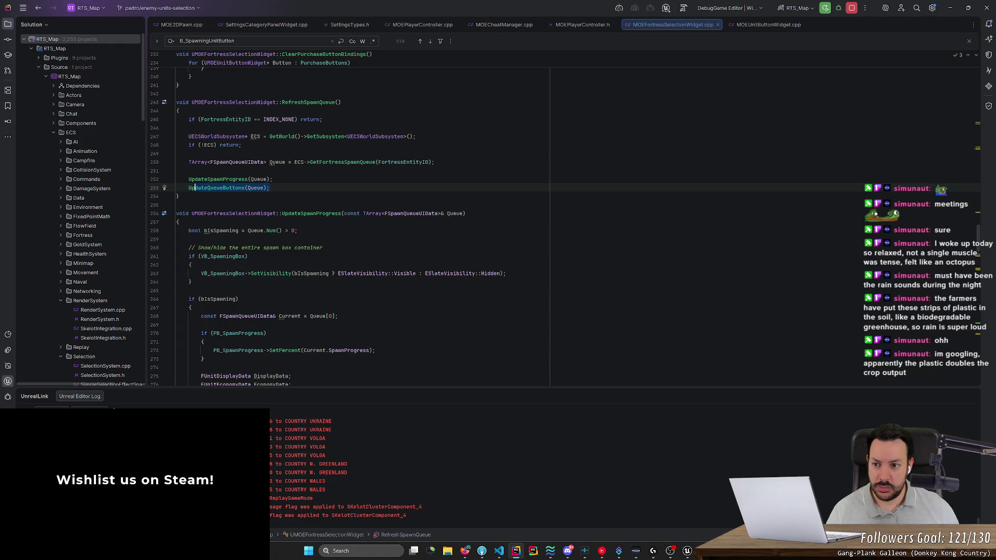
Trace the RefreshSpawnQueue call in ShowForFortress and bring the Hide function into view.
{"action": "key", "text": "alt+Down"}
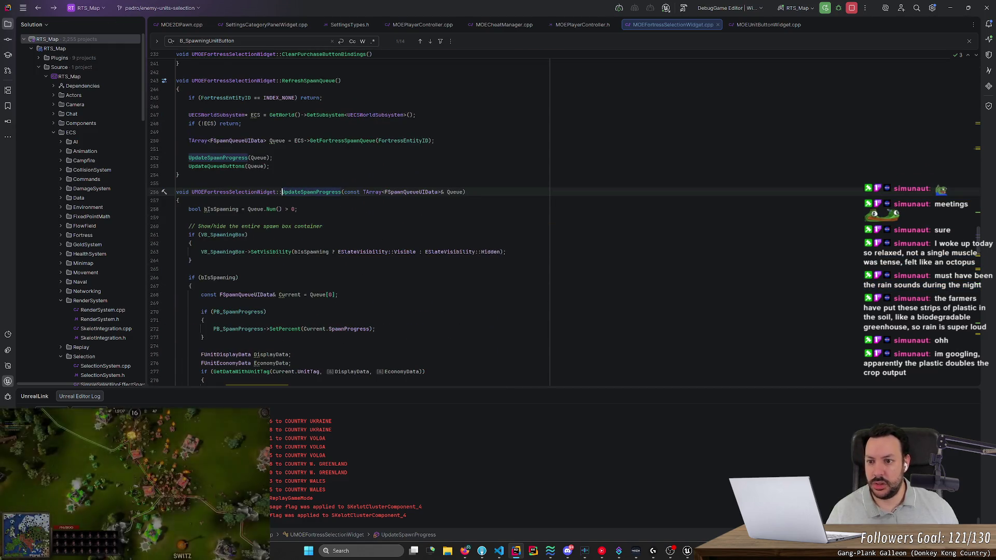
{"action": "key", "text": "ctrl+b"}
{"action": "left_click", "coordinate": [223, 329]}
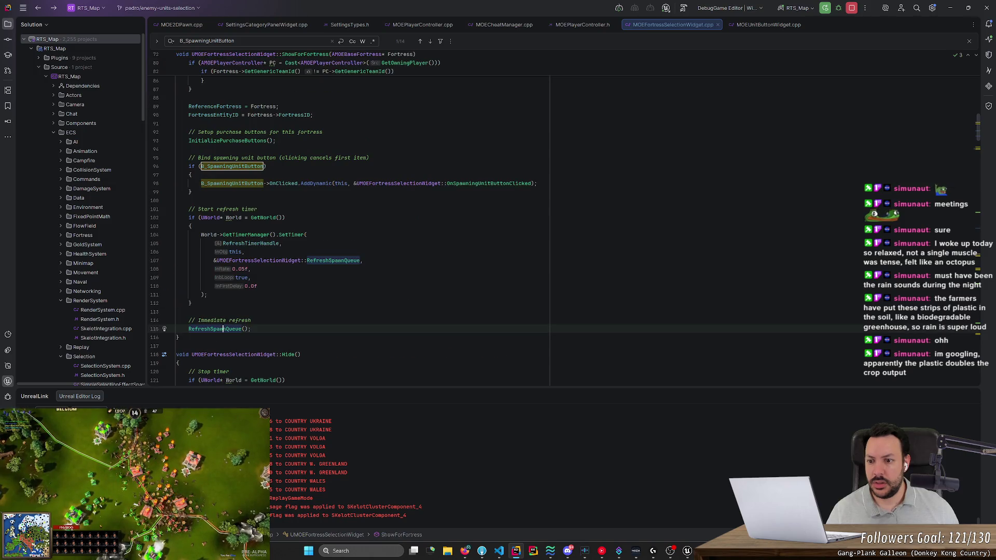
{"action": "key", "text": "alt+Up"}
{"action": "left_click", "coordinate": [192, 256]}
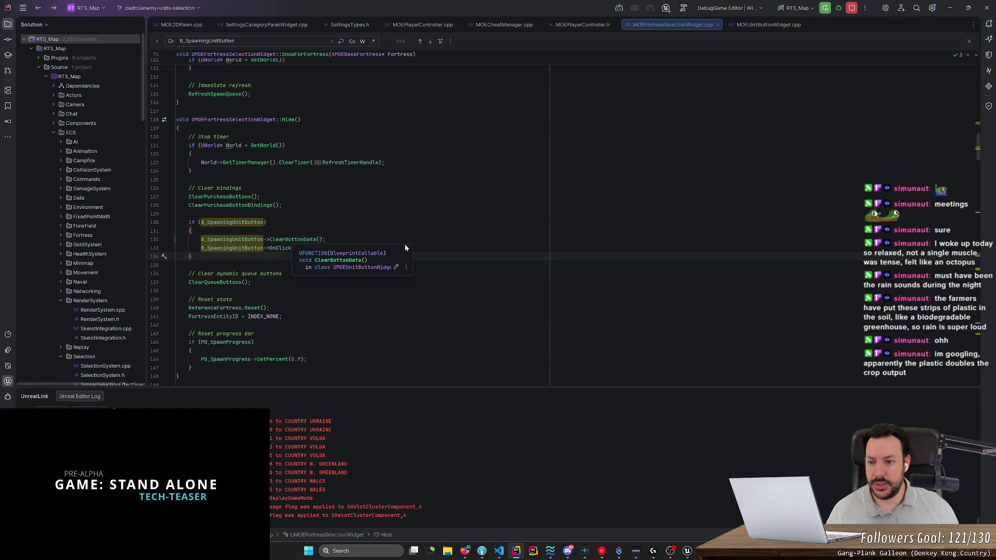
Add UpdateSpawnProgress and UpdateQueueButtons calls after ClearQueueButtons in Hide().
{"action": "left_click", "coordinate": [251, 282]}
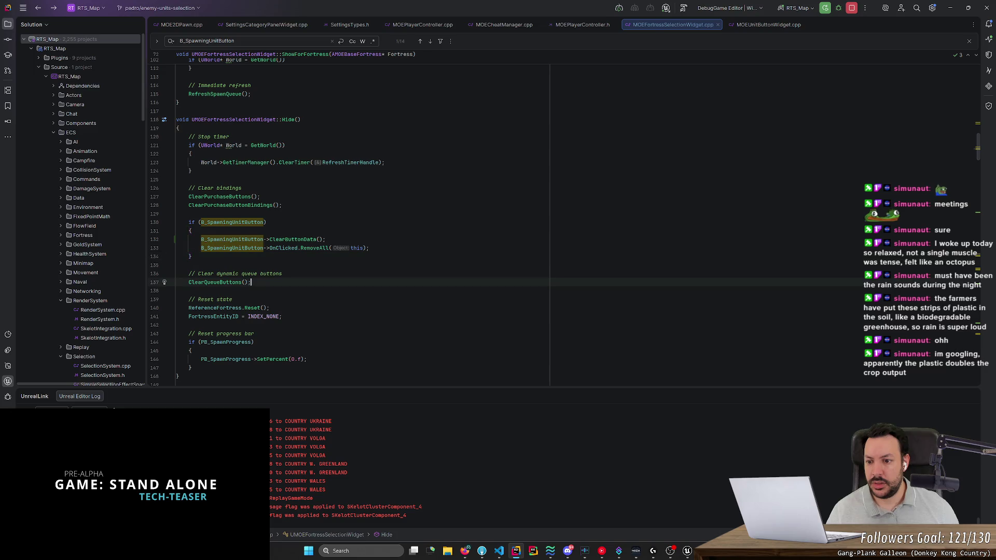
{"action": "key", "text": "Return"}
{"action": "key", "text": "Return"}
{"action": "key", "text": "Tab"}
{"action": "left_click", "coordinate": [267, 300]}
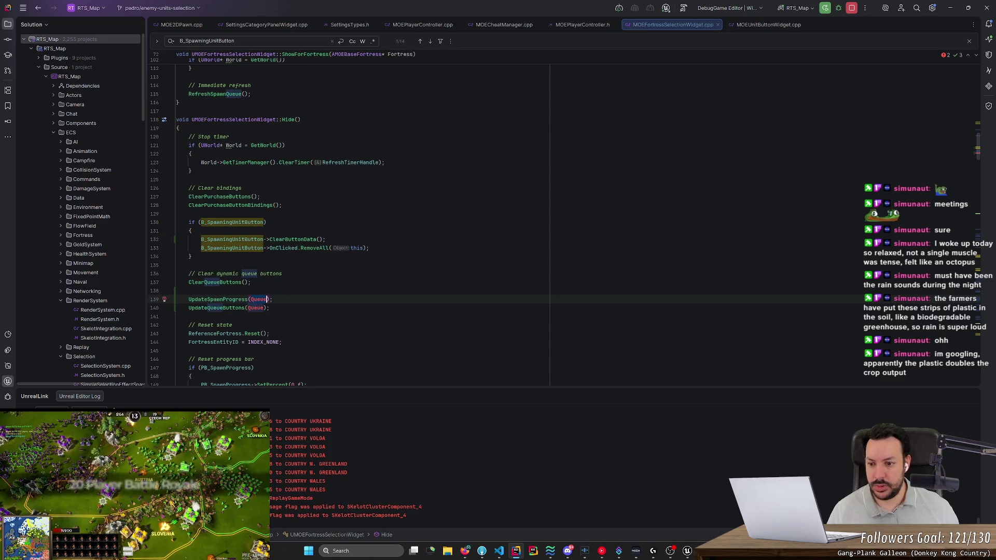
{"action": "key", "text": "Escape"}
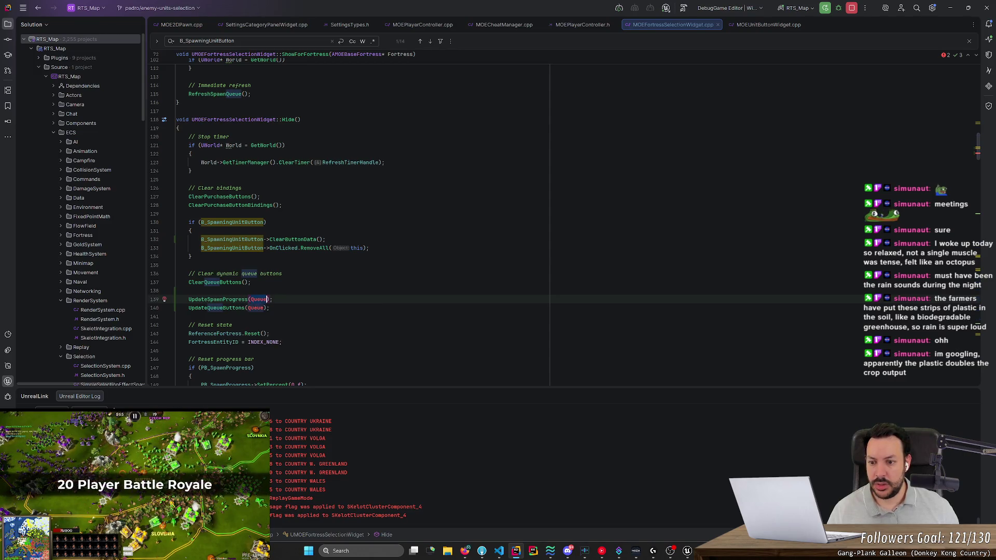
Try new TArray, {} and & as the UpdateSpawnProgress argument, then clear it.
{"action": "type", "text": "new TArra"}
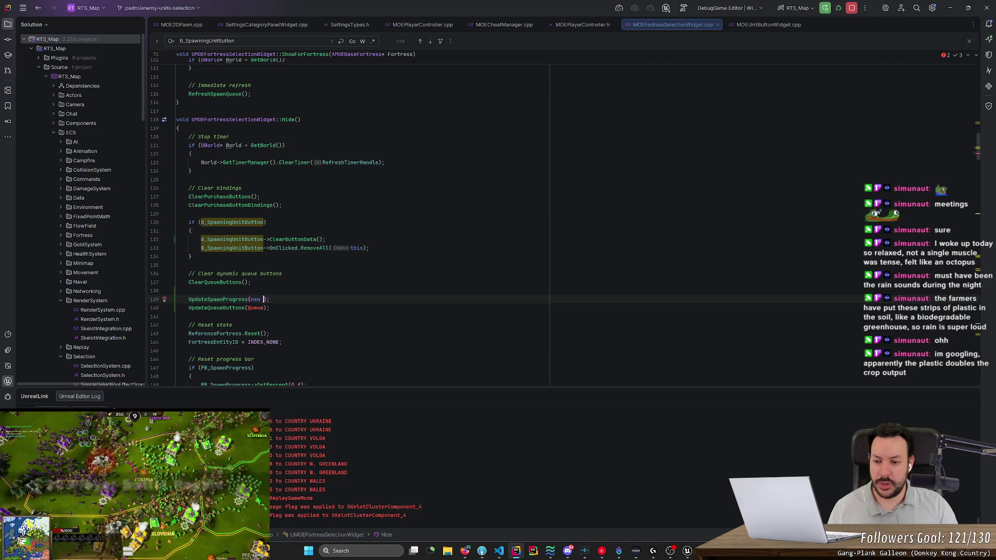
{"action": "key", "text": "Return"}
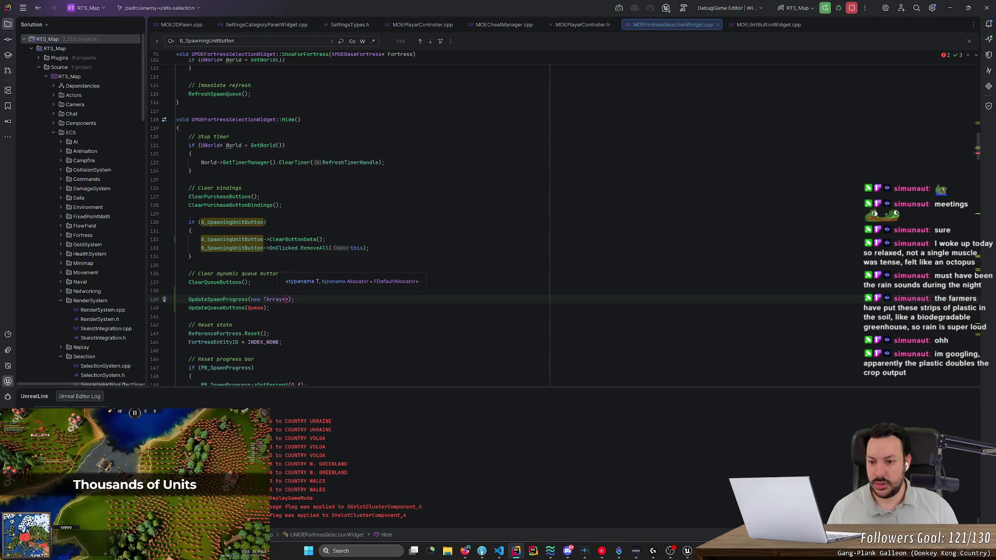
{"action": "key", "text": "BackSpace"}
{"action": "type", "text": "()"}
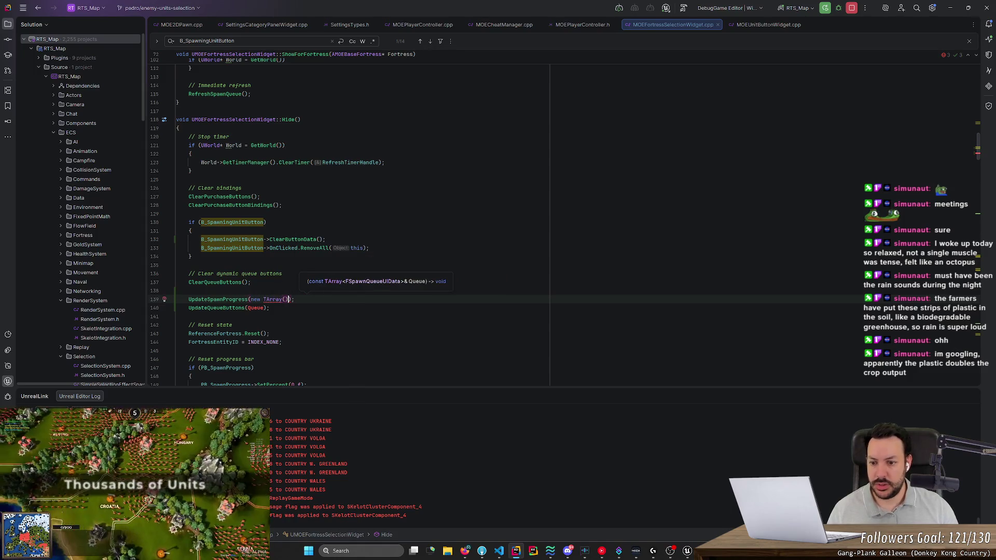
{"action": "key", "text": "BackSpace"}
{"action": "key", "text": "BackSpace"}
{"action": "key", "text": "BackSpace"}
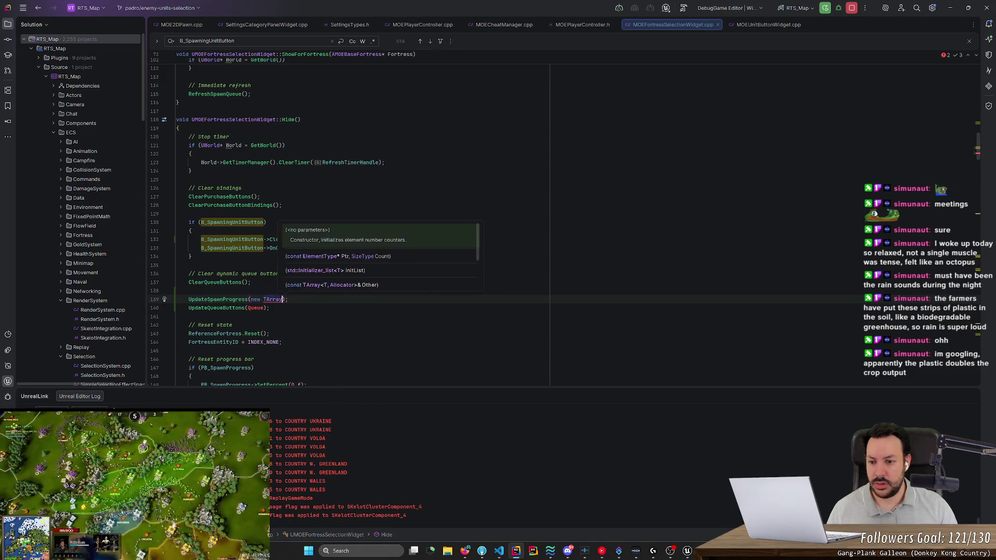
{"action": "type", "text": "{}"}
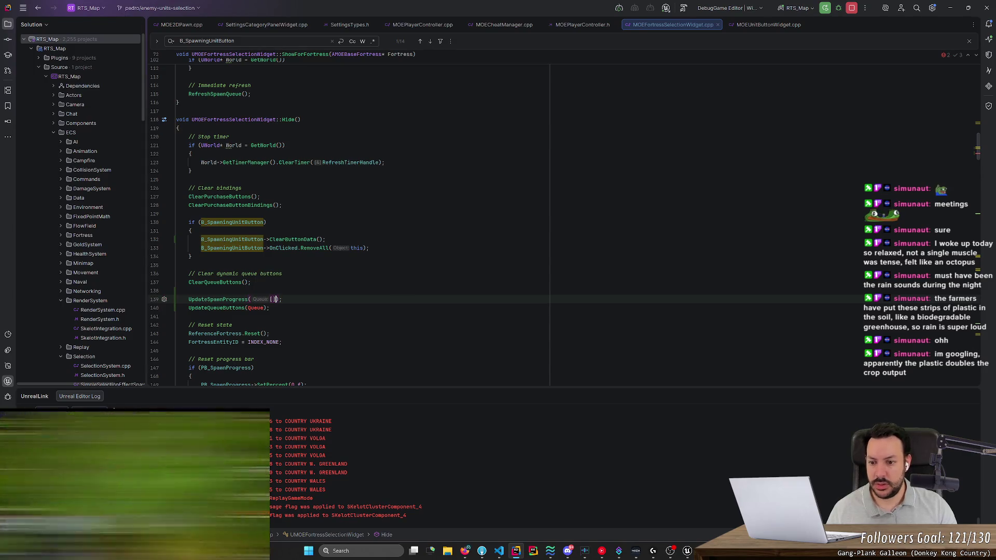
{"action": "left_click", "coordinate": [282, 274]}
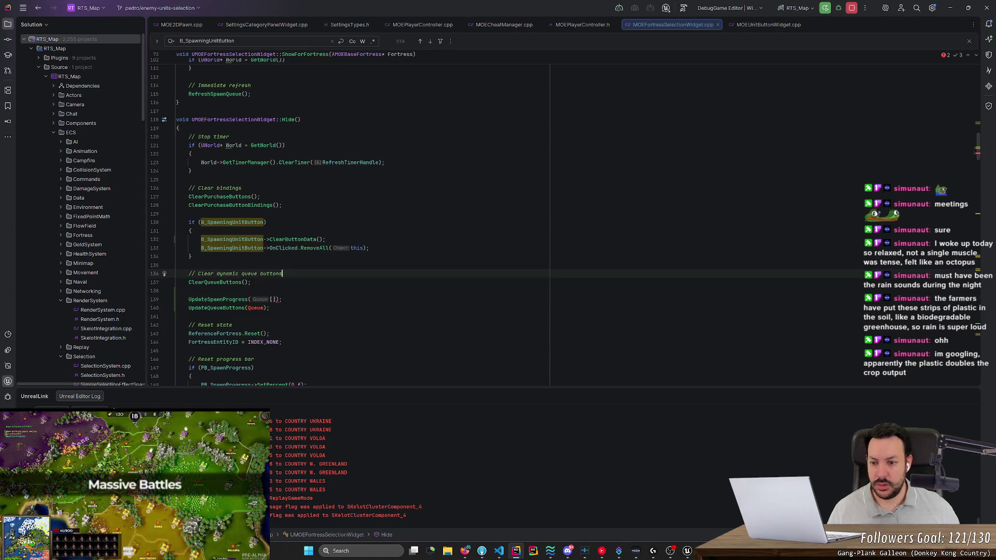
{"action": "mouse_move", "coordinate": [249, 300]}
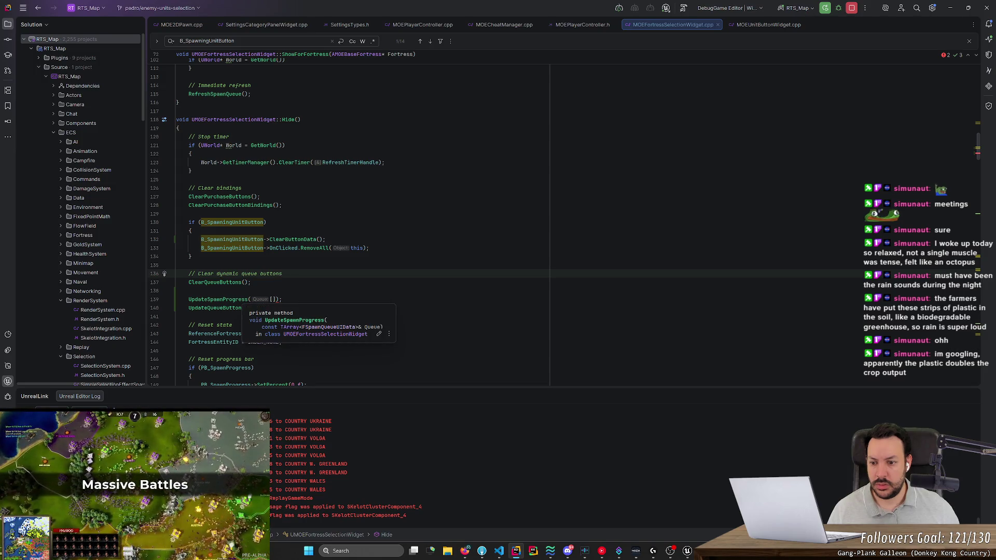
{"action": "left_click", "coordinate": [251, 300]}
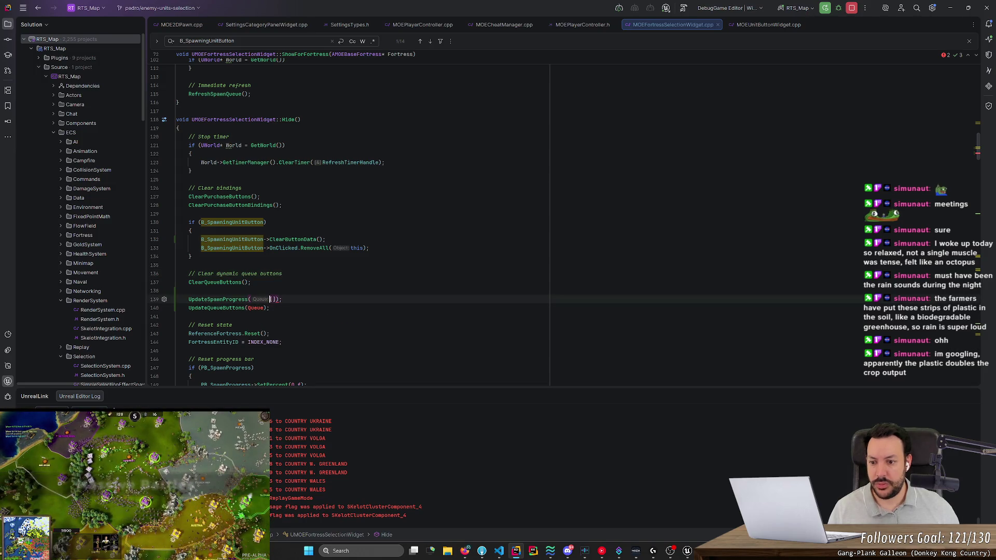
{"action": "type", "text": "&"}
{"action": "key", "text": "BackSpace"}
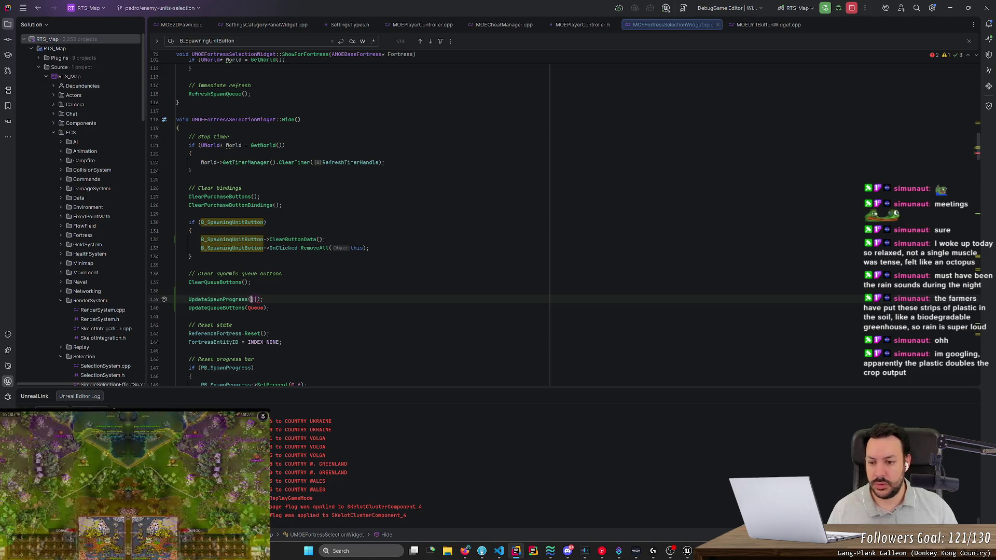
{"action": "key", "text": "BackSpace"}
Pass new TArray<FSpawnQueueUIData>() to UpdateSpawnProgress, checking the parameter's element type.
{"action": "type", "text": "new Ta"}
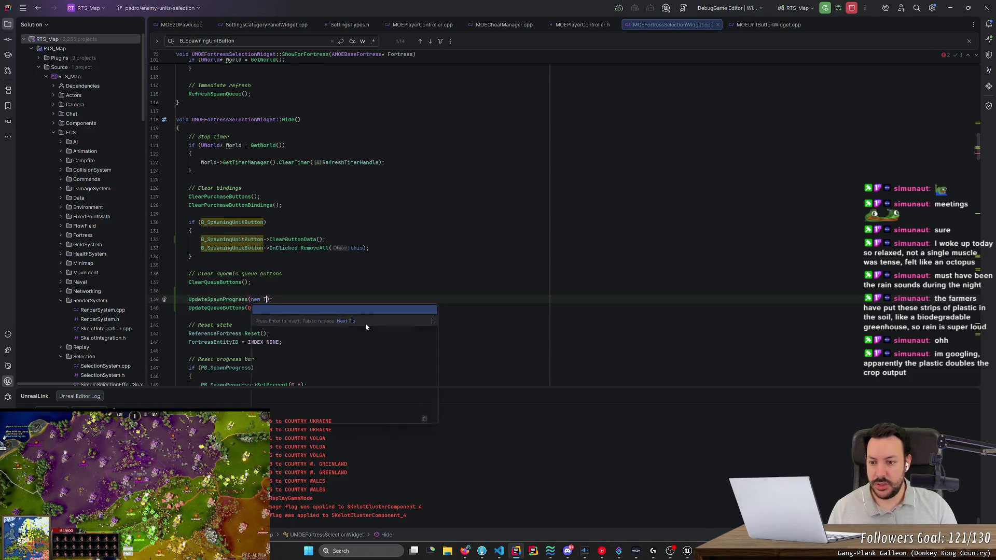
{"action": "type", "text": "rr"}
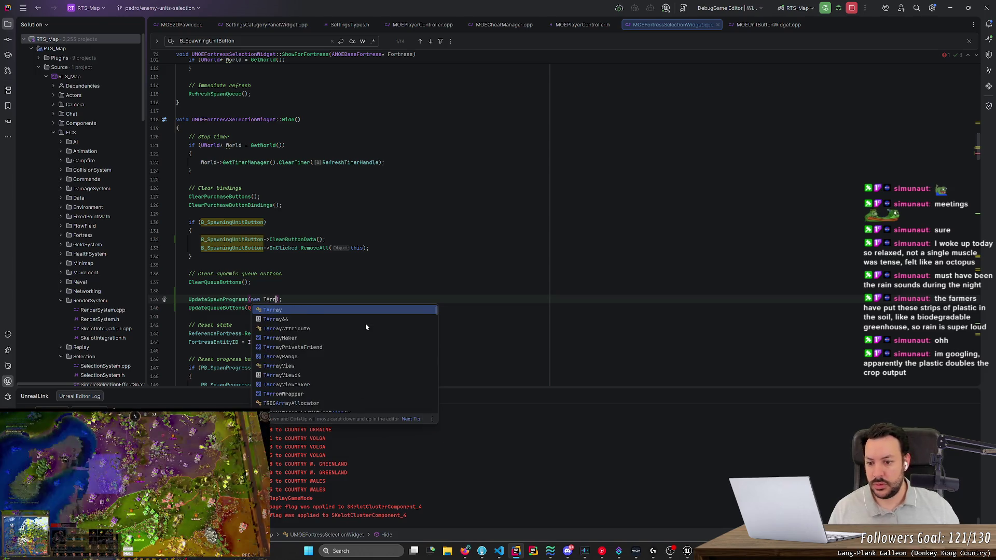
{"action": "key", "text": "Return"}
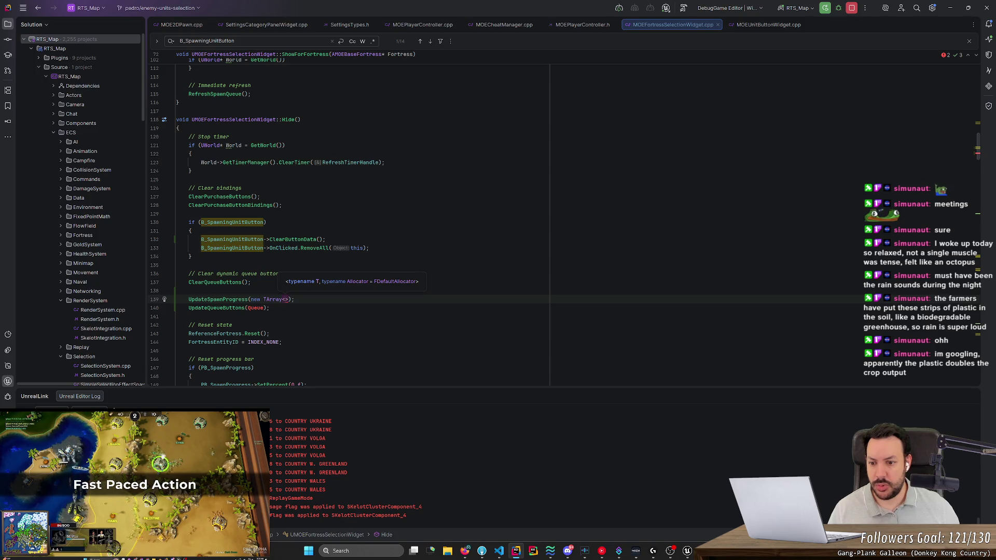
{"action": "type", "text": "SpawnQue"}
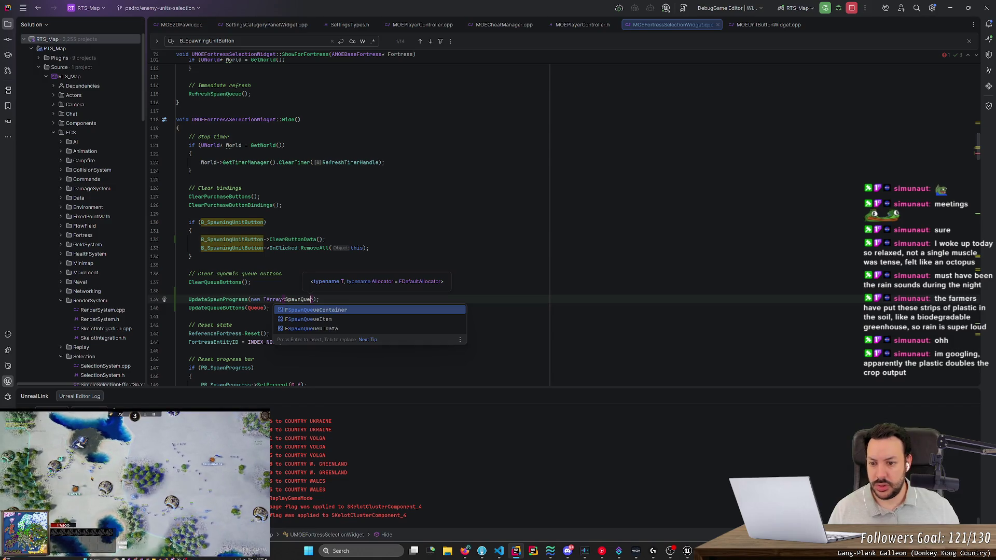
{"action": "key", "text": "Escape"}
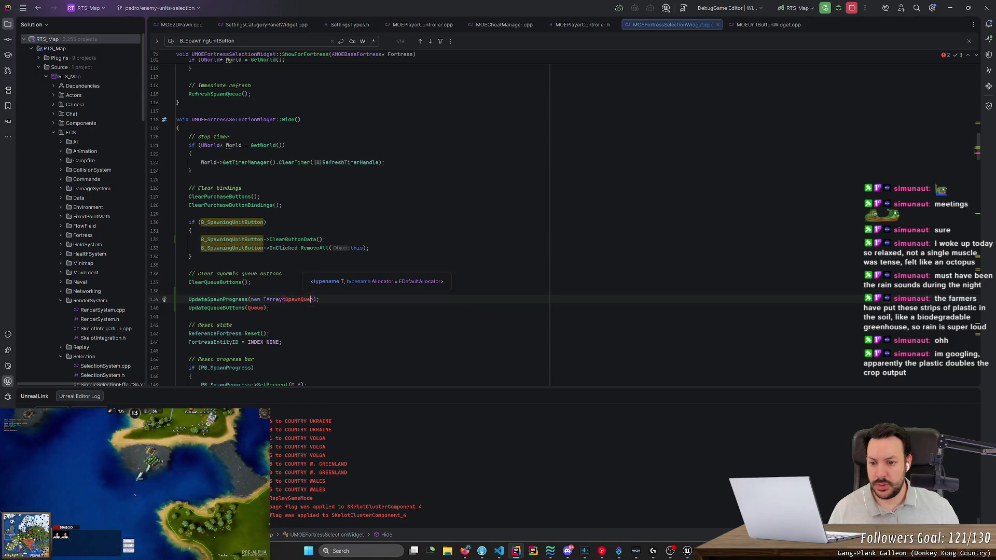
{"action": "key", "text": "ctrl+b"}
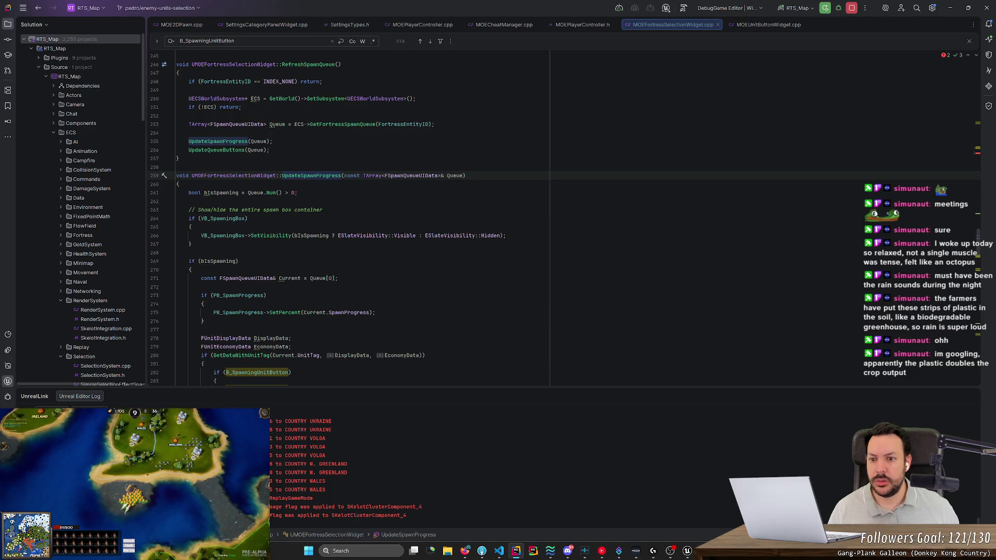
{"action": "left_click", "coordinate": [438, 175]}
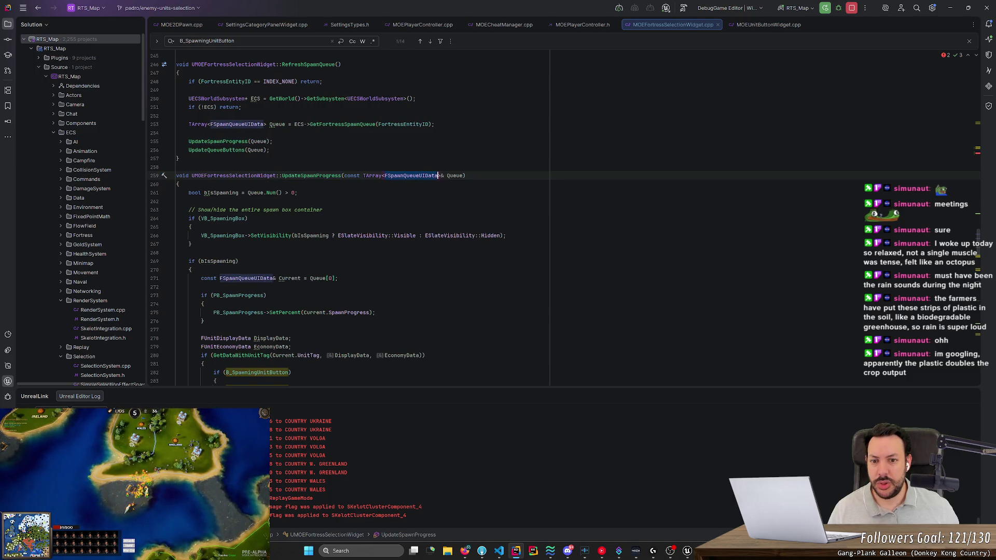
{"action": "key", "text": "ctrl+alt+Left"}
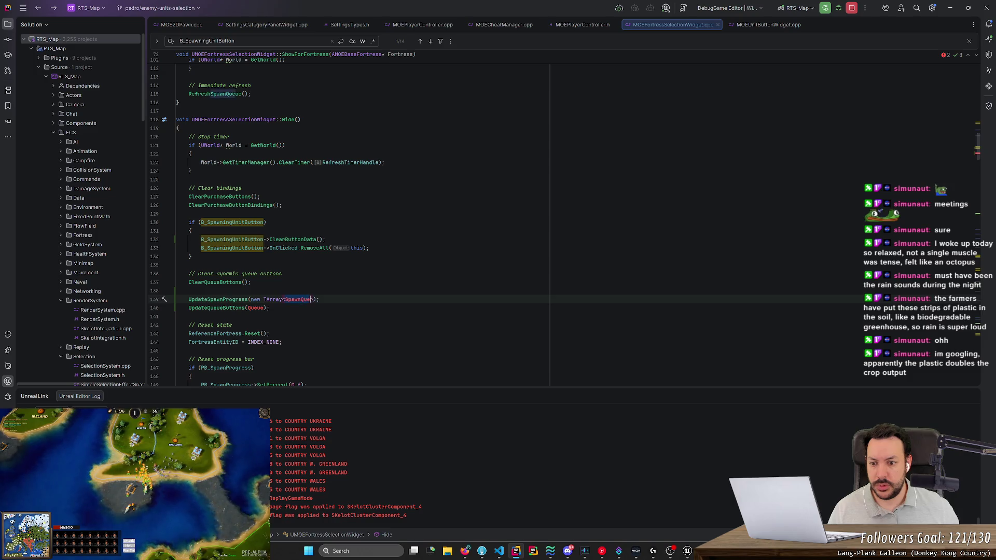
{"action": "key", "text": "Return"}
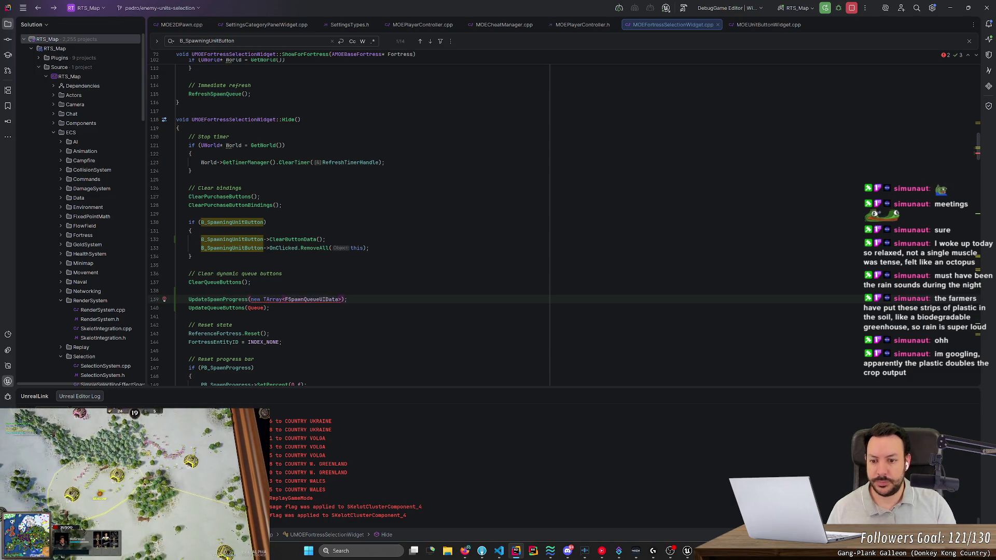
{"action": "type", "text": "()"}
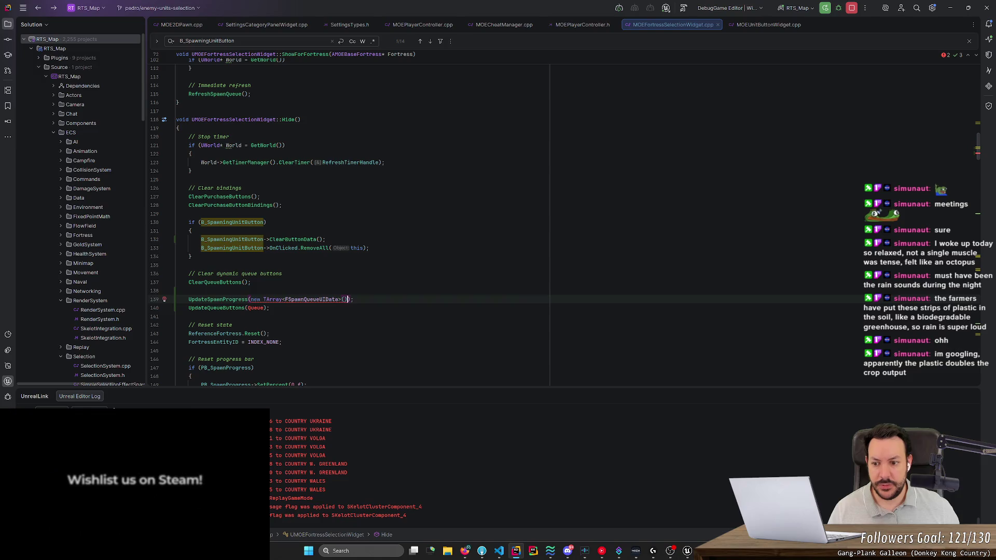
Check the UpdateQueueButtons declaration and call, then open GetFortressSpawnQueue in ECSSubsystem.cpp.
{"action": "key", "text": "F12"}
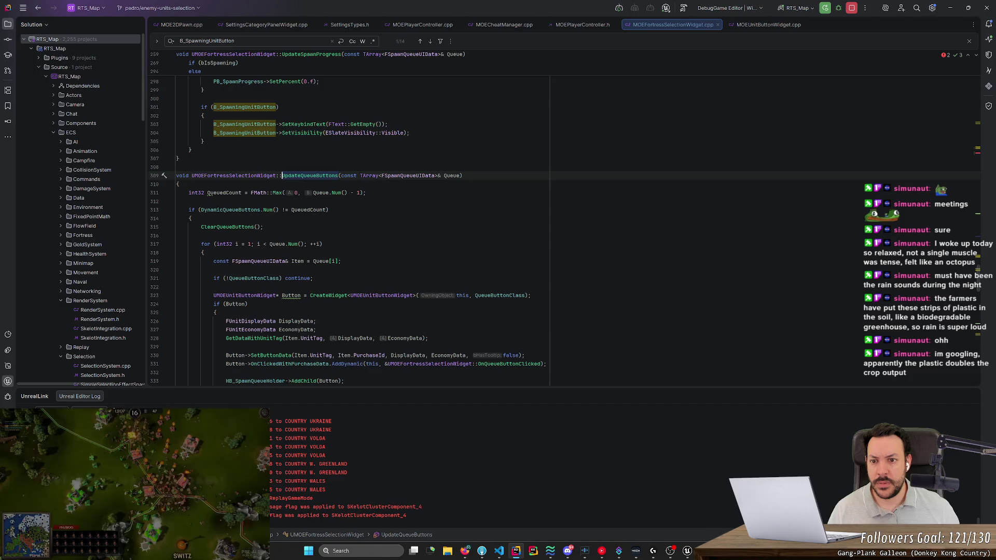
{"action": "key", "text": "F12"}
{"action": "key", "text": "F12"}
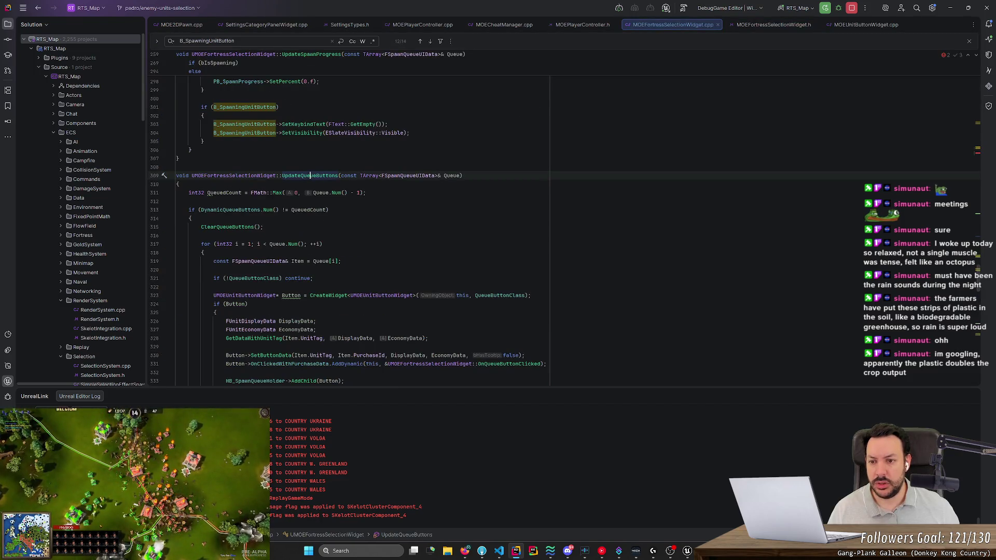
{"action": "key", "text": "ctrl+f"}
{"action": "key", "text": "shift+Return"}
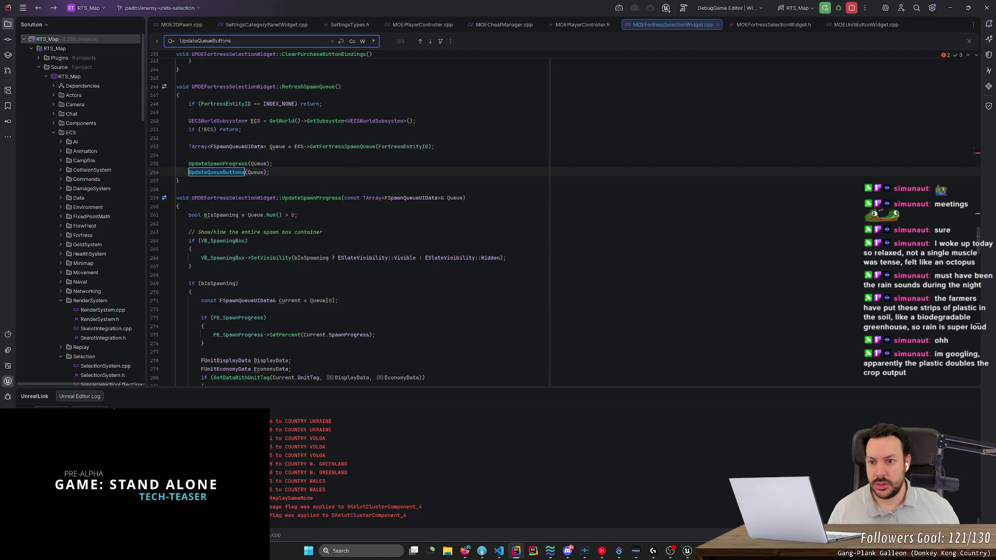
{"action": "left_click", "coordinate": [343, 147], "text": "ctrl"}
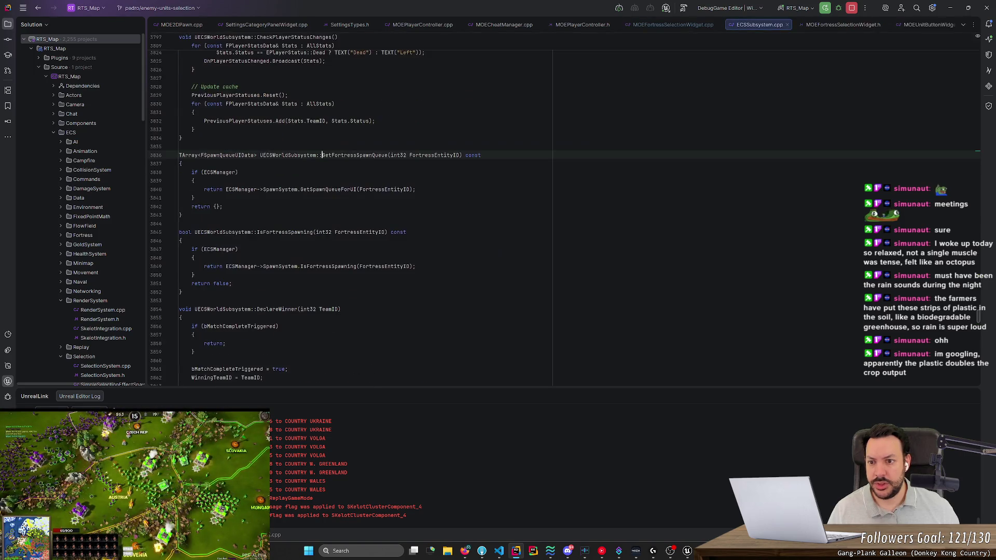
Look at the GetSpawnQueueForUI definition, then navigate back to the widget's Hide function.
{"action": "left_click", "coordinate": [336, 190], "text": "ctrl"}
{"action": "key", "text": "ctrl+alt+Left"}
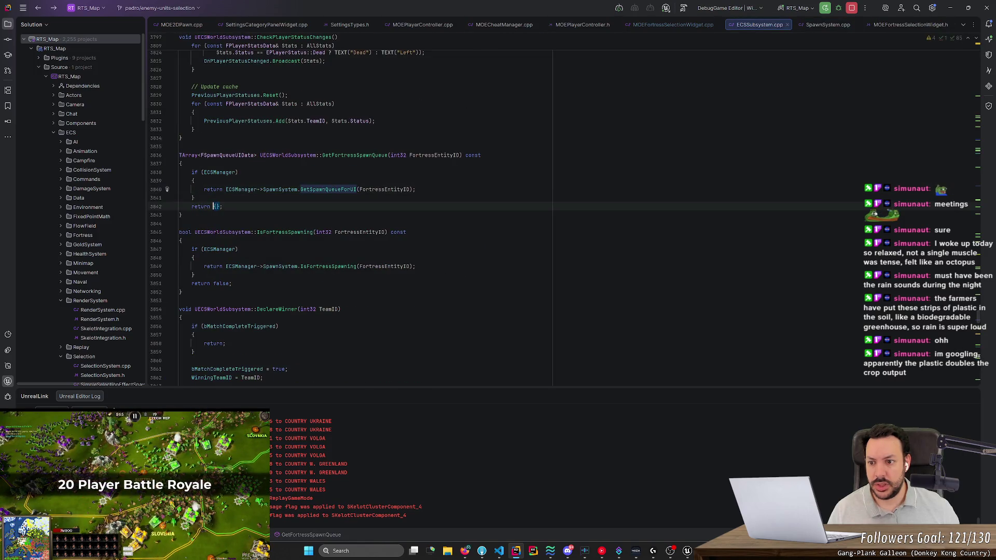
{"action": "key", "text": "ctrl+alt+Left"}
{"action": "key", "text": "ctrl+alt+Left"}
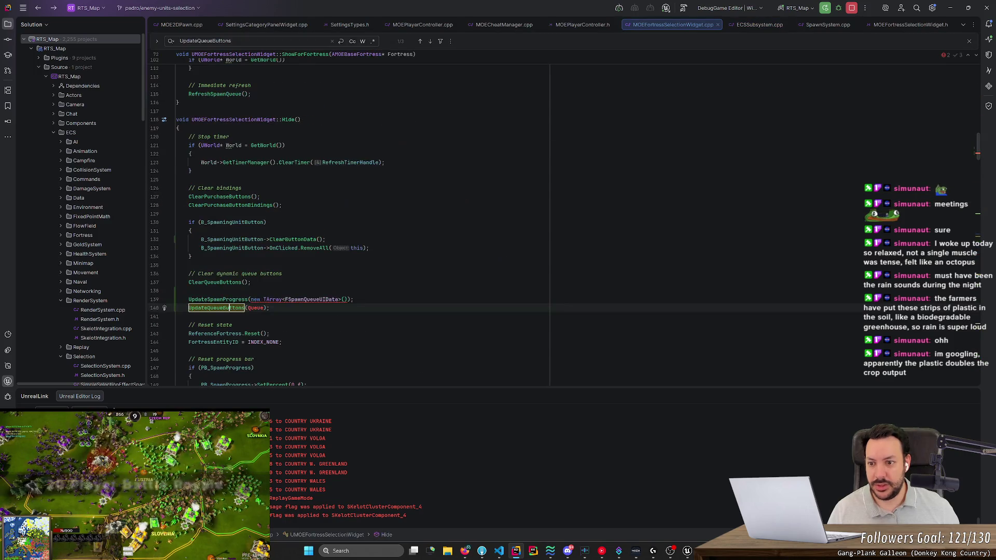
Replace the UpdateSpawnProgress and UpdateQueueButtons arguments with {} and rerun the project.
{"action": "left_click", "coordinate": [250, 300]}
{"action": "key", "text": "ctrl+w"}
{"action": "key", "text": "ctrl+w"}
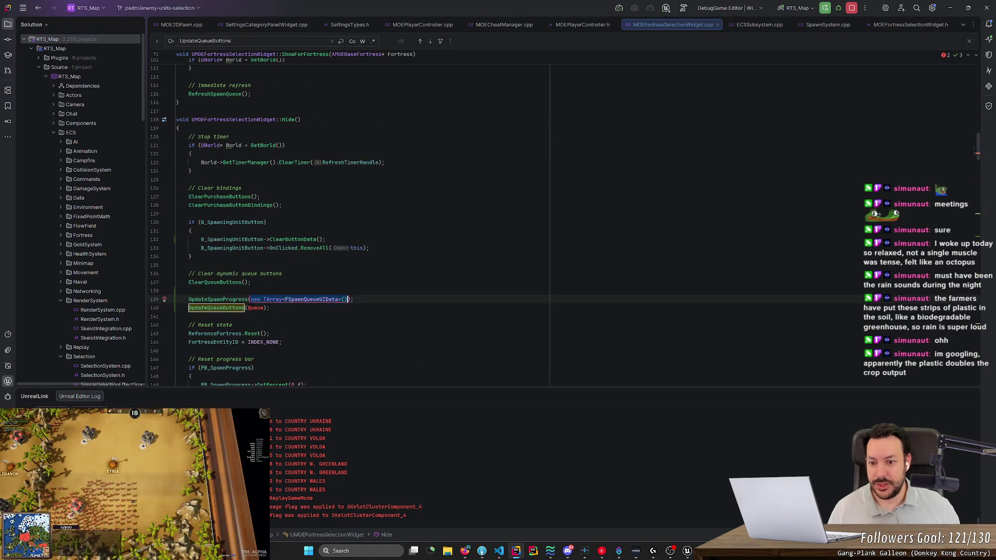
{"action": "key", "text": "Delete"}
{"action": "type", "text": "{"}
{"action": "left_click", "coordinate": [267, 308]}
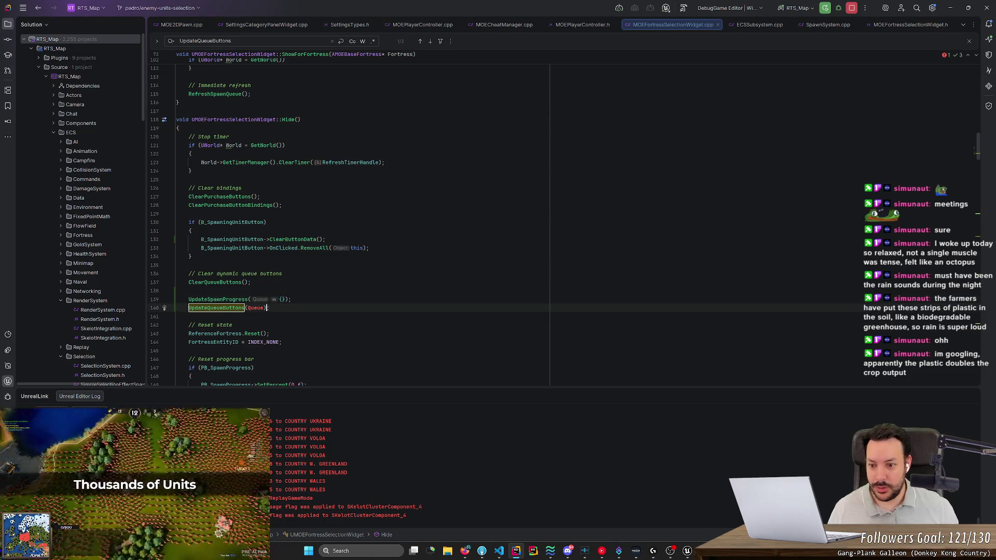
{"action": "key", "text": "ctrl+BackSpace"}
{"action": "type", "text": "{"}
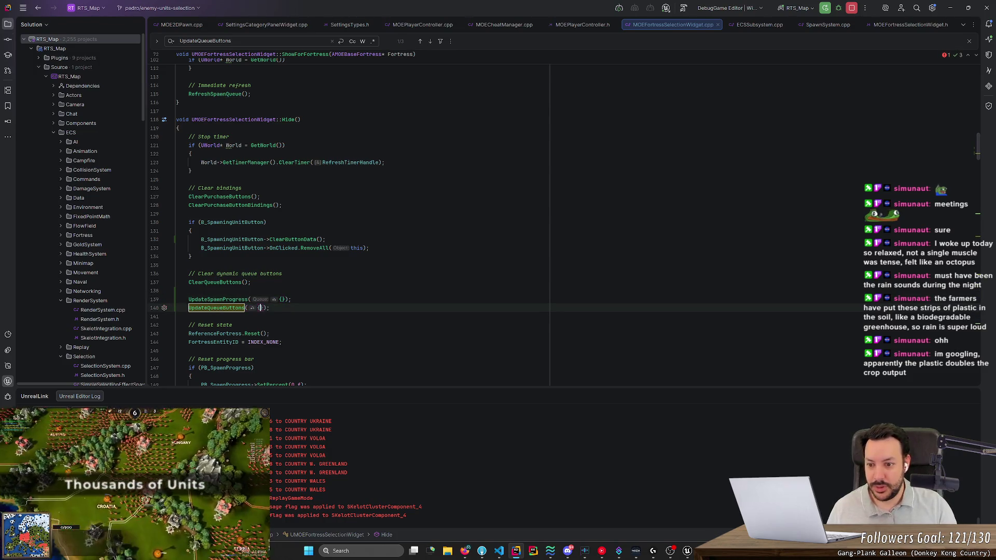
{"action": "left_click", "coordinate": [270, 308]}
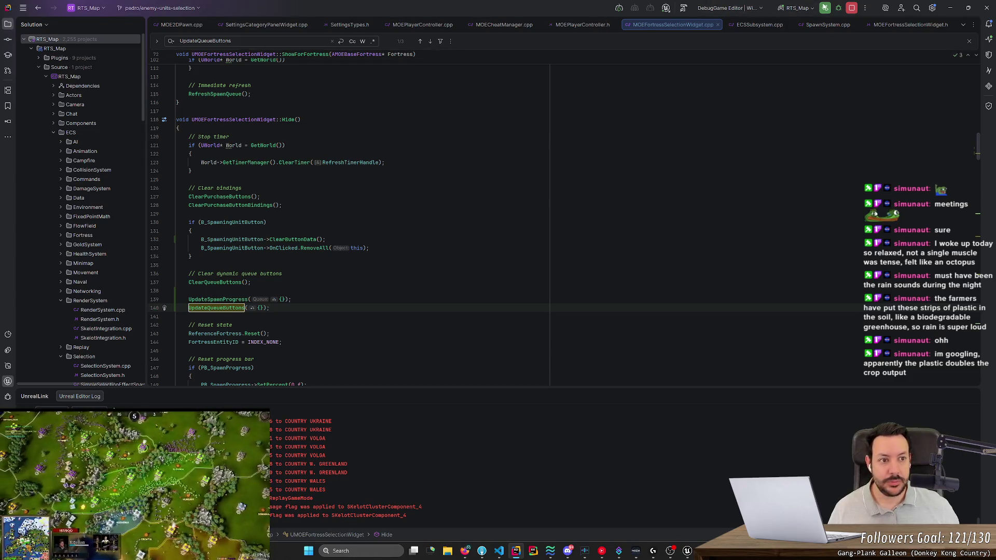
{"action": "left_click", "coordinate": [825, 7]}
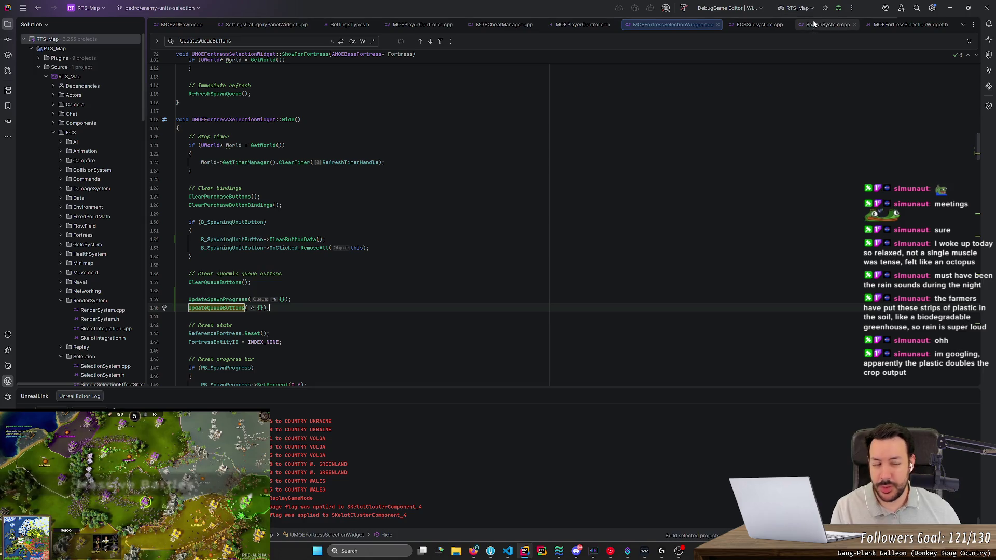
{"action": "left_click", "coordinate": [178, 128]}
Start a Play-In-Editor session and pan the map over Cyprus, Lebanon and Syria.
{"action": "key", "text": "XF86AudioRaiseVolume"}
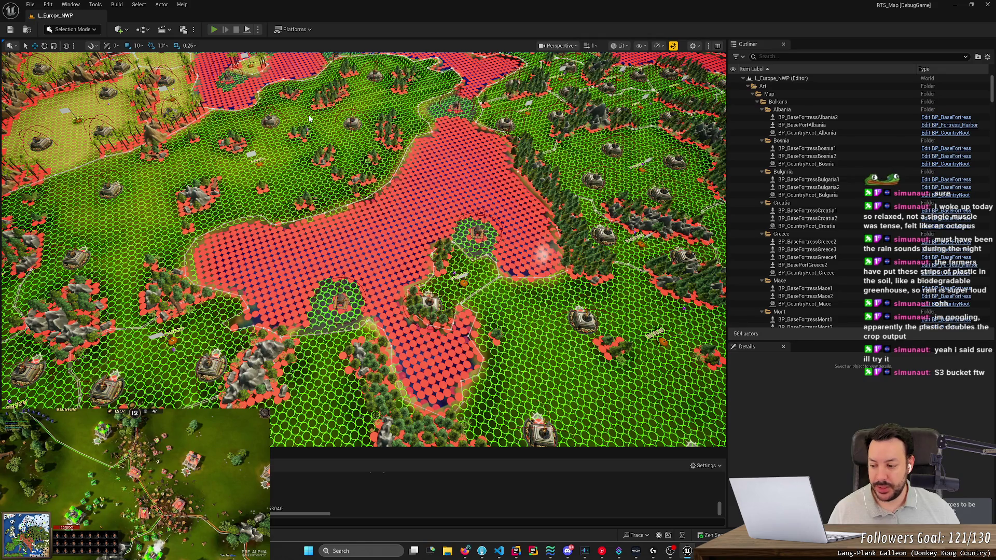
{"action": "key", "text": "alt+p"}
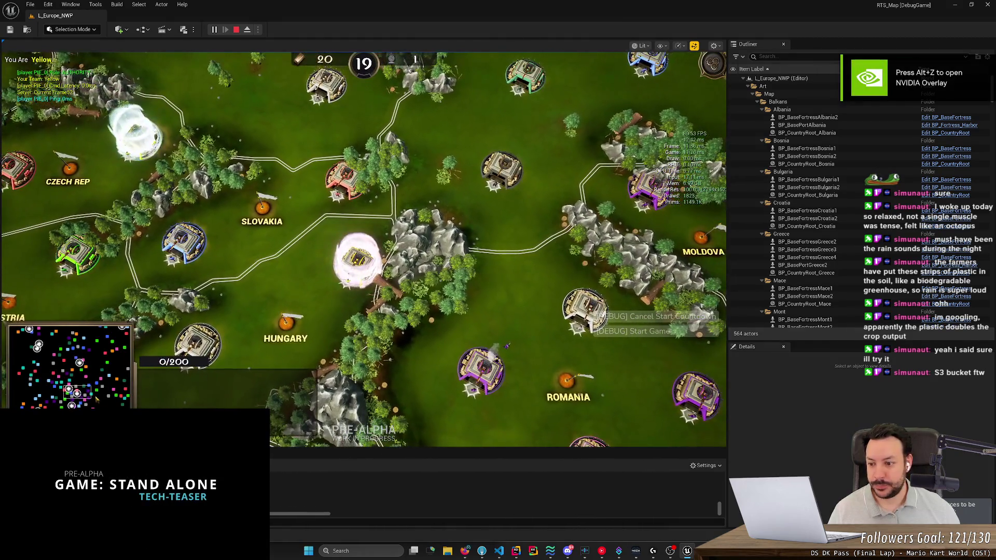
{"action": "left_click", "coordinate": [96, 398]}
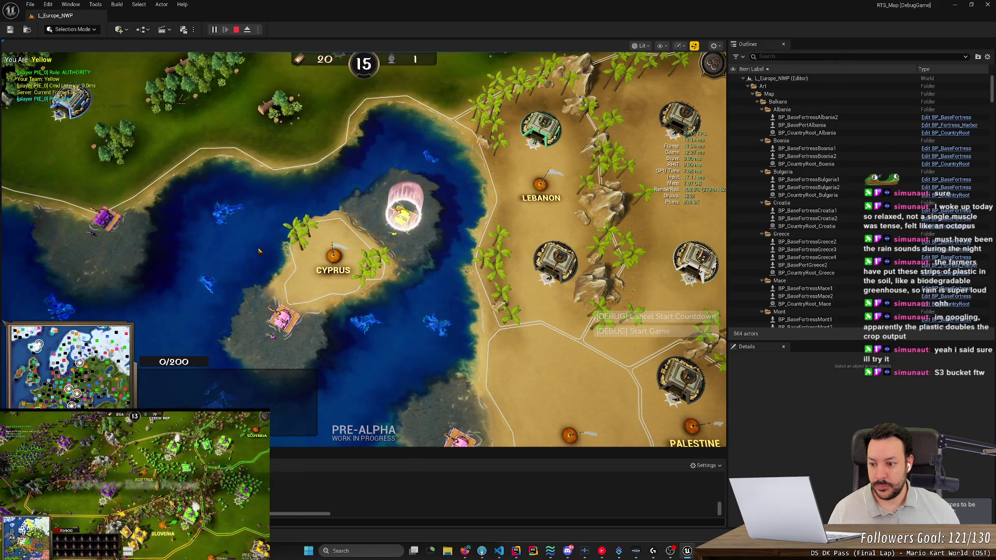
{"action": "left_click_drag", "start_coordinate": [259, 251], "coordinate": [213, 310]}
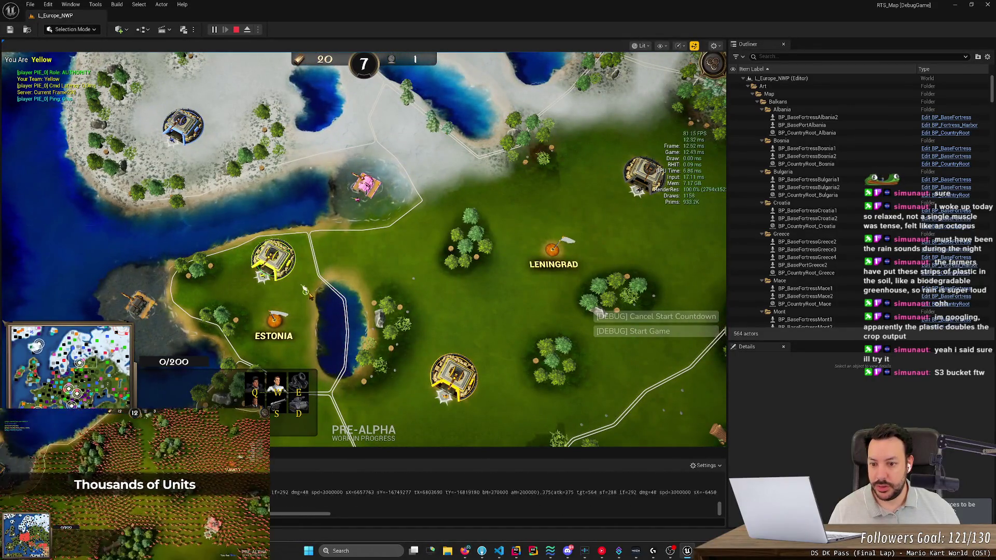
Queue a Rifleman at the fortress, then minimize Unreal to return to Rider.
{"action": "key", "text": "q"}
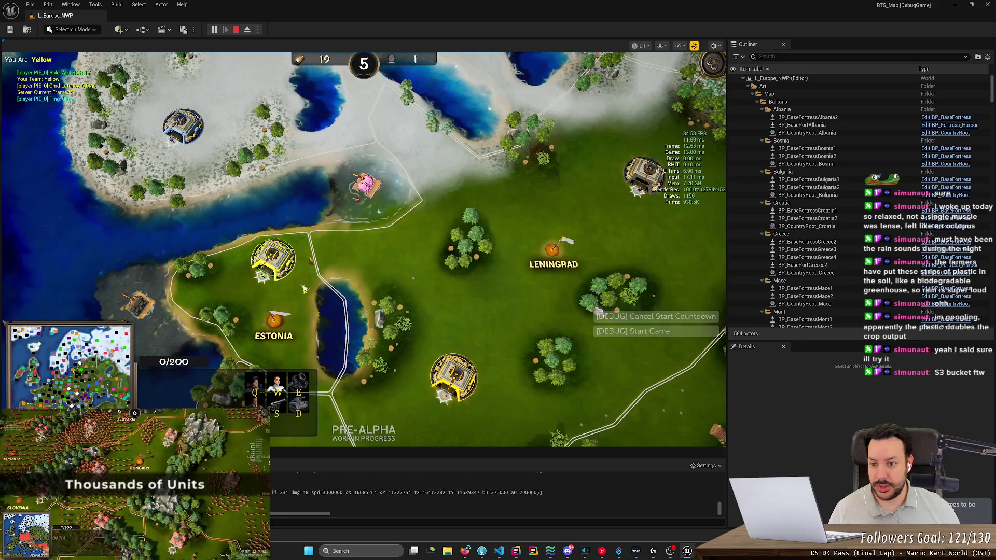
{"action": "left_click", "coordinate": [327, 274]}
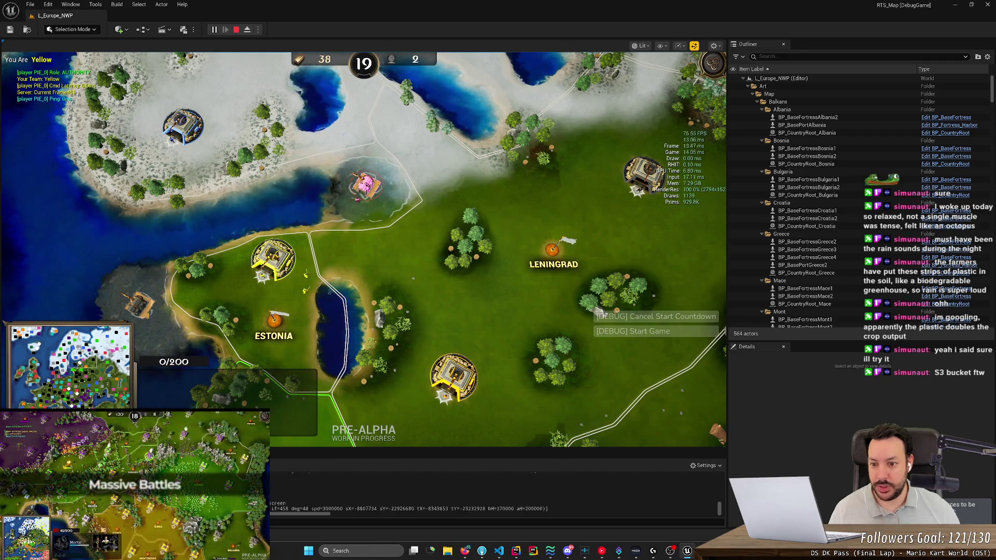
{"action": "left_click", "coordinate": [365, 268]}
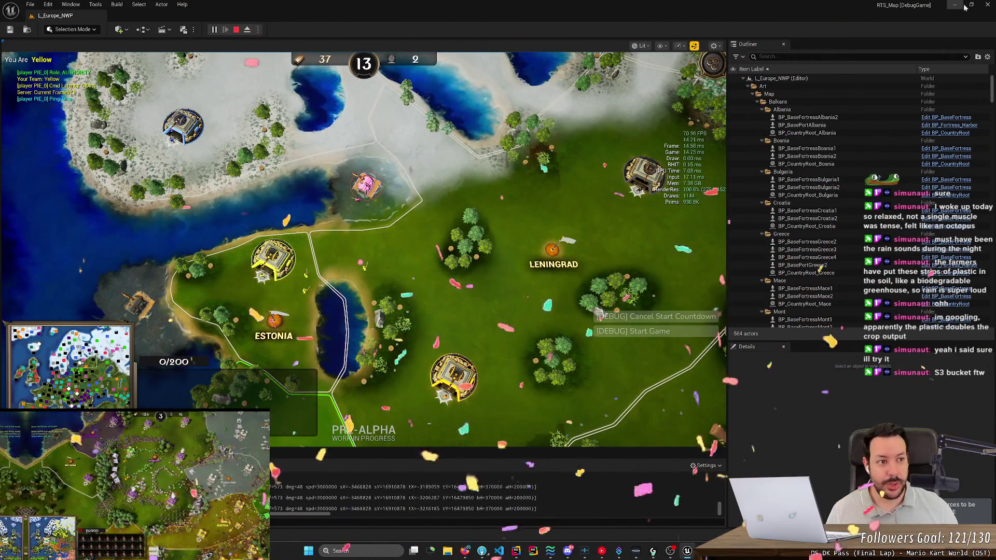
{"action": "left_click", "coordinate": [992, 9]}
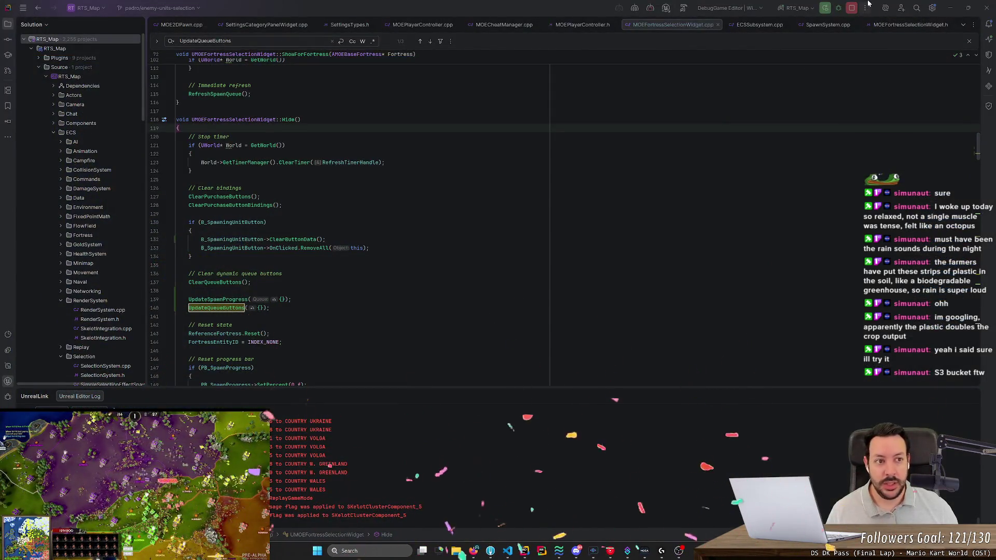
Commit UI_C_HUD_FortressDetails.uasset alone, then stage MOEFortressSelectionWidget.cpp and start its message.
{"action": "left_click", "coordinate": [491, 551]}
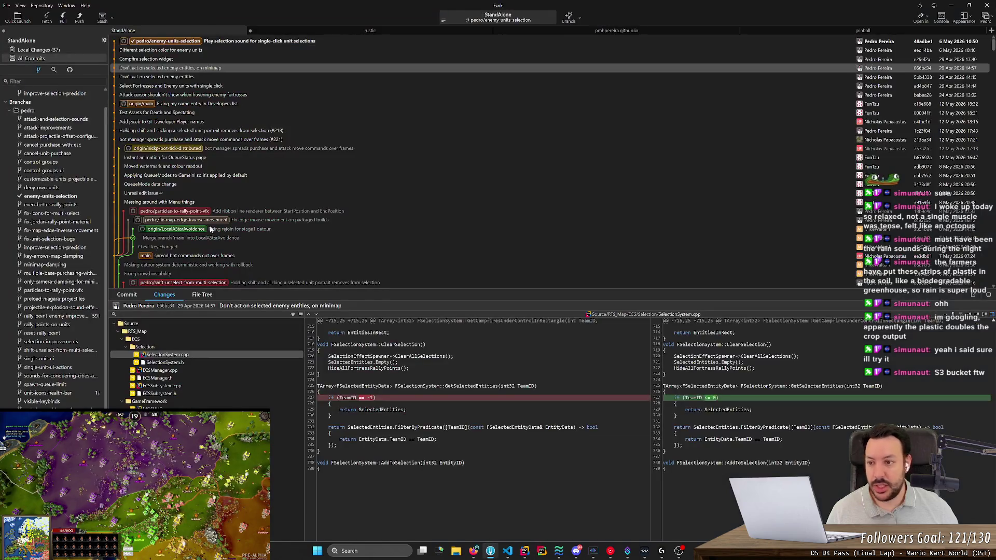
{"action": "left_click", "coordinate": [113, 99]}
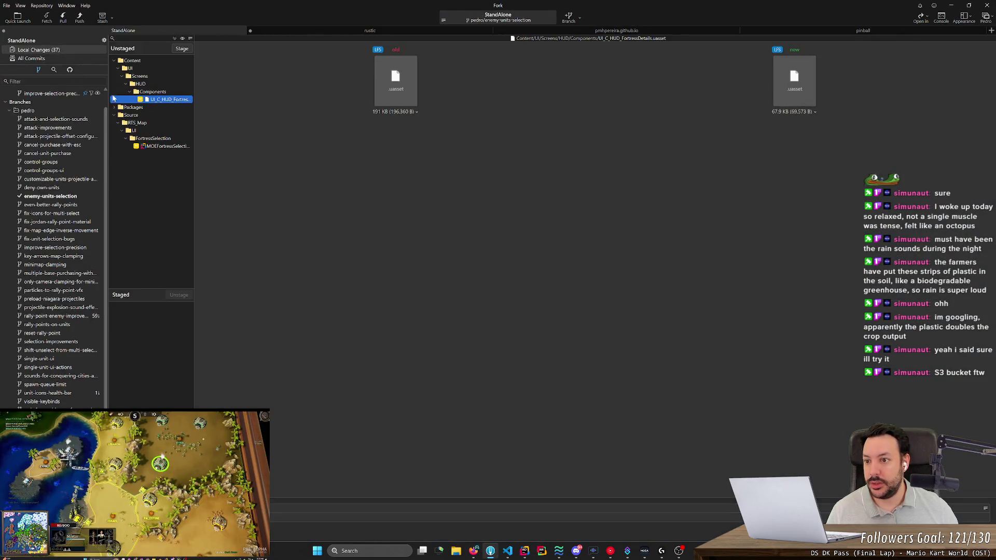
{"action": "double_click", "coordinate": [164, 102]}
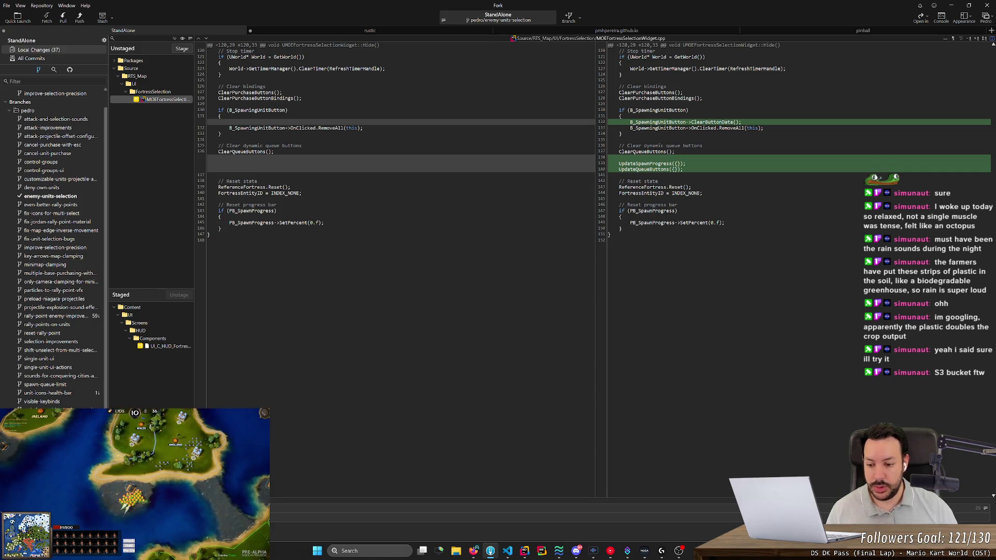
{"action": "key", "text": "ctrl+Return"}
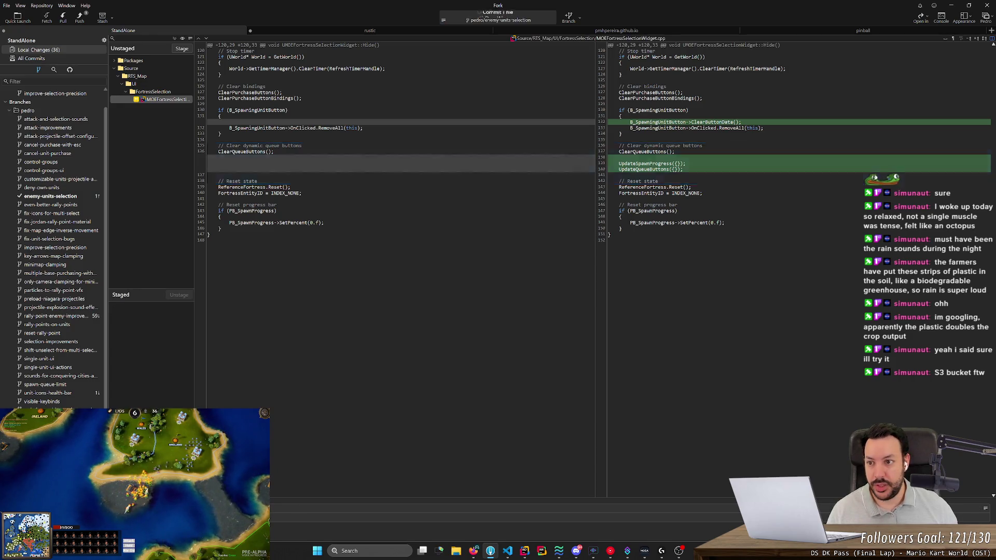
{"action": "double_click", "coordinate": [159, 101]}
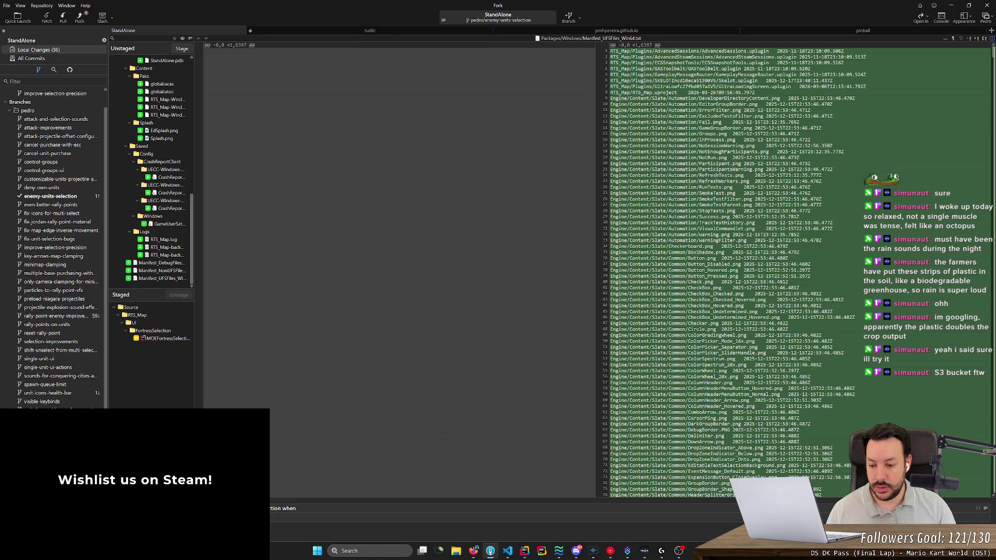
{"action": "key", "text": "BackSpace"}
{"action": "key", "text": "BackSpace"}
{"action": "key", "text": "BackSpace"}
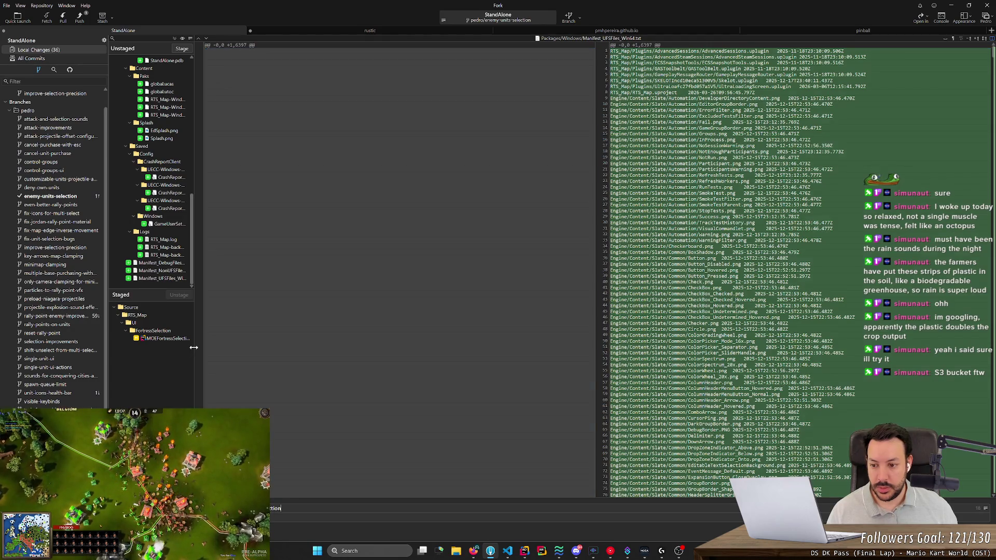
Commit MOEFortressSelectionWidget.cpp as 'Properly clear FortressSelection'.
{"action": "left_click_drag", "start_coordinate": [192, 379], "coordinate": [258, 363]}
{"action": "left_click", "coordinate": [207, 339]}
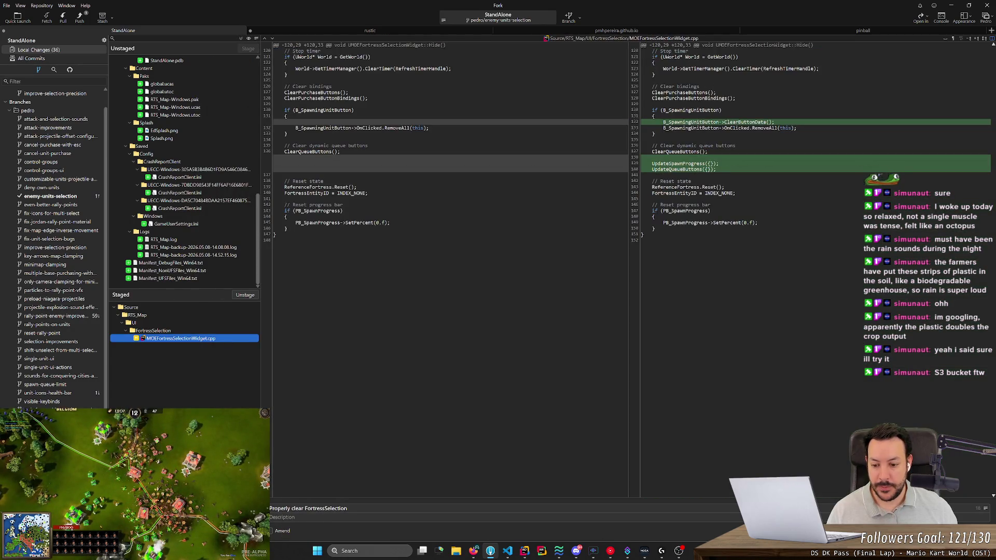
{"action": "key", "text": "ctrl+Return"}
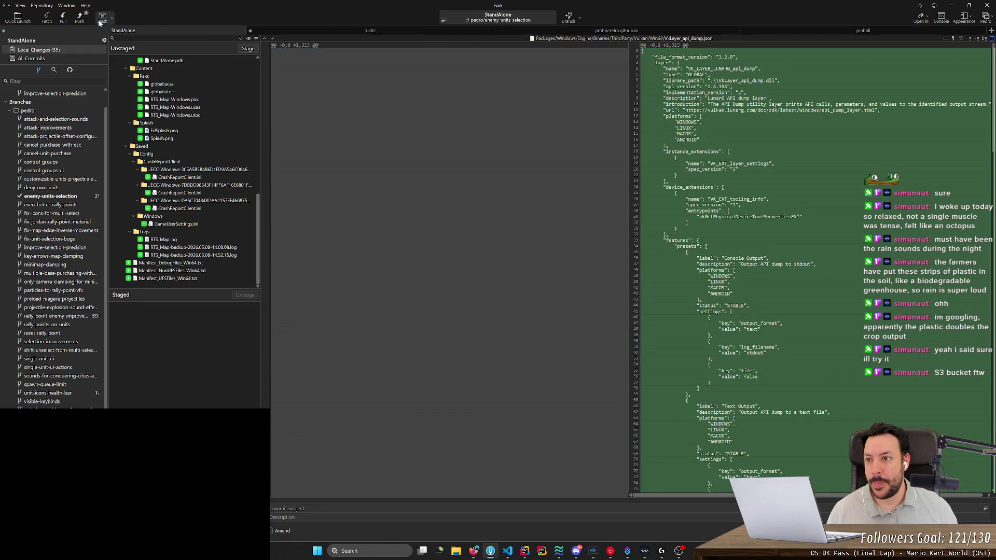
Push the pedro/enemy-units-selection branch to origin and show all commits.
{"action": "left_click", "coordinate": [83, 17]}
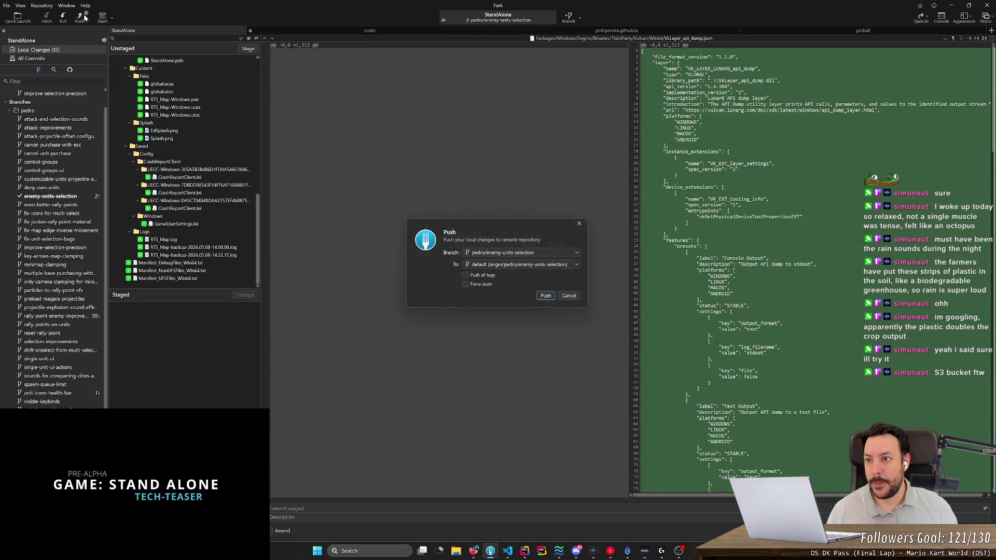
{"action": "key", "text": "Return"}
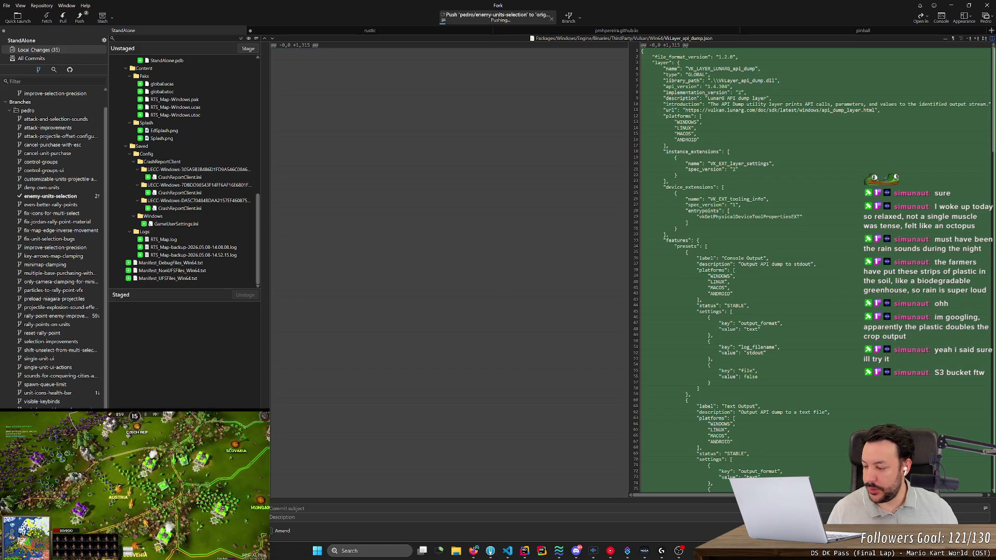
{"action": "mouse_move", "coordinate": [523, 553]}
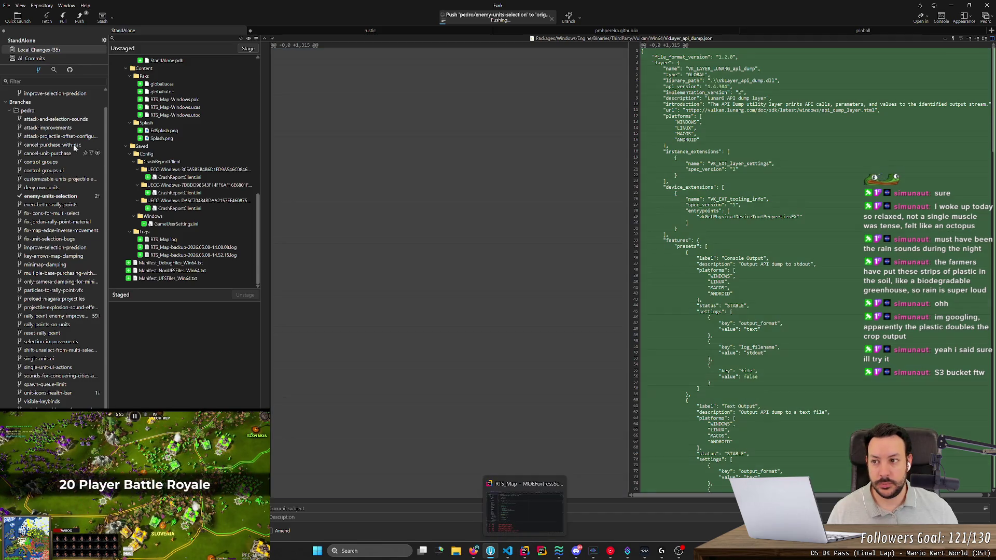
{"action": "left_click", "coordinate": [56, 60]}
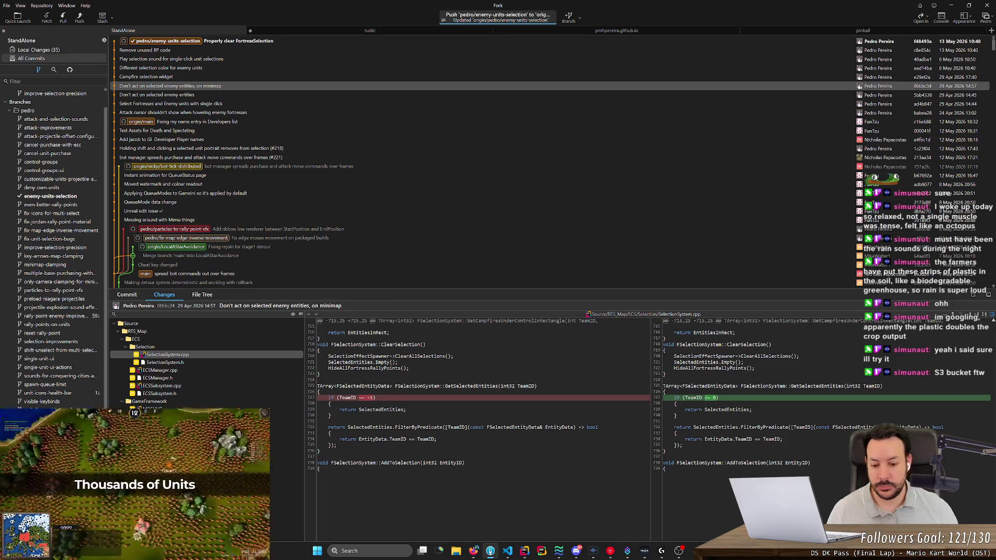
Copy pull request #214's URL, scroll to its top, and open the repository's pull requests list.
{"action": "key", "text": "alt+Tab"}
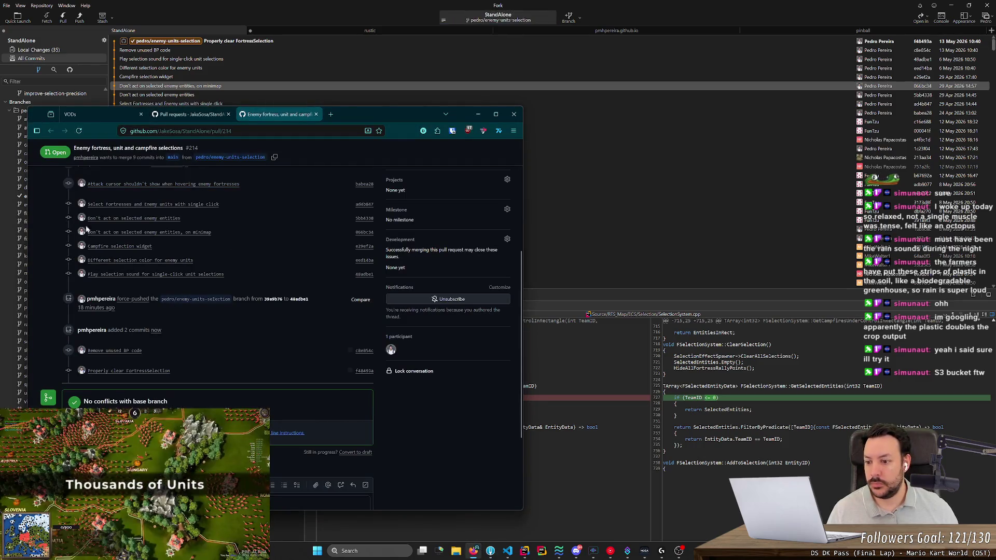
{"action": "key", "text": "ctrl+l"}
{"action": "key", "text": "Escape"}
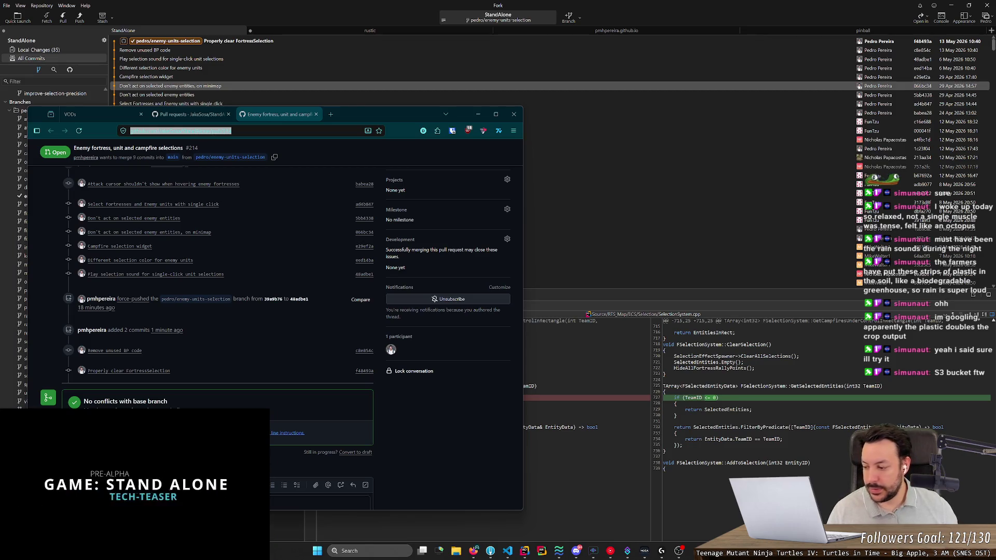
{"action": "left_click", "coordinate": [300, 170]}
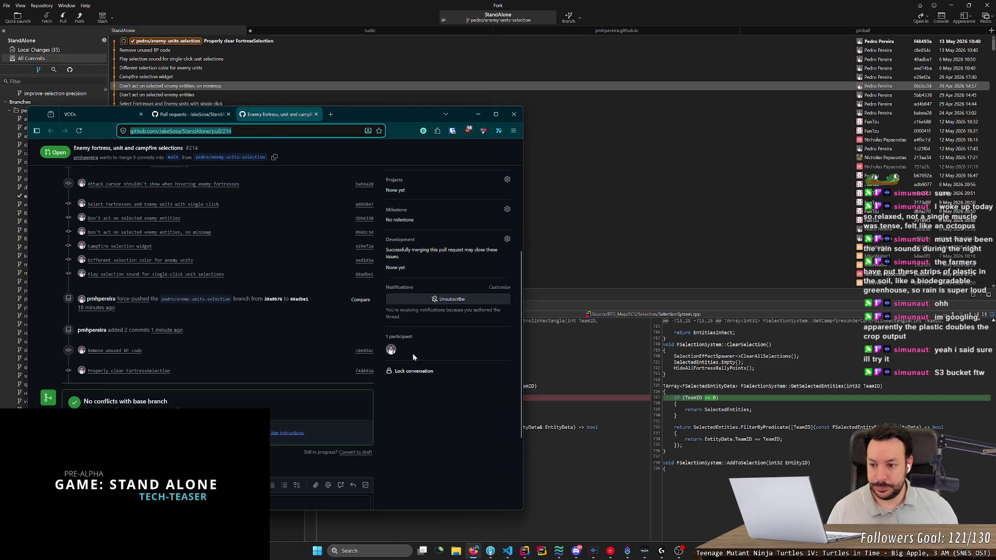
{"action": "scroll", "coordinate": [450, 330], "scroll_direction": "up", "scroll_amount": 5}
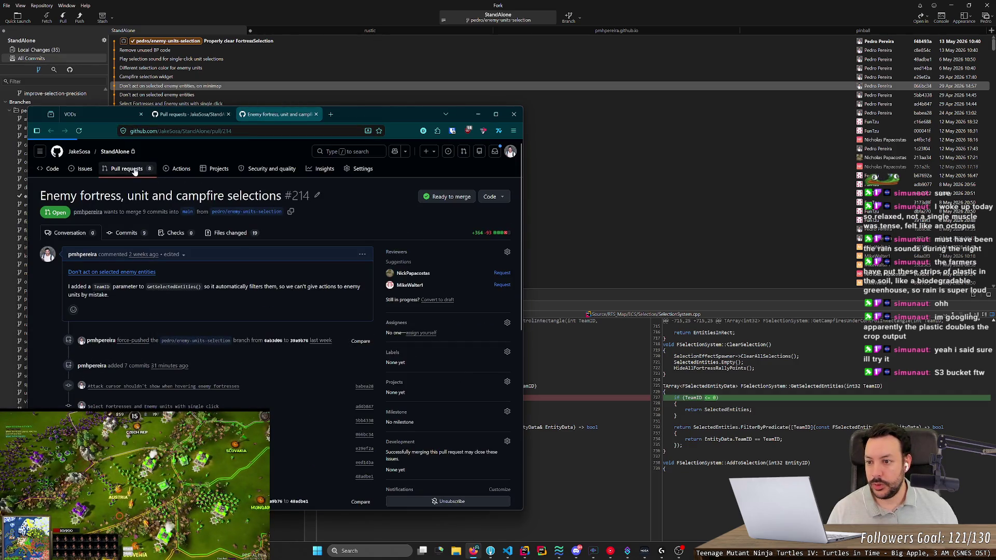
{"action": "left_click", "coordinate": [134, 171]}
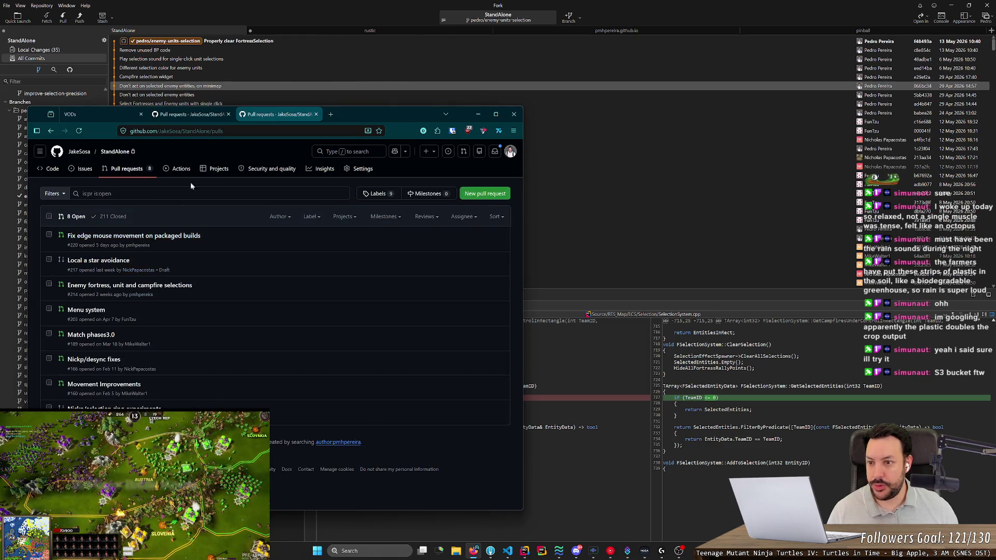
{"action": "left_click", "coordinate": [330, 115]}
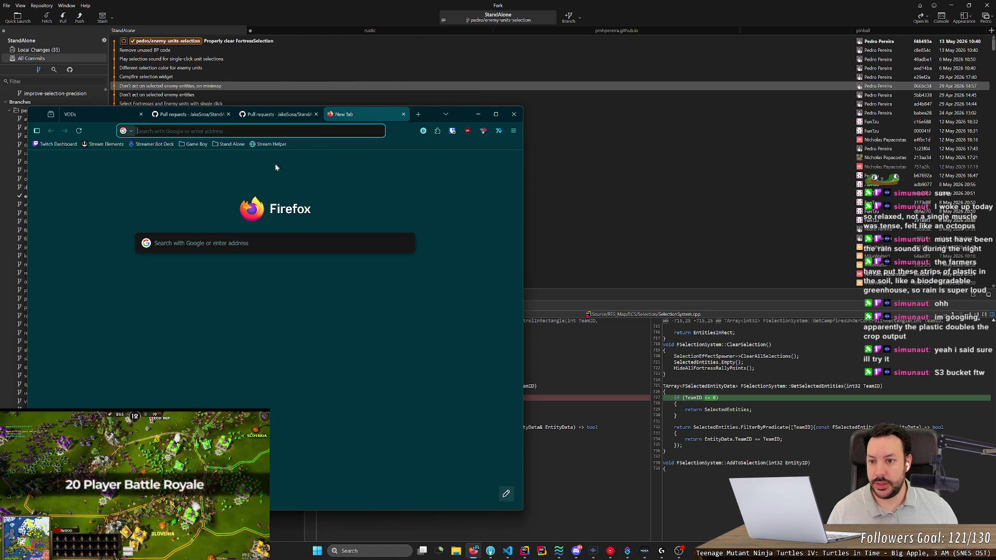
Open HacknPlan's Tasks bookmark in a maximized window and switch to the May 2026 board.
{"action": "left_click", "coordinate": [229, 144]}
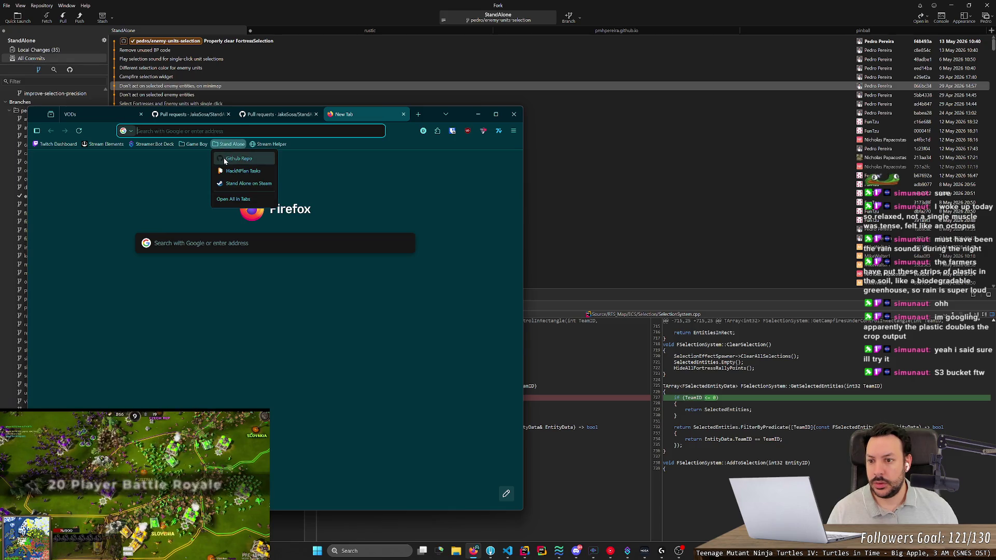
{"action": "left_click", "coordinate": [229, 172]}
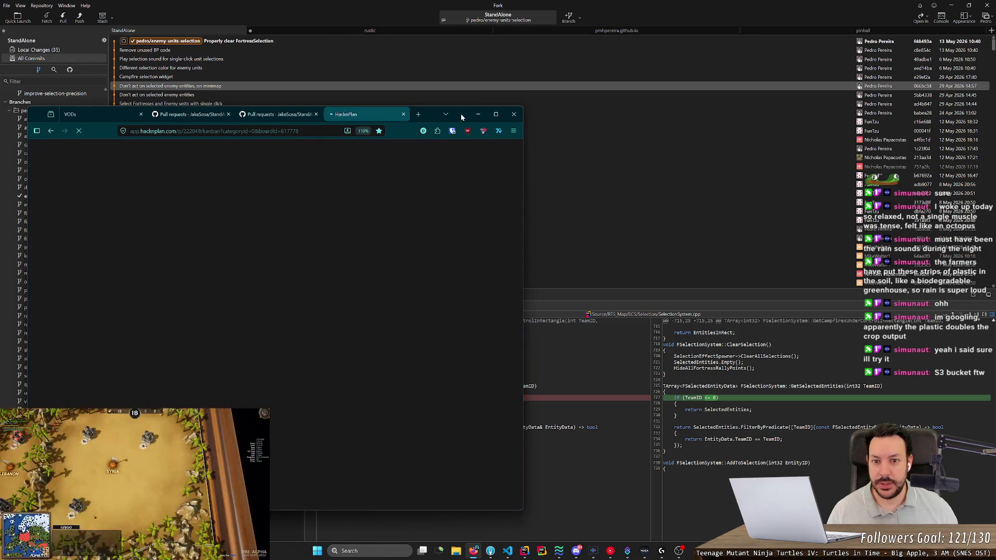
{"action": "double_click", "coordinate": [461, 113]}
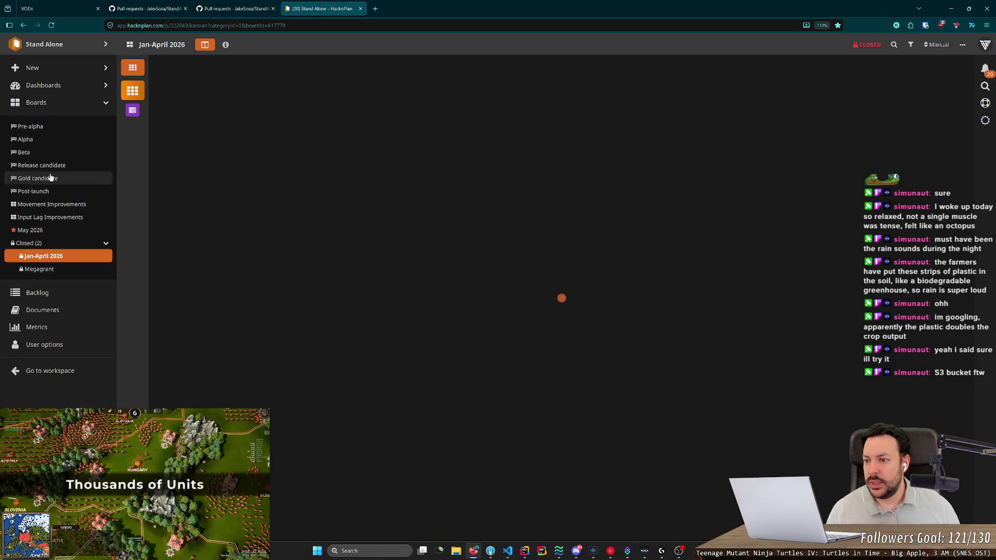
{"action": "left_click", "coordinate": [31, 229]}
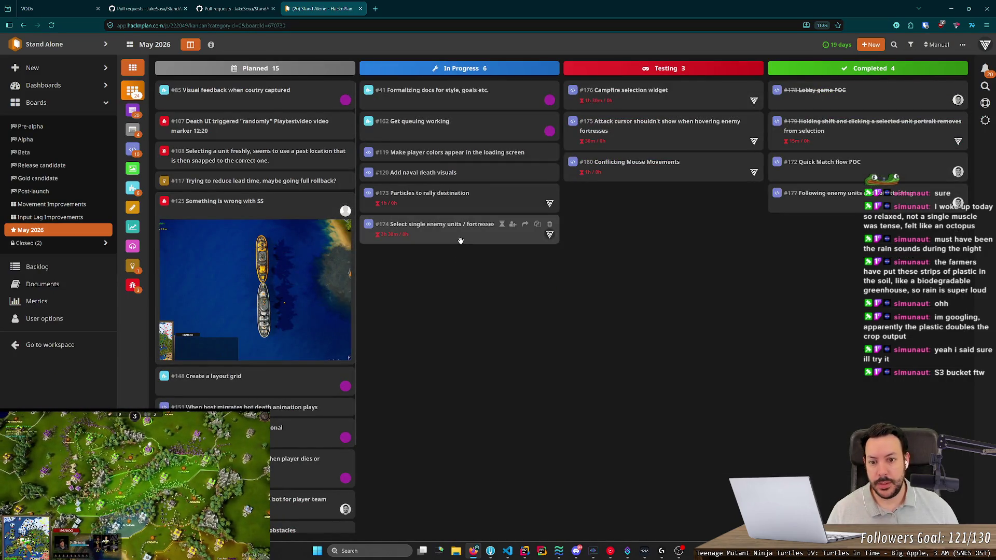
Move task #174 from In Progress to Testing and log 1h of work on it.
{"action": "mouse_move", "coordinate": [469, 238]}
{"action": "left_mouse_down"}
{"action": "mouse_move", "coordinate": [642, 222]}
{"action": "mouse_move", "coordinate": [648, 212]}
{"action": "left_mouse_up"}
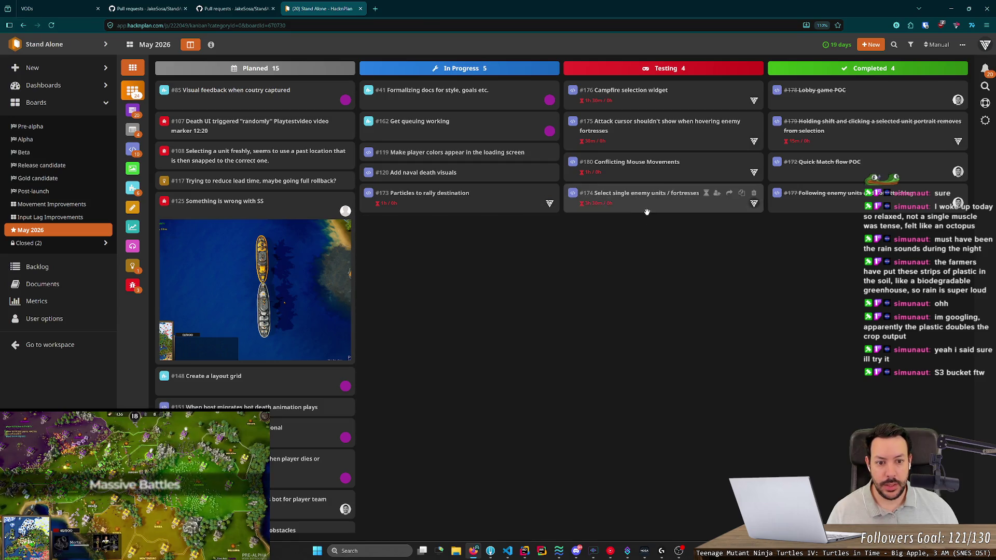
{"action": "left_click", "coordinate": [647, 212]}
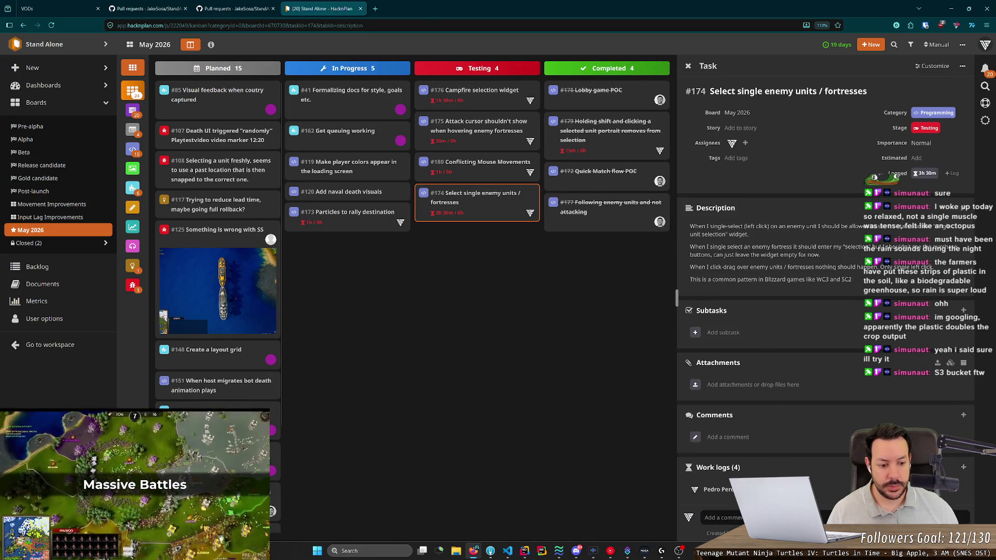
{"action": "left_click", "coordinate": [964, 467]}
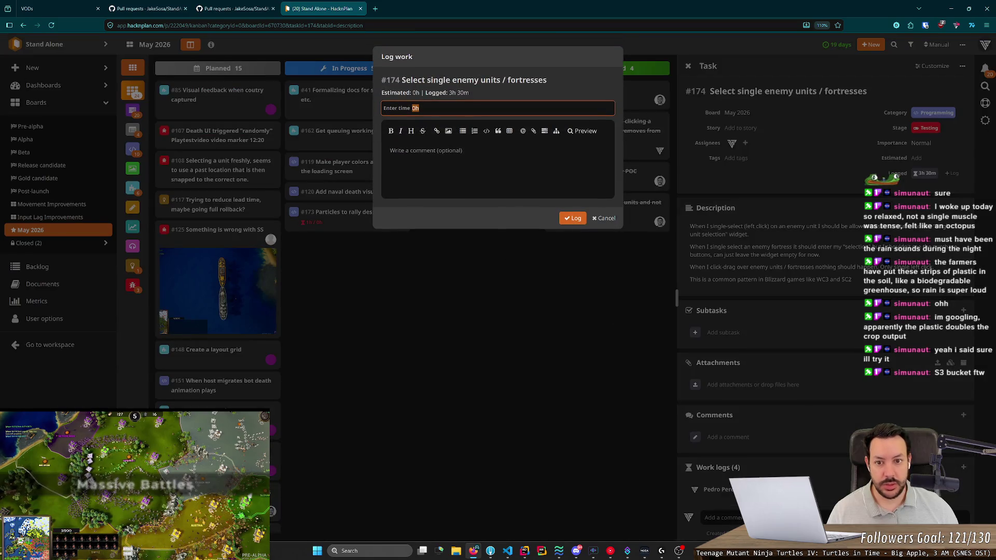
{"action": "type", "text": "1"}
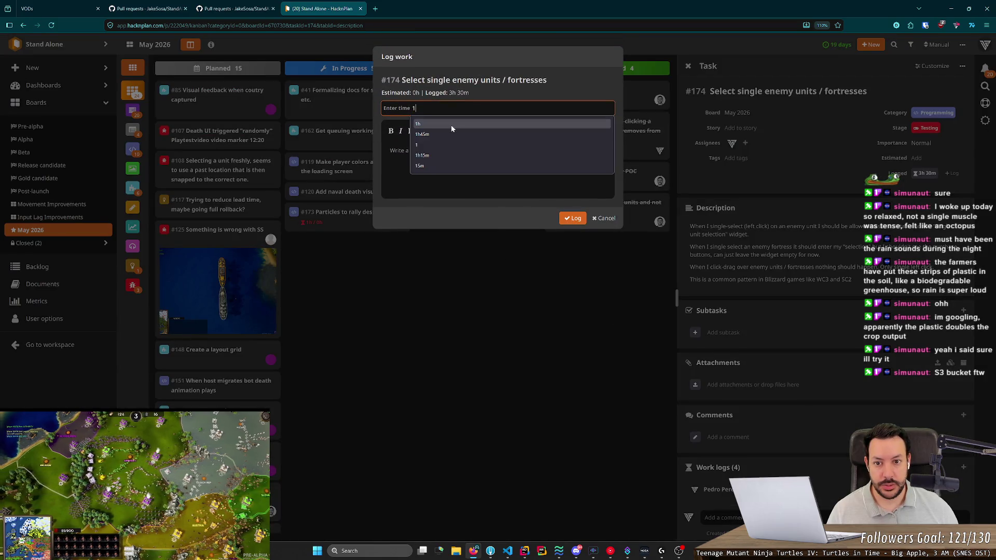
{"action": "left_click", "coordinate": [459, 129]}
{"action": "left_click", "coordinate": [572, 218]}
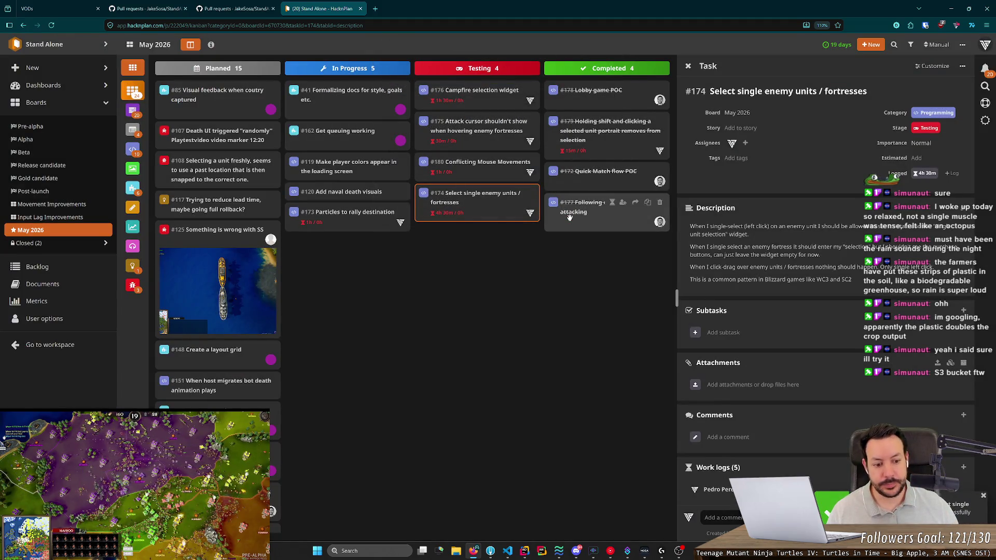
{"action": "left_click", "coordinate": [517, 302]}
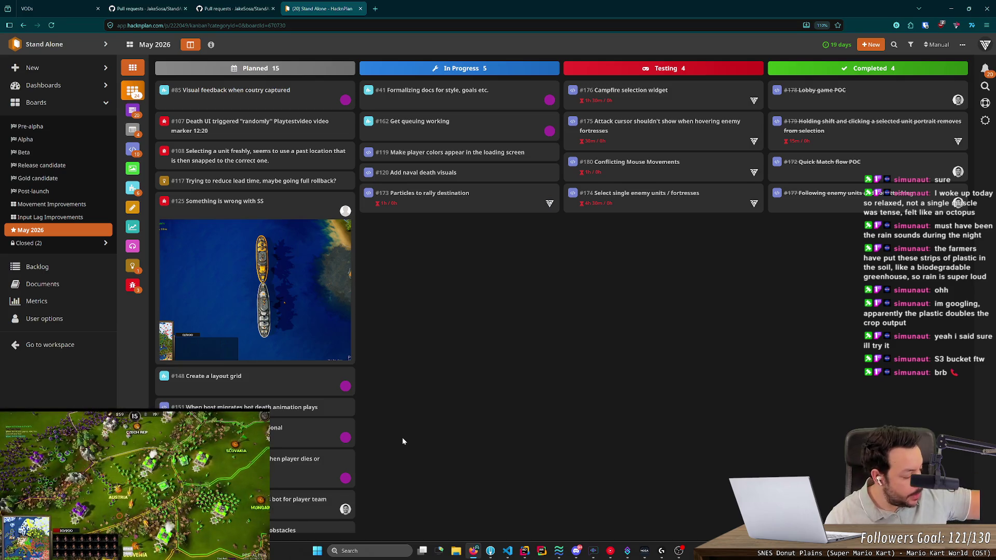
{"action": "right_click", "coordinate": [379, 468]}
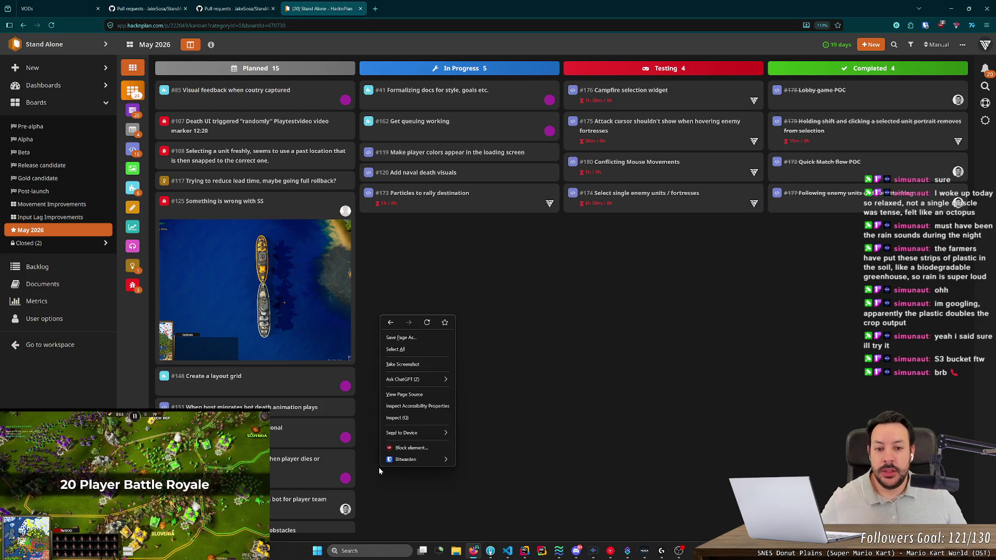
Open task #173 and read through its description and SC2 reference image, then minimize the browser.
{"action": "left_click", "coordinate": [497, 380]}
{"action": "left_click", "coordinate": [451, 200]}
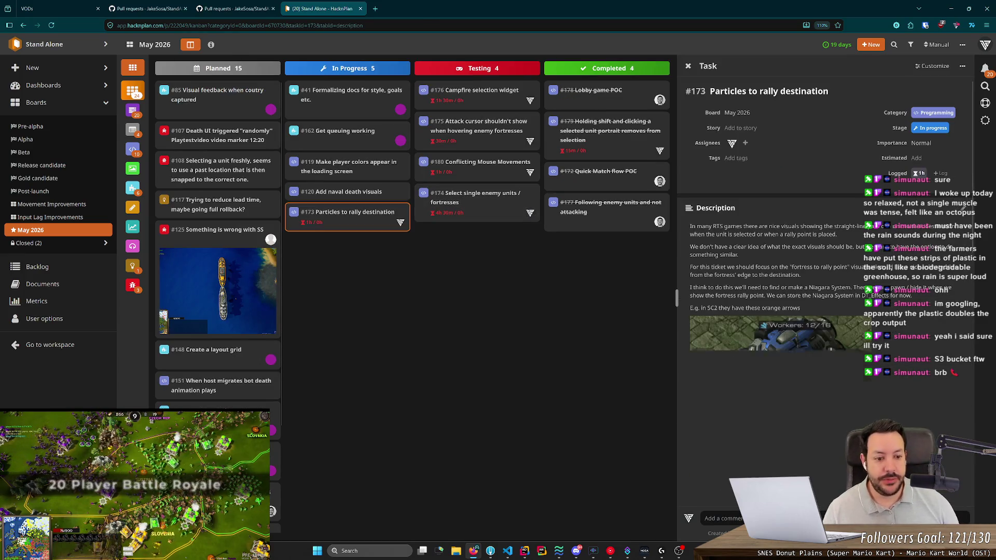
{"action": "scroll", "coordinate": [794, 275], "scroll_direction": "down", "scroll_amount": 3}
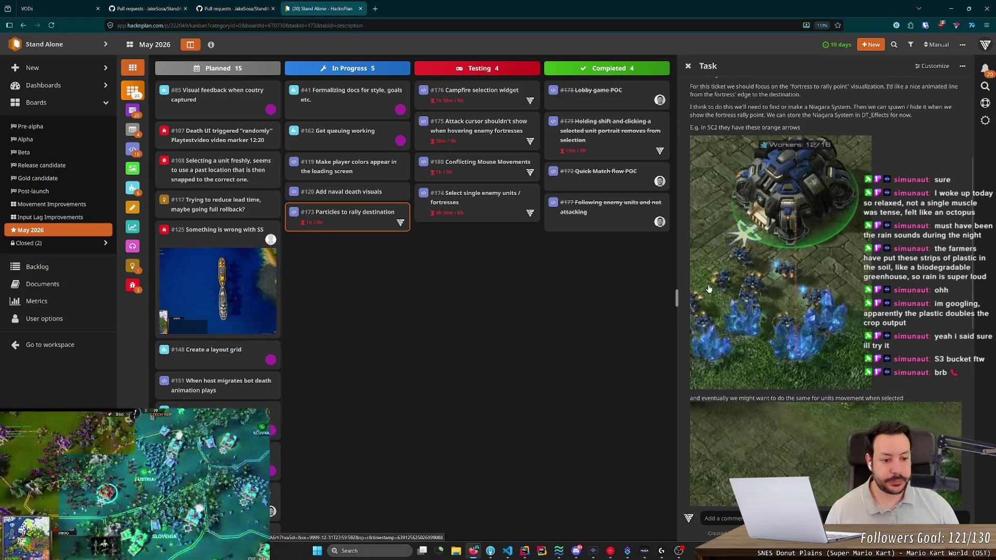
{"action": "scroll", "coordinate": [794, 275], "scroll_direction": "down", "scroll_amount": 2}
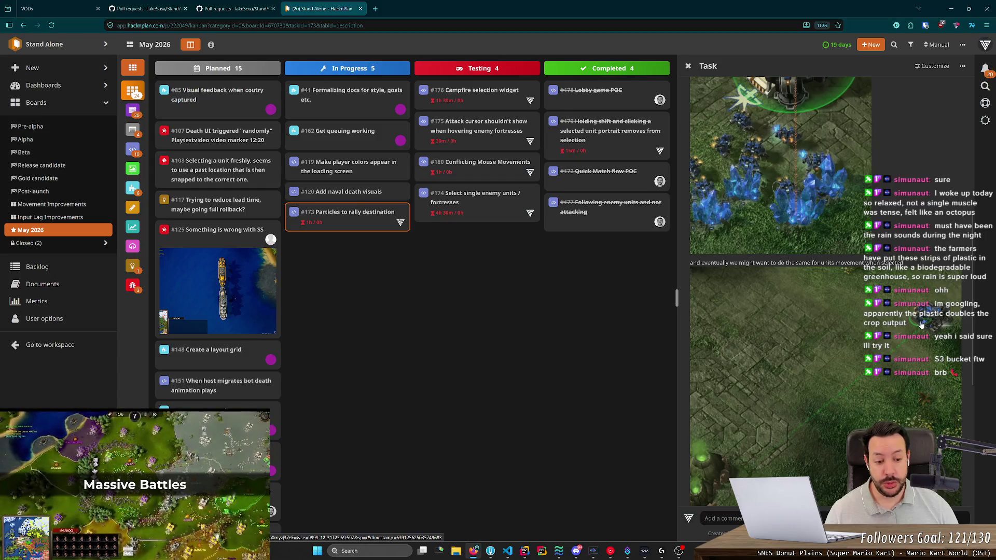
{"action": "scroll", "coordinate": [922, 324], "scroll_direction": "up", "scroll_amount": 2}
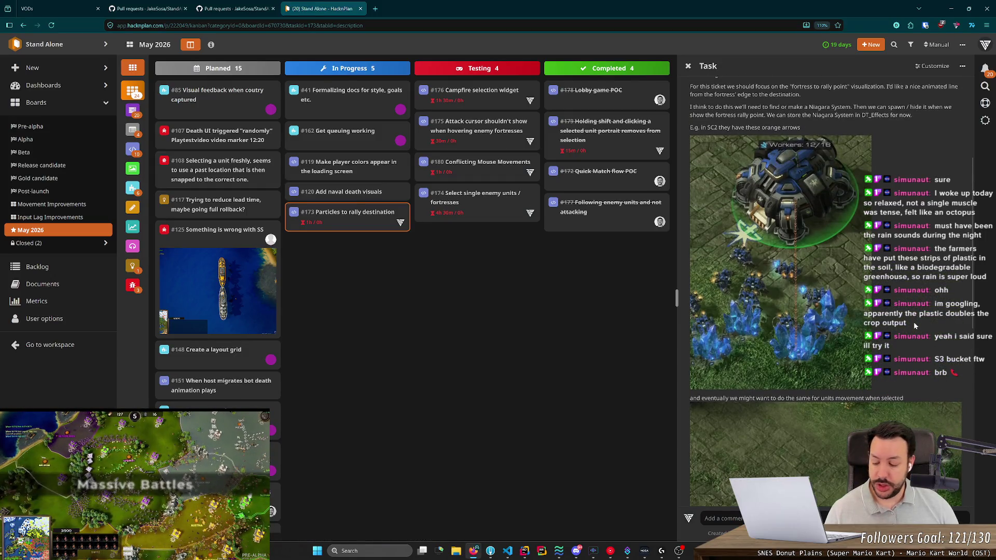
{"action": "scroll", "coordinate": [915, 325], "scroll_direction": "down", "scroll_amount": 1}
{"action": "scroll", "coordinate": [862, 306], "scroll_direction": "up", "scroll_amount": 2}
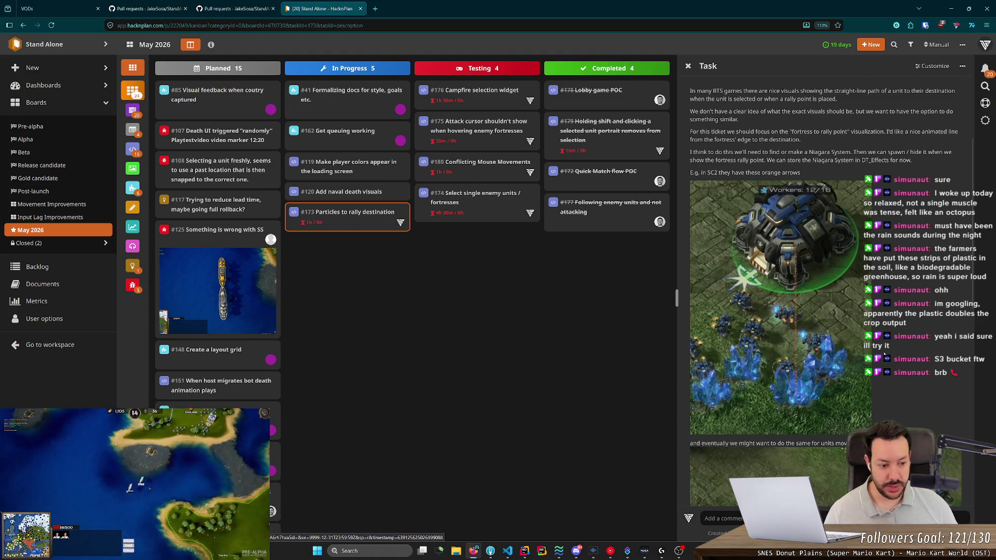
{"action": "scroll", "coordinate": [884, 354], "scroll_direction": "down", "scroll_amount": 5}
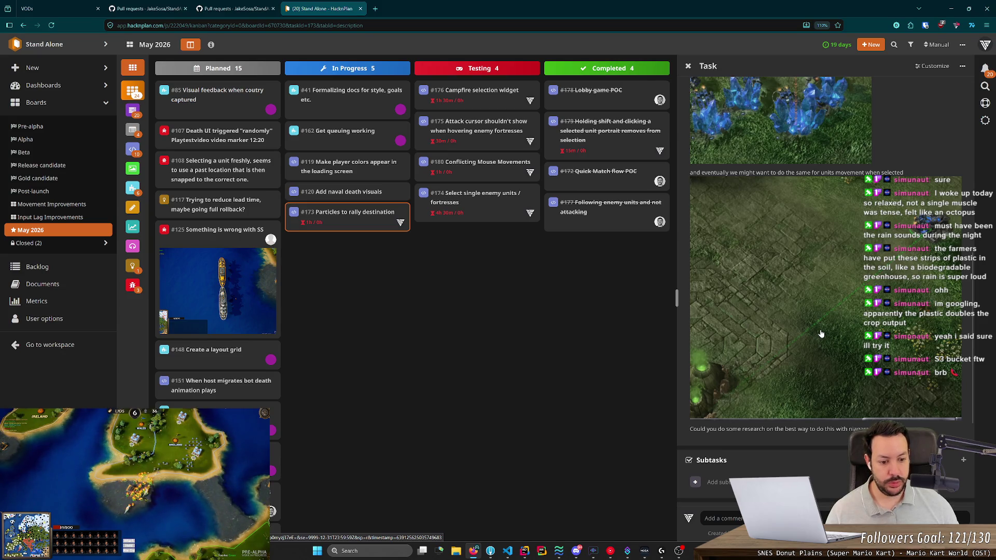
{"action": "scroll", "coordinate": [821, 333], "scroll_direction": "up", "scroll_amount": 5}
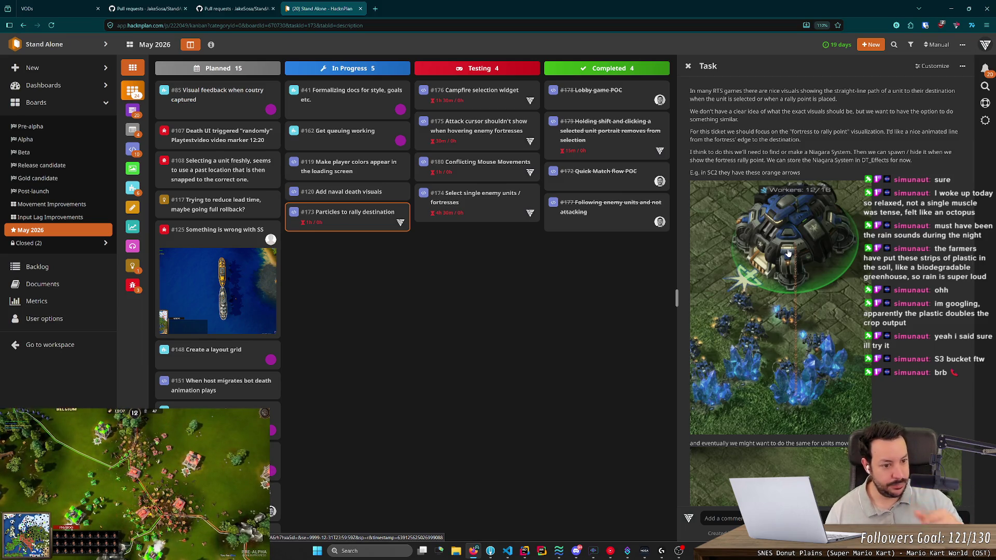
{"action": "left_click", "coordinate": [951, 9]}
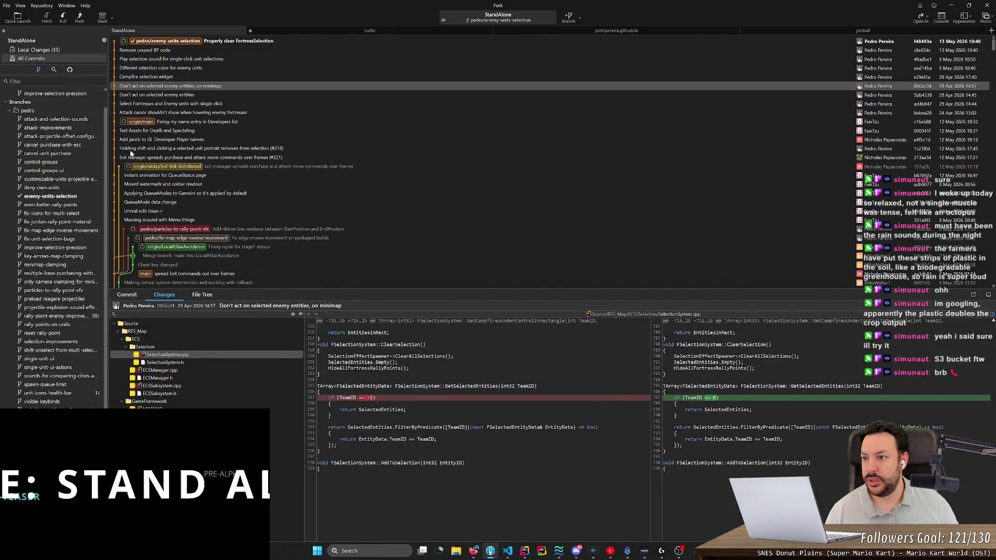
Check out pedro/particles-to-rally-point-vfx and rebase it onto origin/main.
{"action": "left_click", "coordinate": [50, 52]}
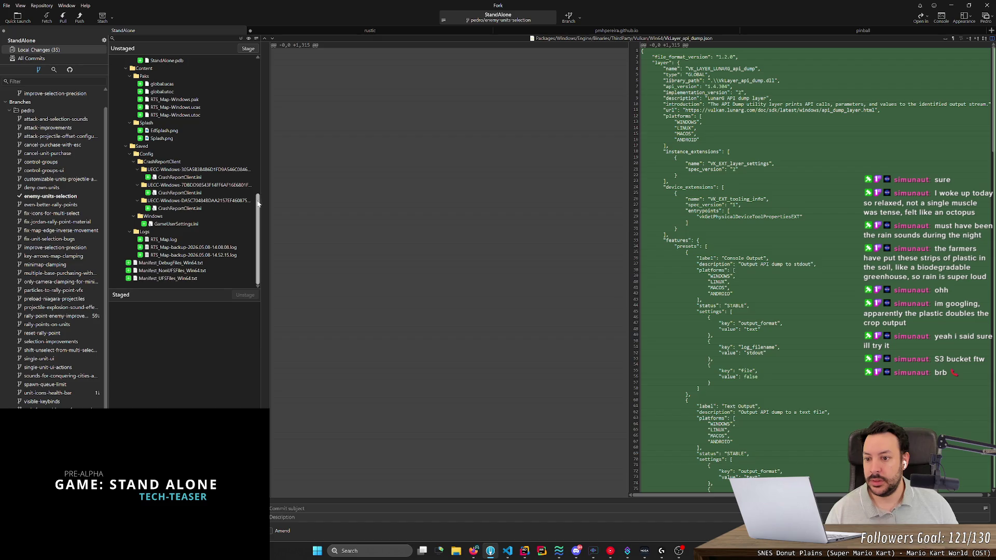
{"action": "left_click", "coordinate": [49, 59]}
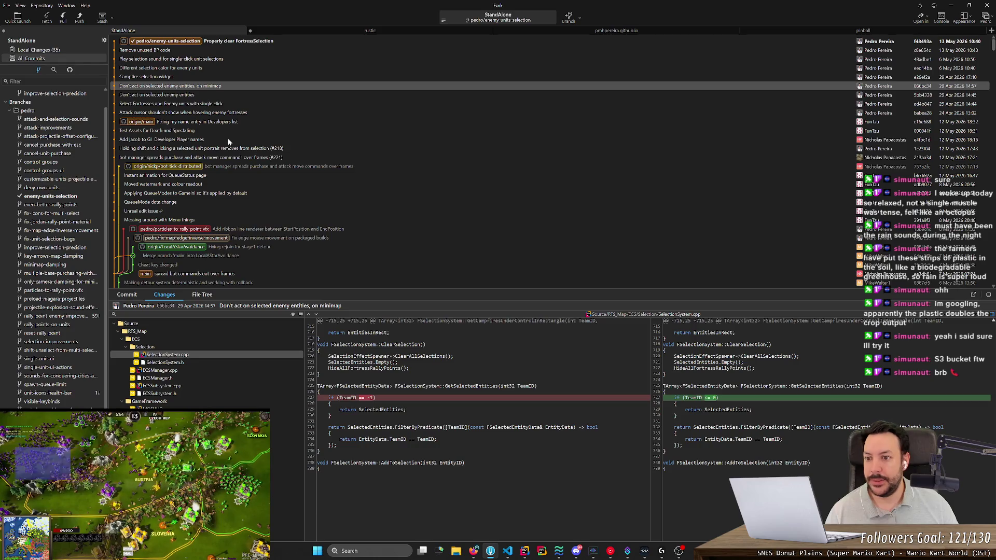
{"action": "double_click", "coordinate": [255, 229]}
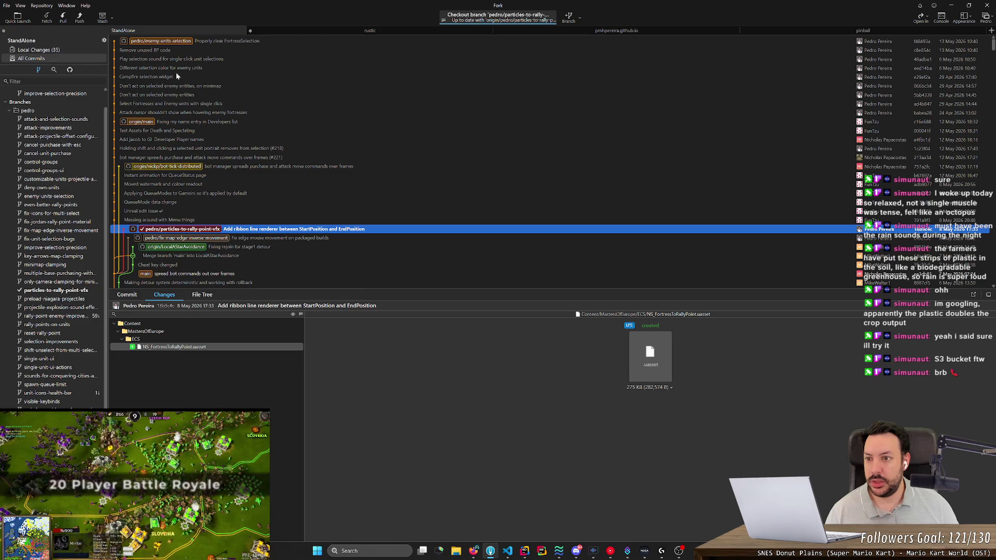
{"action": "right_click", "coordinate": [179, 125]}
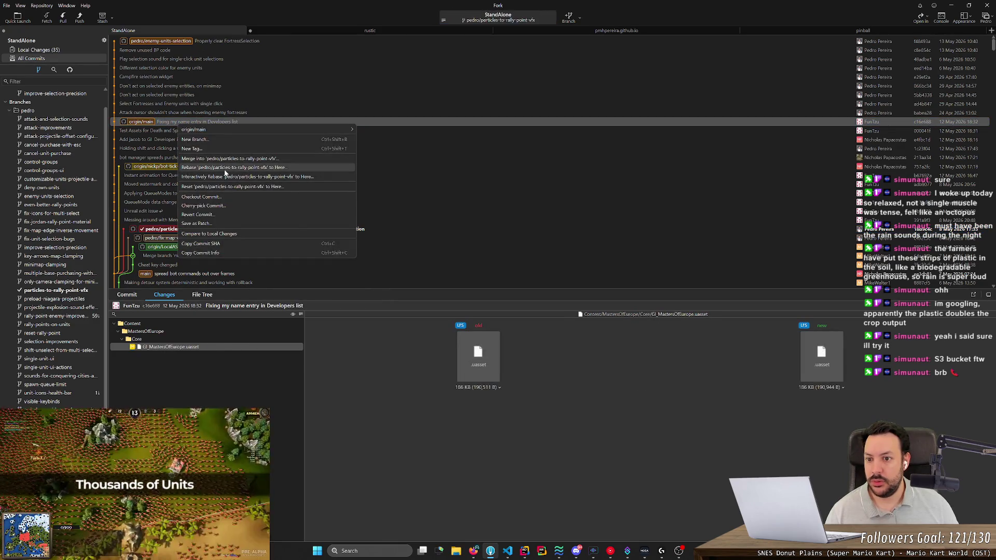
{"action": "left_click", "coordinate": [224, 171]}
{"action": "key", "text": "Return"}
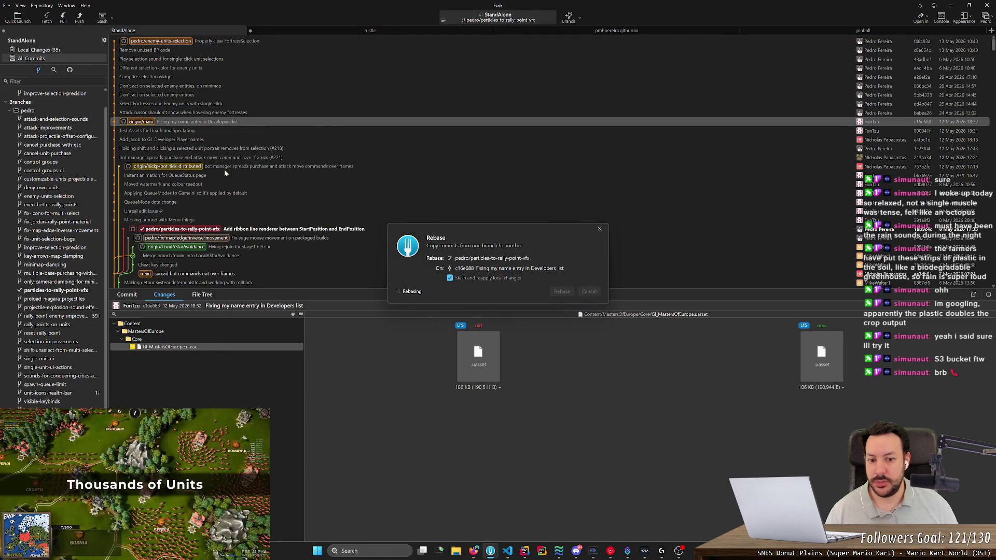
Force-push the rebased particles-to-rally-point-vfx branch to the remote.
{"action": "left_click", "coordinate": [80, 17]}
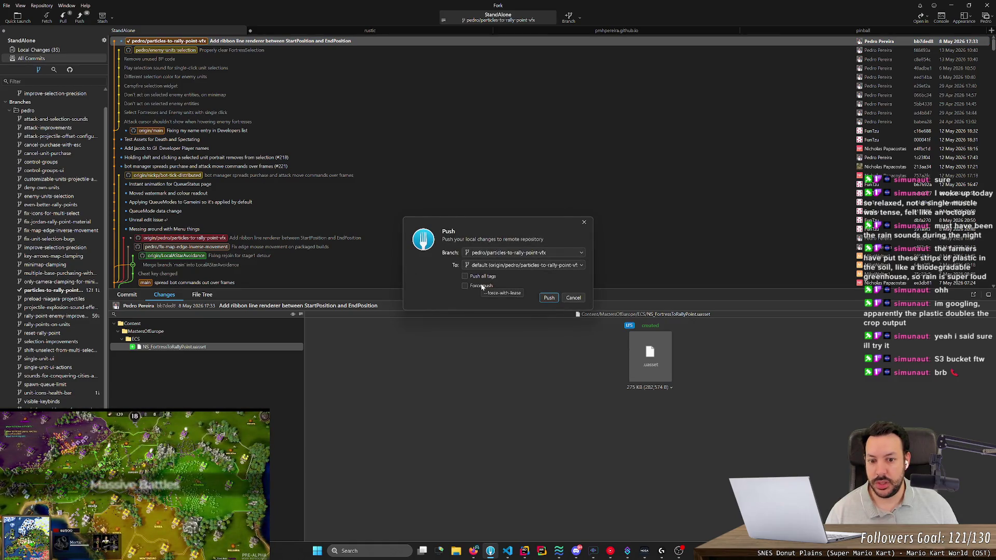
{"action": "key", "text": "Escape"}
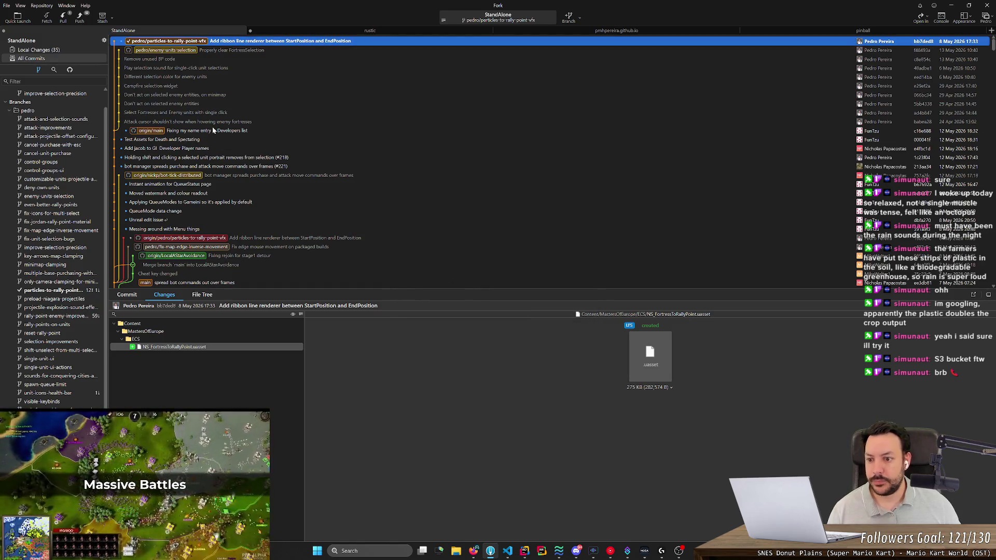
{"action": "left_click", "coordinate": [79, 17]}
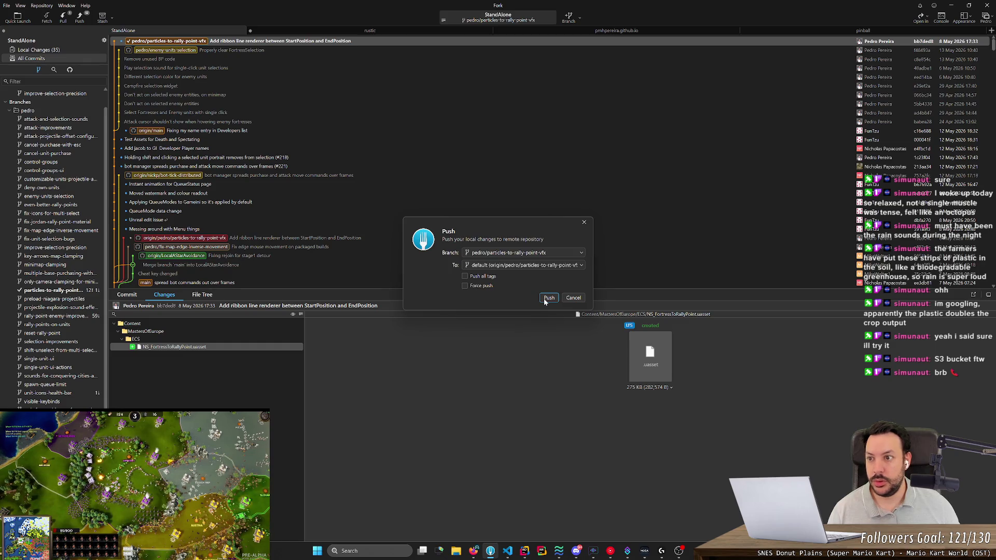
{"action": "left_click", "coordinate": [465, 286]}
{"action": "left_click", "coordinate": [549, 298]}
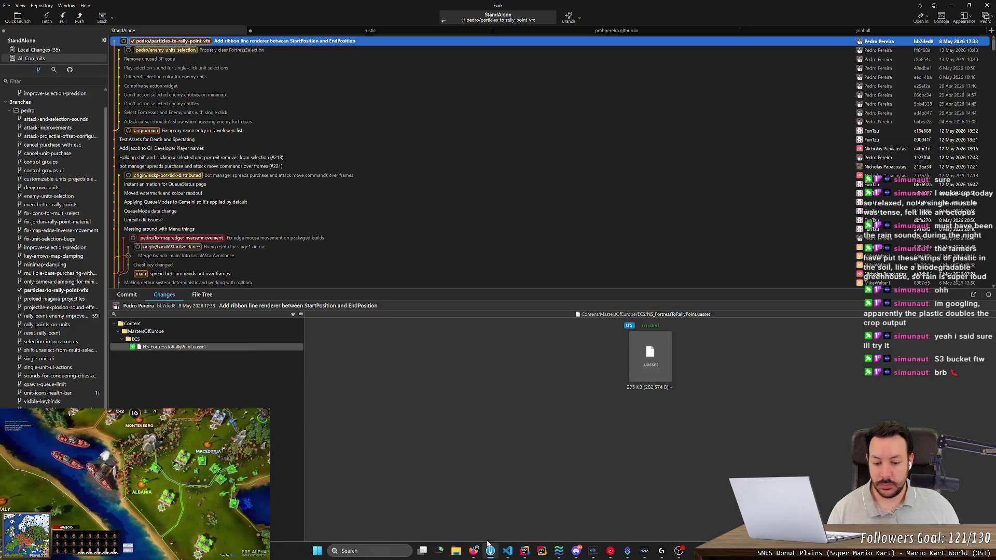
Search Google for 's3 free tier' in a new Firefox tab.
{"action": "left_click", "coordinate": [473, 551]}
{"action": "key", "text": "ctrl+t"}
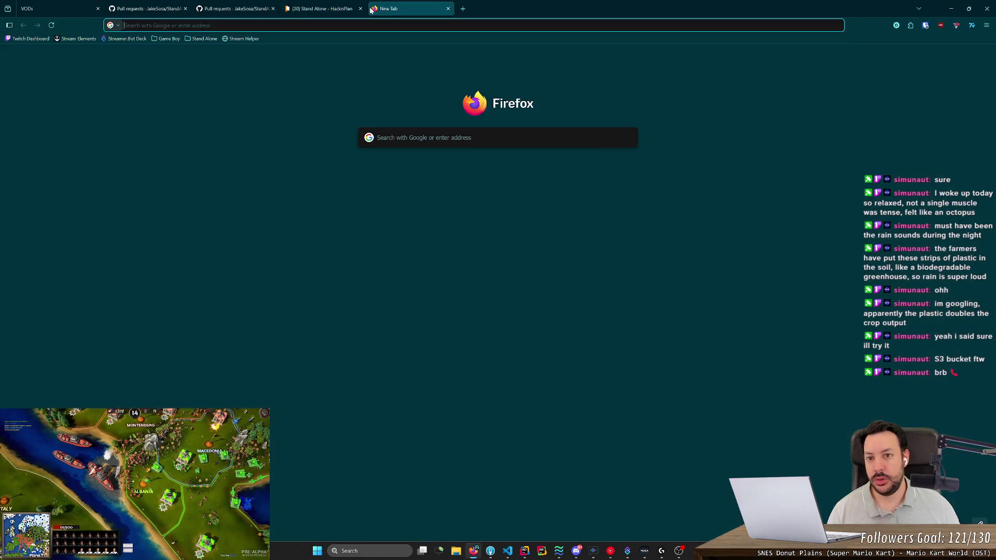
{"action": "type", "text": "s3"}
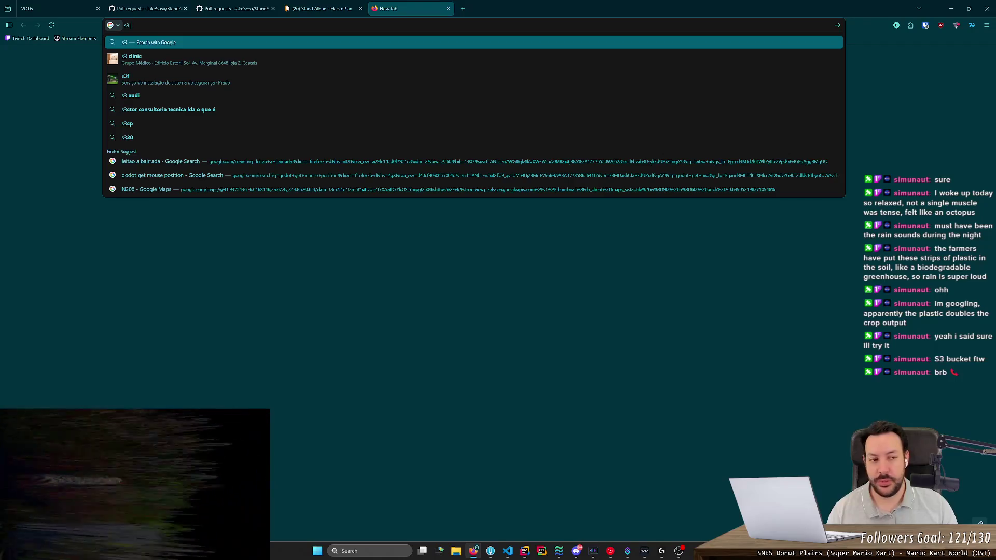
{"action": "type", "text": " free tier"}
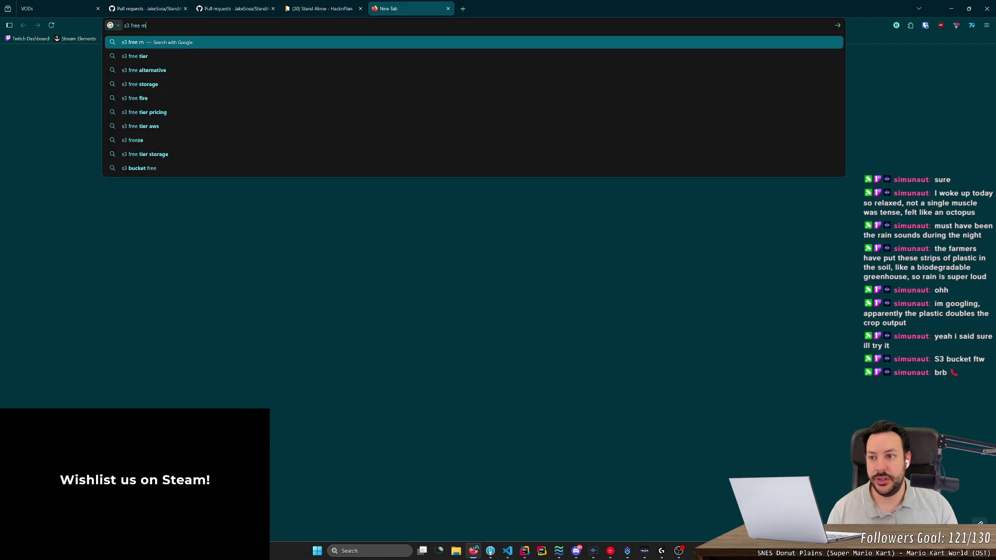
{"action": "key", "text": "Return"}
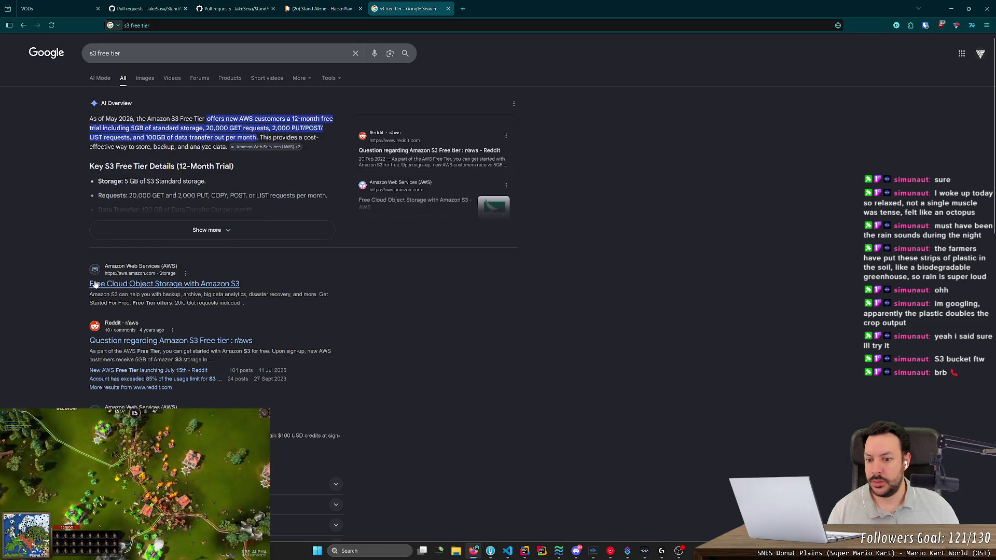
Read the AWS S3 free storage page, then go back and expand the AI overview.
{"action": "left_click", "coordinate": [96, 283]}
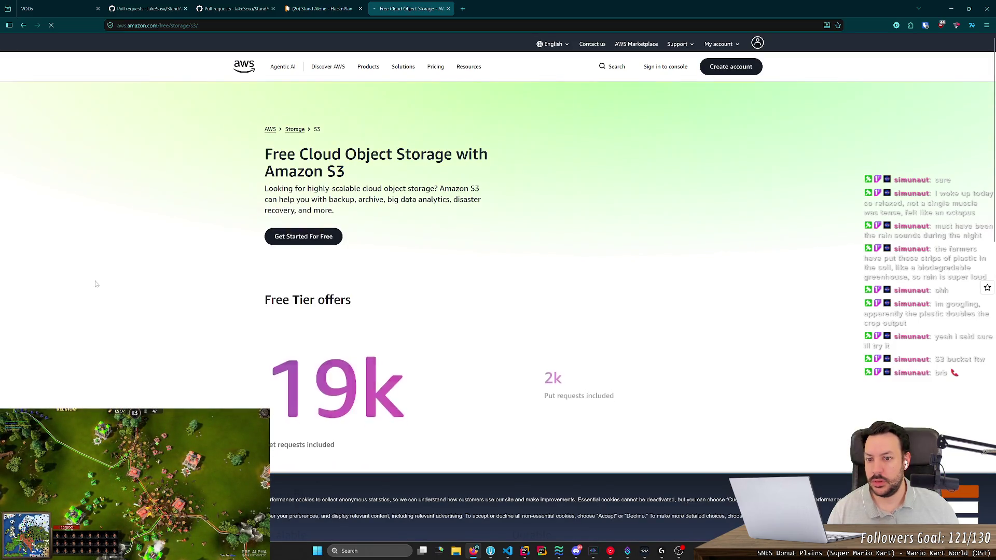
{"action": "scroll", "coordinate": [95, 283], "scroll_direction": "down", "scroll_amount": 3}
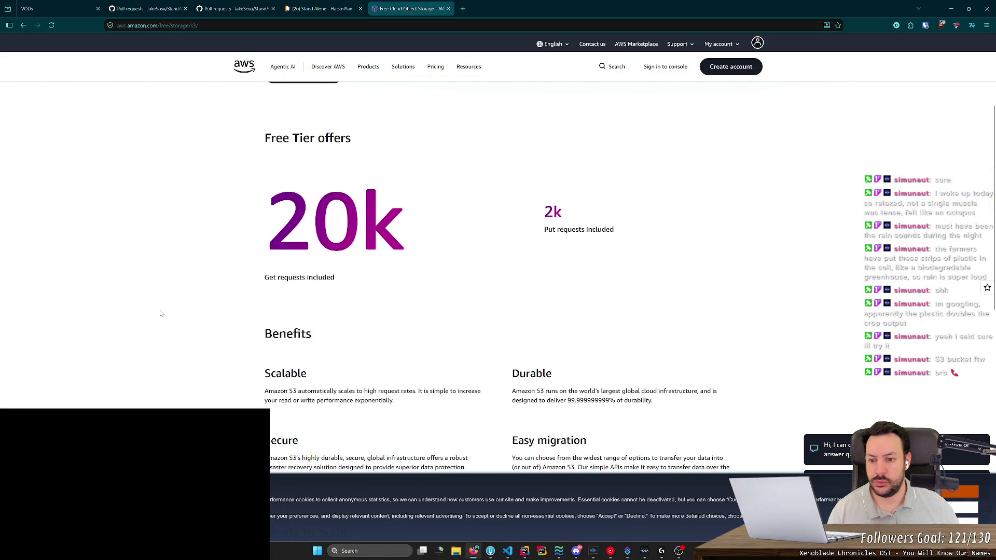
{"action": "scroll", "coordinate": [161, 314], "scroll_direction": "down", "scroll_amount": 3}
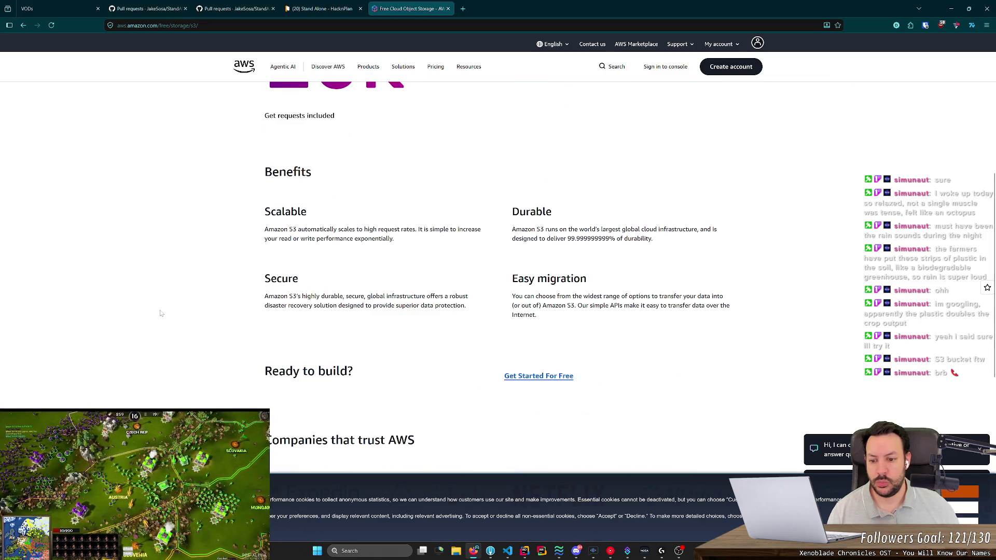
{"action": "scroll", "coordinate": [161, 313], "scroll_direction": "down", "scroll_amount": 3}
{"action": "key", "text": "alt+Left"}
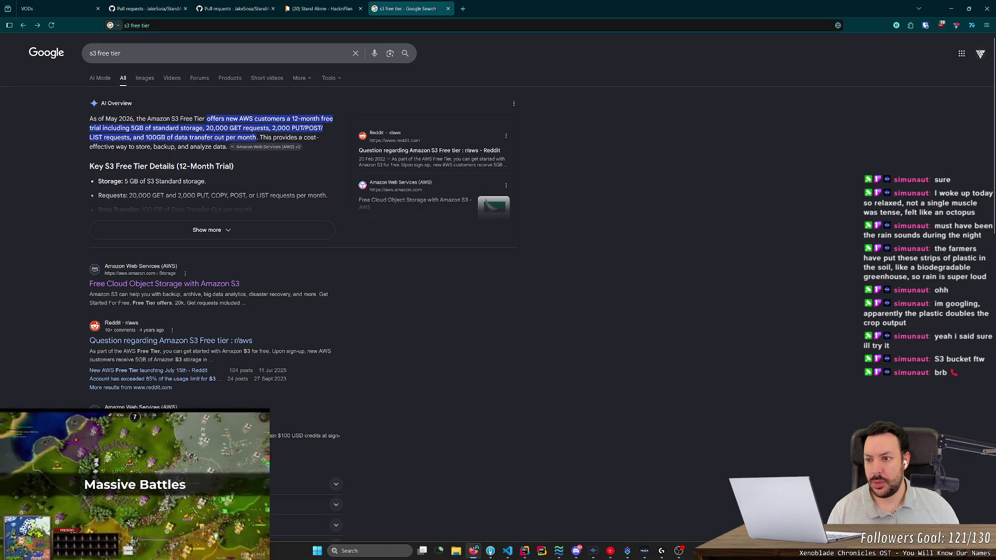
{"action": "left_click", "coordinate": [208, 230]}
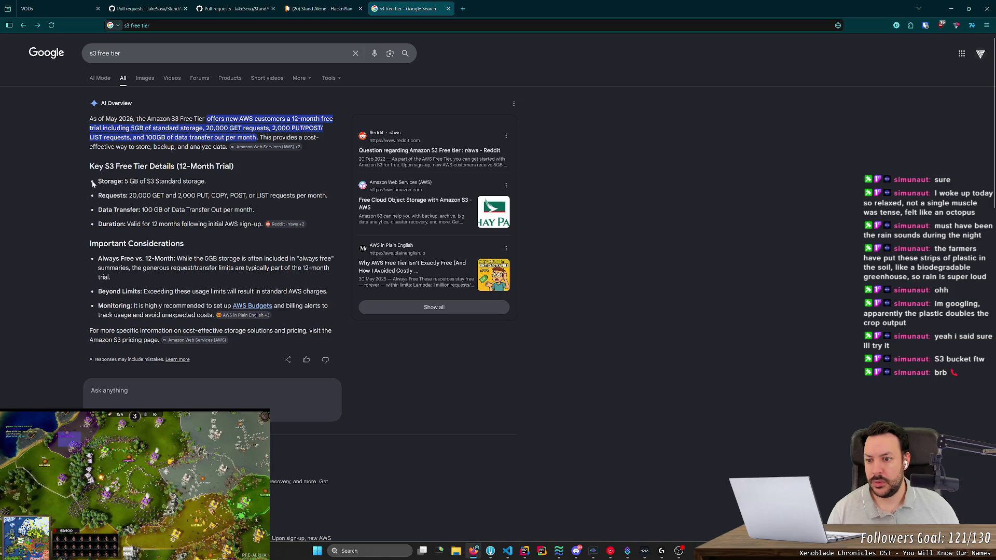
Search Google for 'gcp storage'.
{"action": "mouse_move", "coordinate": [194, 259]}
{"action": "left_mouse_down"}
{"action": "mouse_move", "coordinate": [155, 258]}
{"action": "mouse_move", "coordinate": [270, 258]}
{"action": "mouse_move", "coordinate": [224, 268]}
{"action": "mouse_move", "coordinate": [209, 291]}
{"action": "mouse_move", "coordinate": [197, 259]}
{"action": "mouse_move", "coordinate": [257, 268]}
{"action": "mouse_move", "coordinate": [195, 259]}
{"action": "left_mouse_up"}
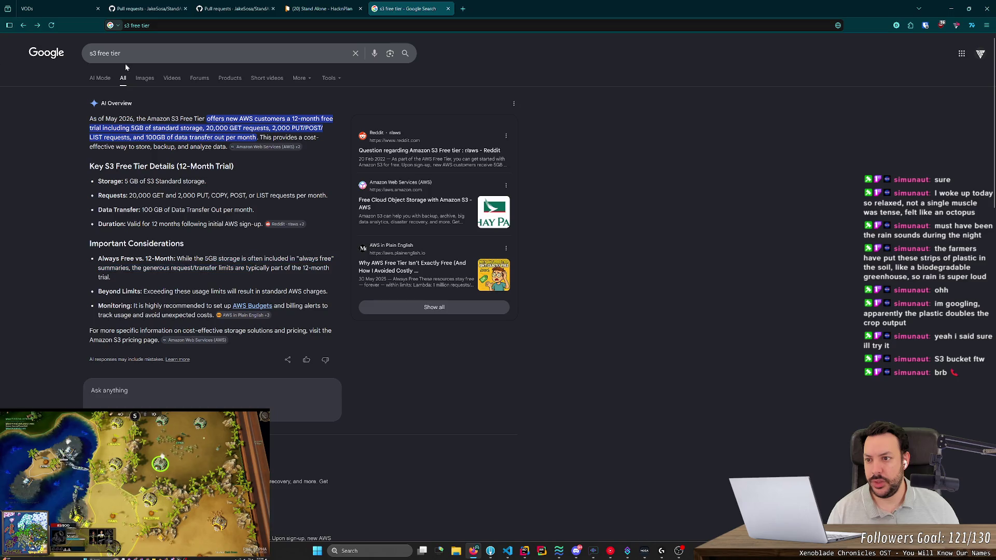
{"action": "left_click", "coordinate": [127, 54]}
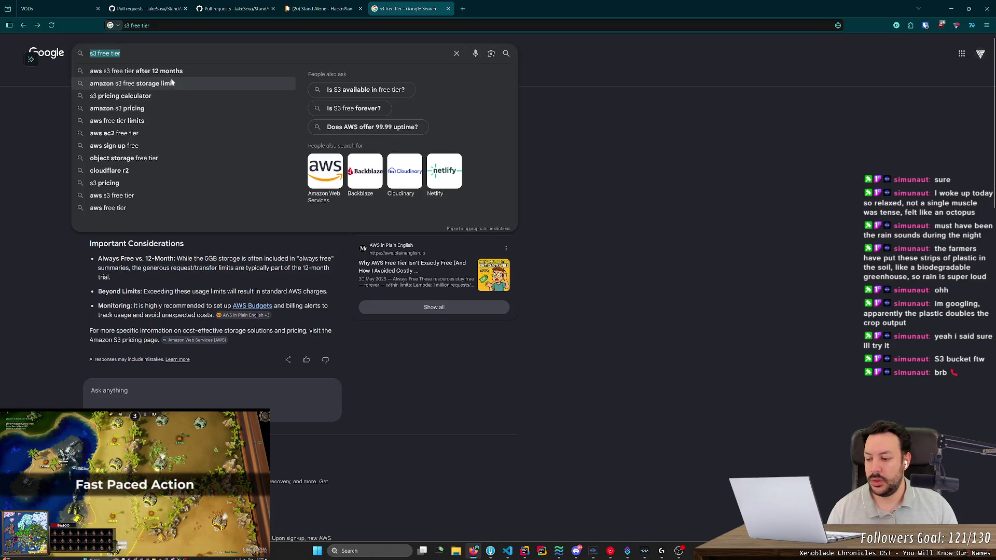
{"action": "type", "text": "f"}
{"action": "key", "text": "BackSpace"}
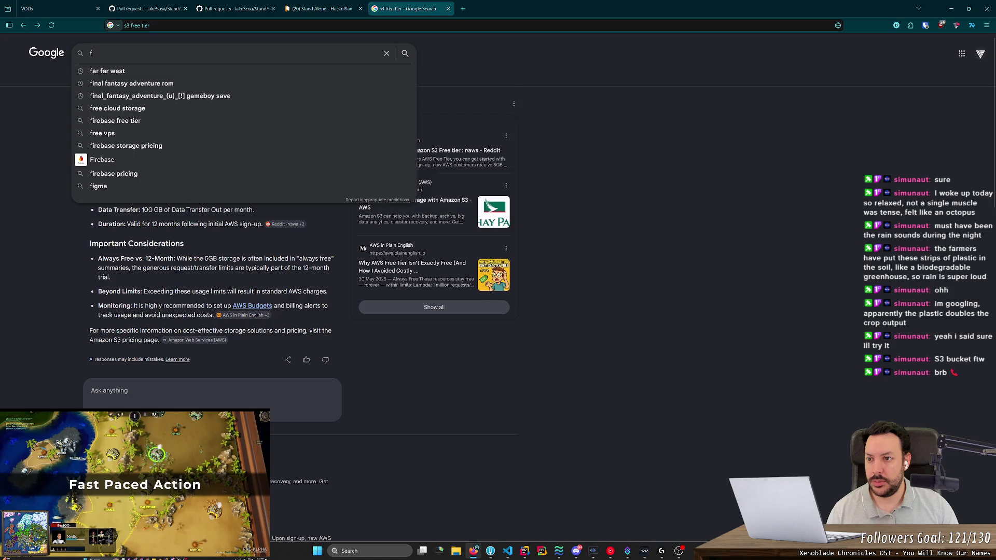
{"action": "type", "text": "gcp "}
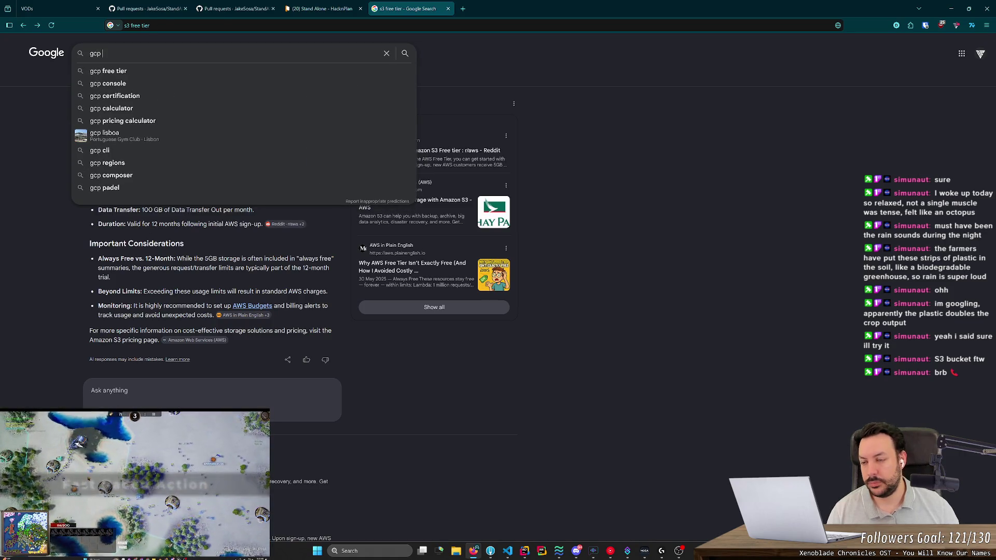
{"action": "type", "text": "storage"}
{"action": "key", "text": "Return"}
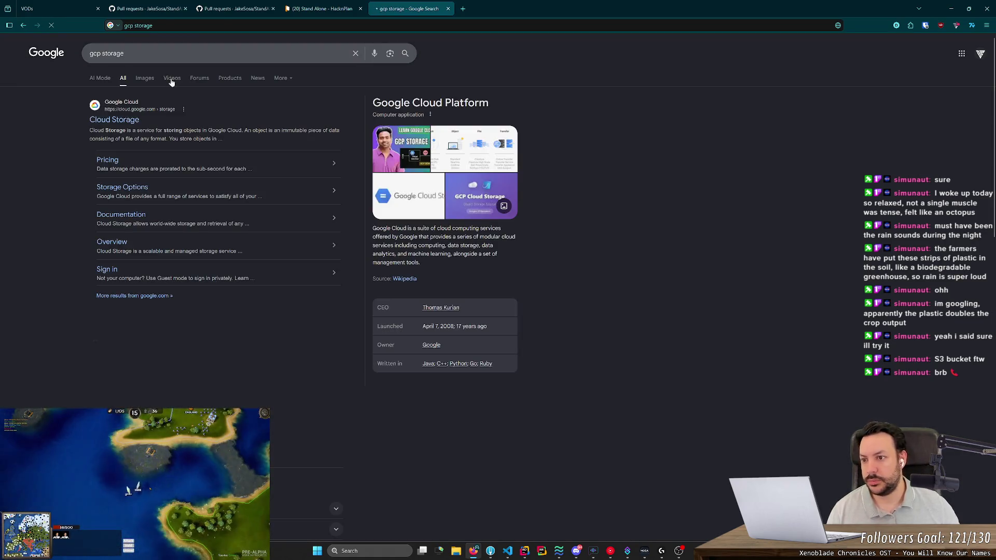
Refine the search to 'gcp storage free tier', go back, and close the search tab.
{"action": "left_click", "coordinate": [128, 53]}
{"action": "type", "text": "r"}
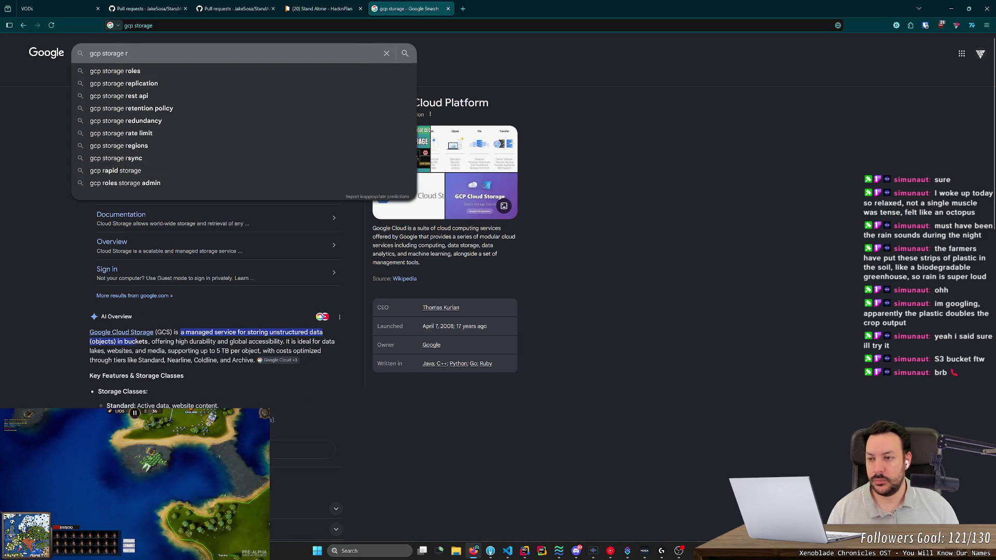
{"action": "key", "text": "BackSpace"}
{"action": "type", "text": "free"}
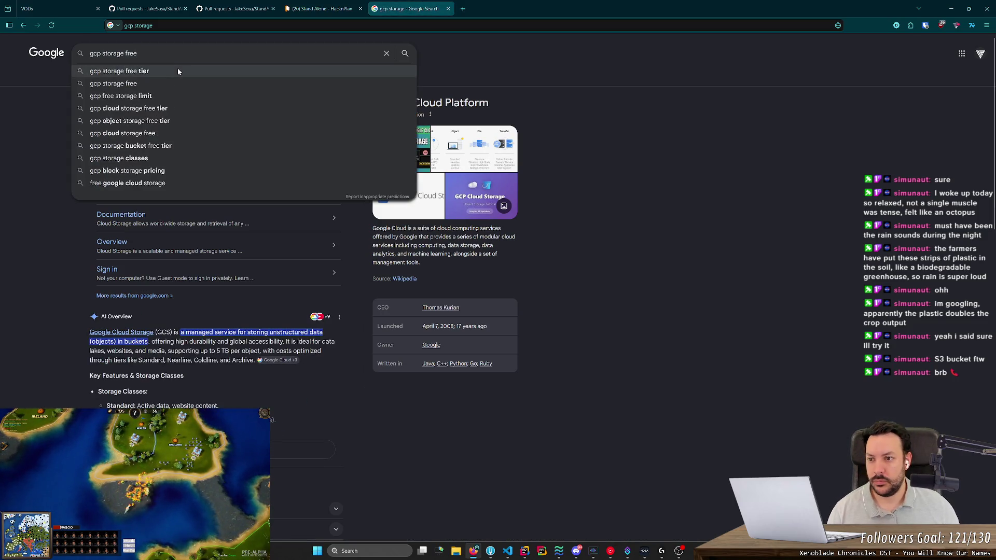
{"action": "left_click", "coordinate": [178, 69]}
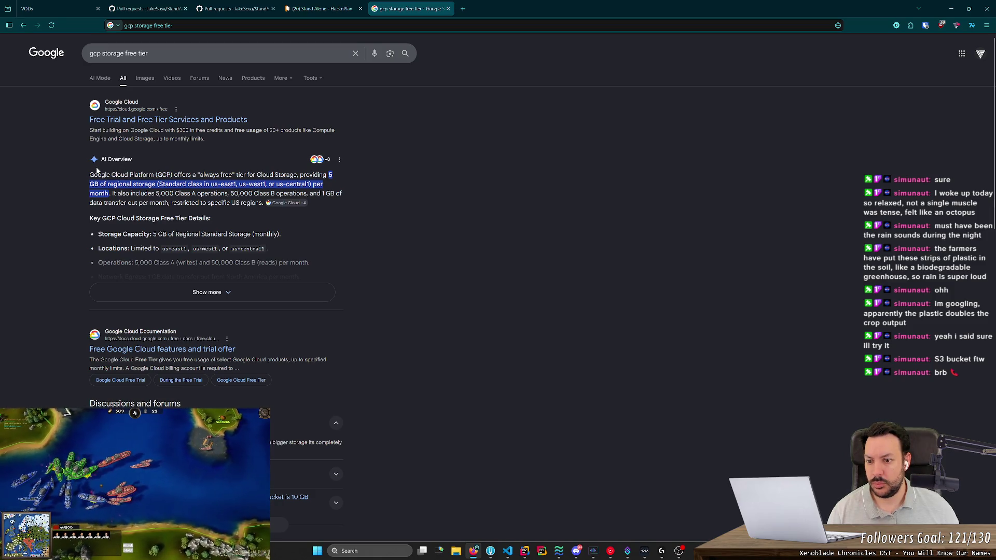
{"action": "key", "text": "alt+Left"}
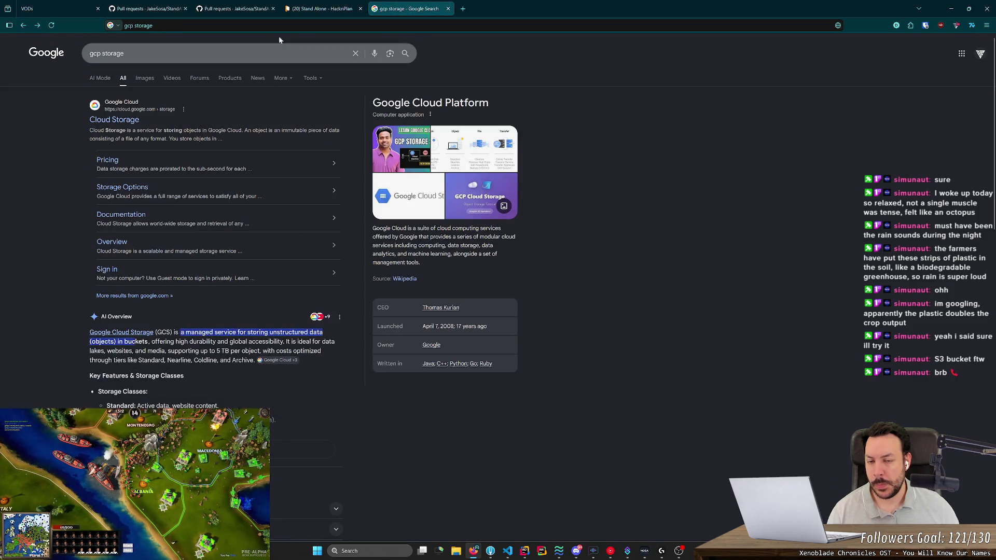
{"action": "key", "text": "ctrl+w"}
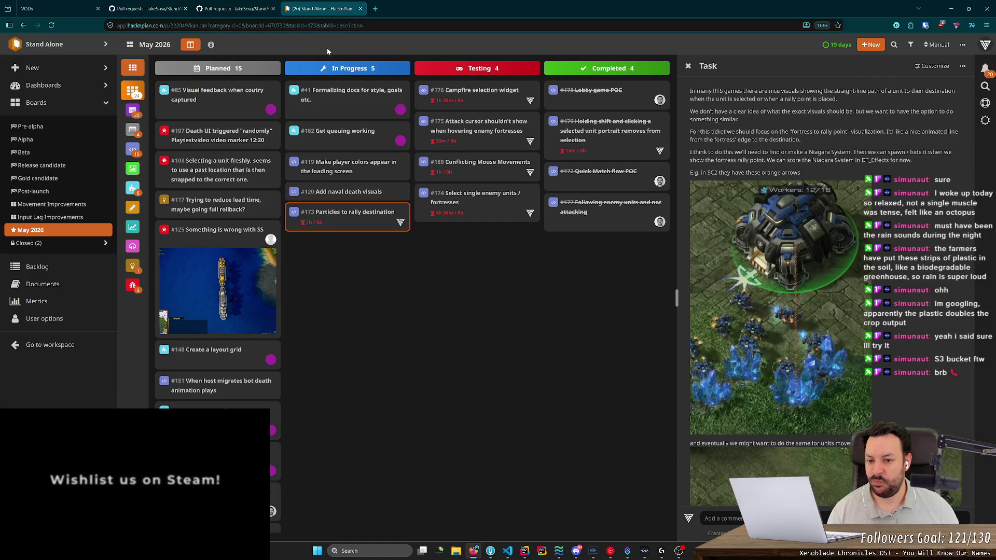
Close task #173's details to review the whole May 2026 board, then return to Rider.
{"action": "left_click", "coordinate": [419, 255]}
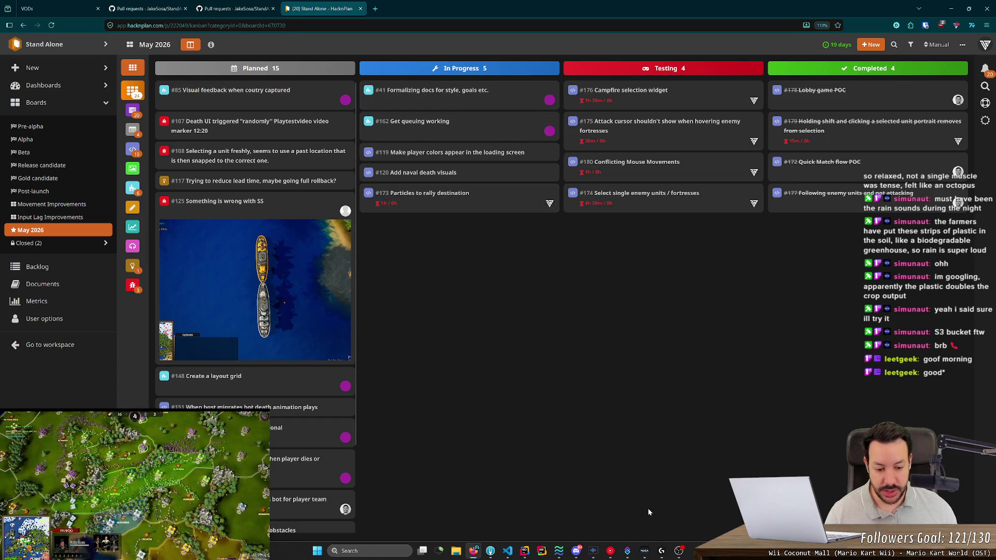
{"action": "left_click", "coordinate": [524, 551]}
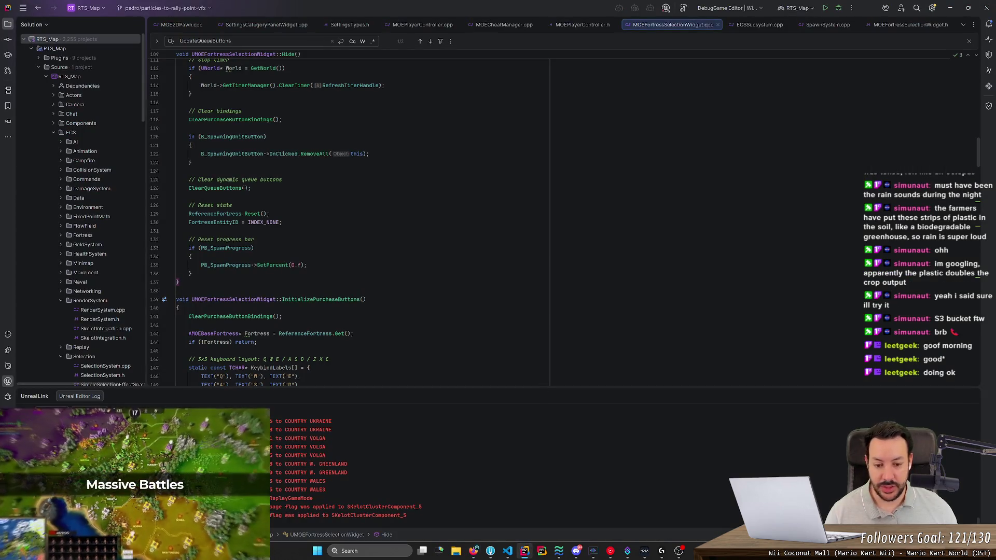
Build the selected project from Rider's toolbar, then switch to the Fork Git client.
{"action": "mouse_move", "coordinate": [548, 387]}
{"action": "left_mouse_down"}
{"action": "mouse_move", "coordinate": [547, 416]}
{"action": "mouse_move", "coordinate": [561, 324]}
{"action": "mouse_move", "coordinate": [549, 370]}
{"action": "left_mouse_up"}
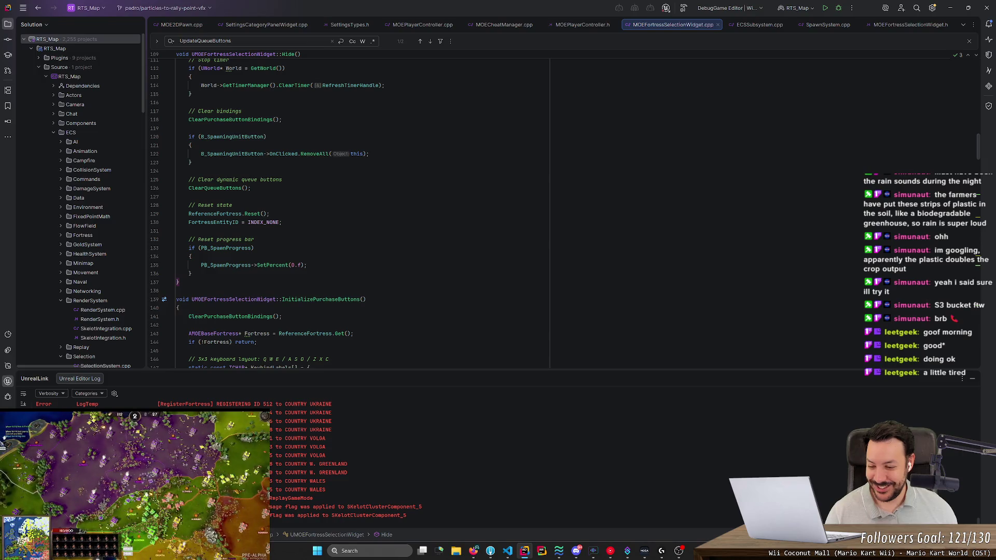
{"action": "left_click", "coordinate": [490, 553]}
{"action": "left_click", "coordinate": [489, 553]}
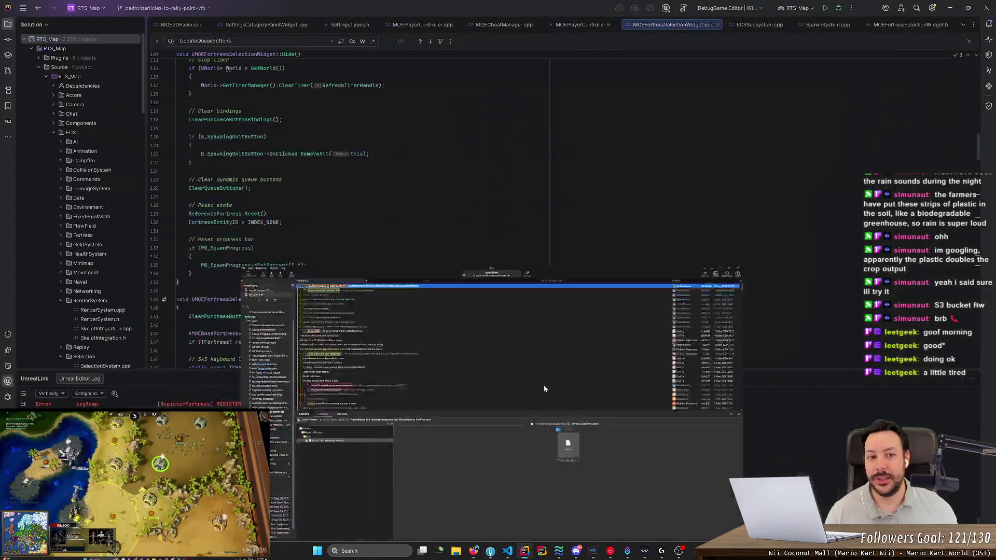
{"action": "left_click", "coordinate": [825, 8]}
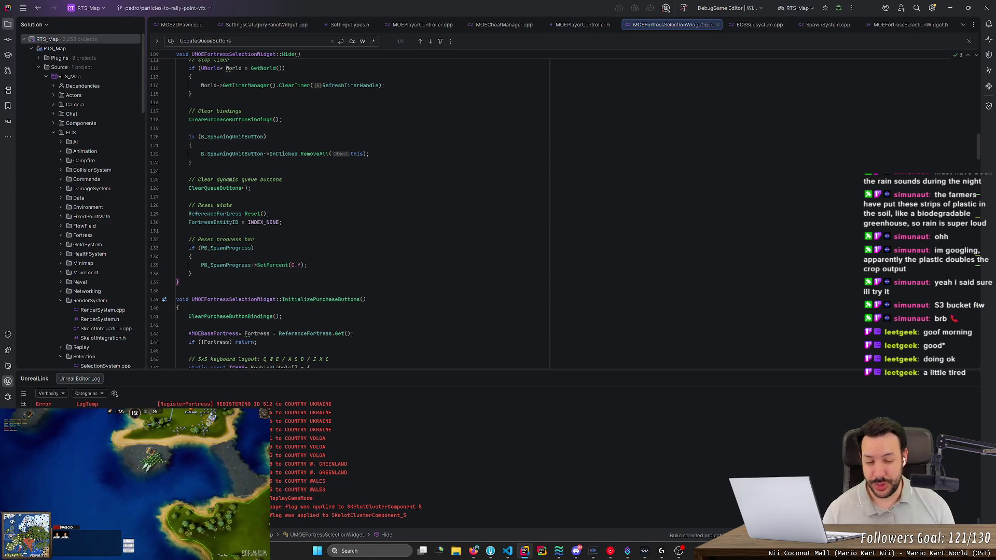
{"action": "key", "text": "alt+Tab"}
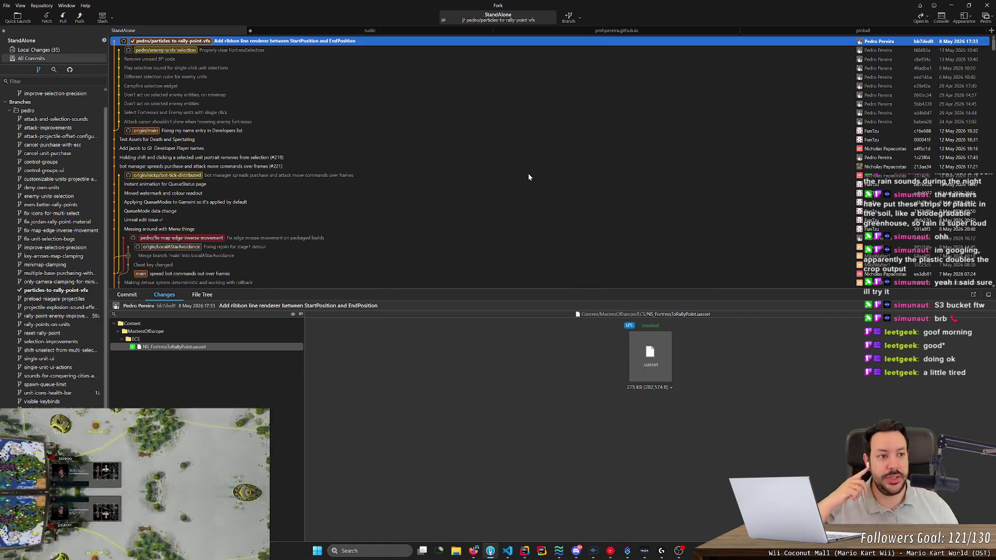
Minimize Fork and bring the Unreal Editor with the L_Europe_NWP level to the front.
{"action": "left_click", "coordinate": [946, 5]}
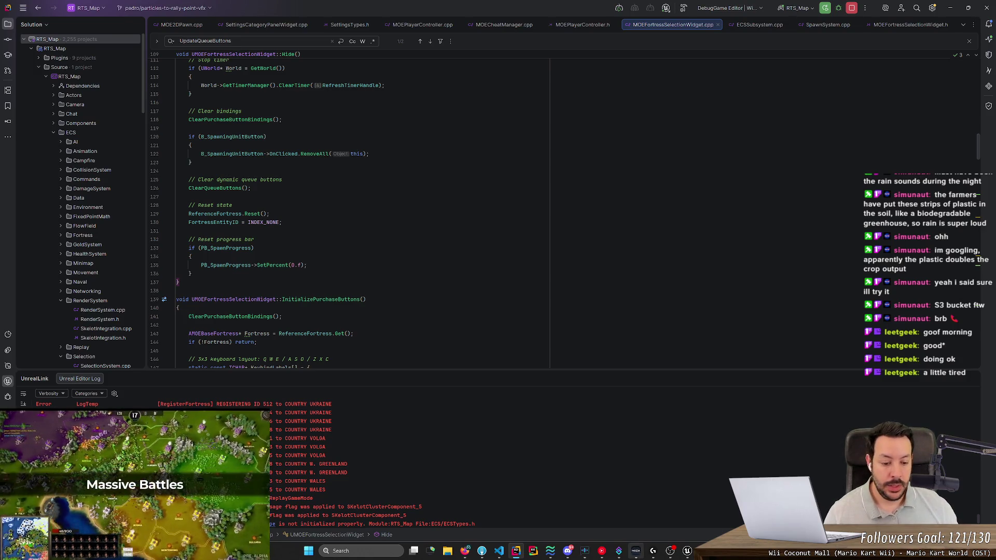
{"action": "left_click", "coordinate": [688, 551]}
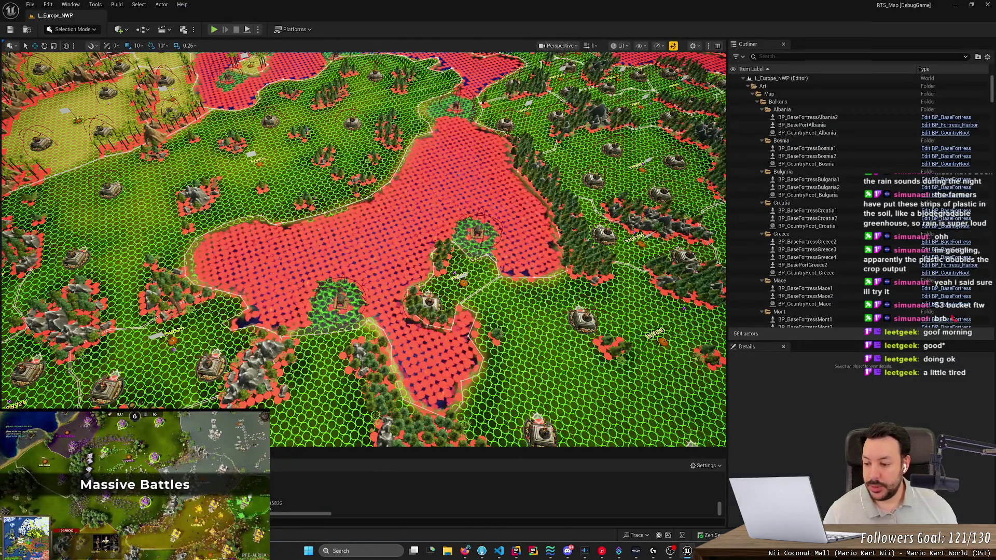
Open NS_FortressToRallyPoint via an NS_ search, frame the beam, and shorten EndLocation X to about 537.
{"action": "key", "text": "ctrl+space"}
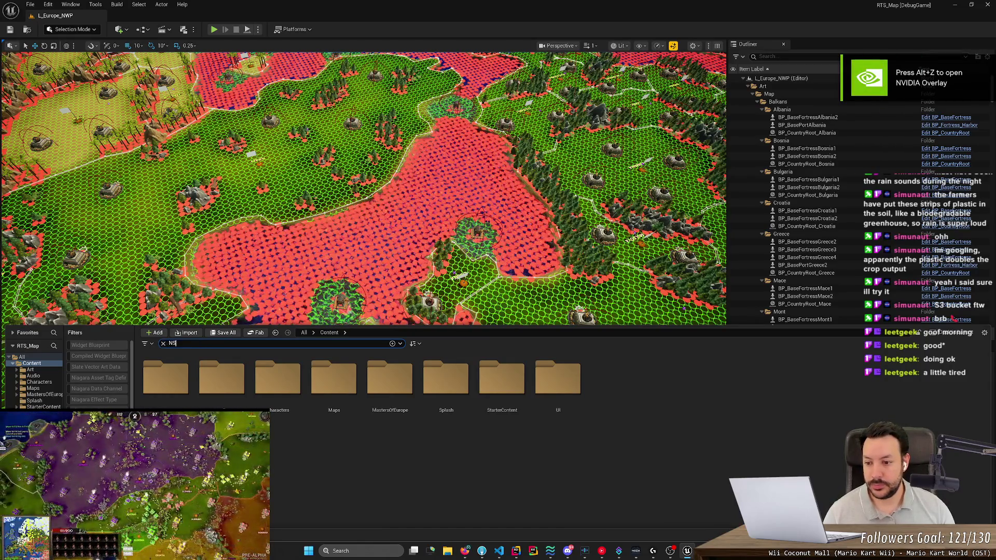
{"action": "type", "text": "NS_"}
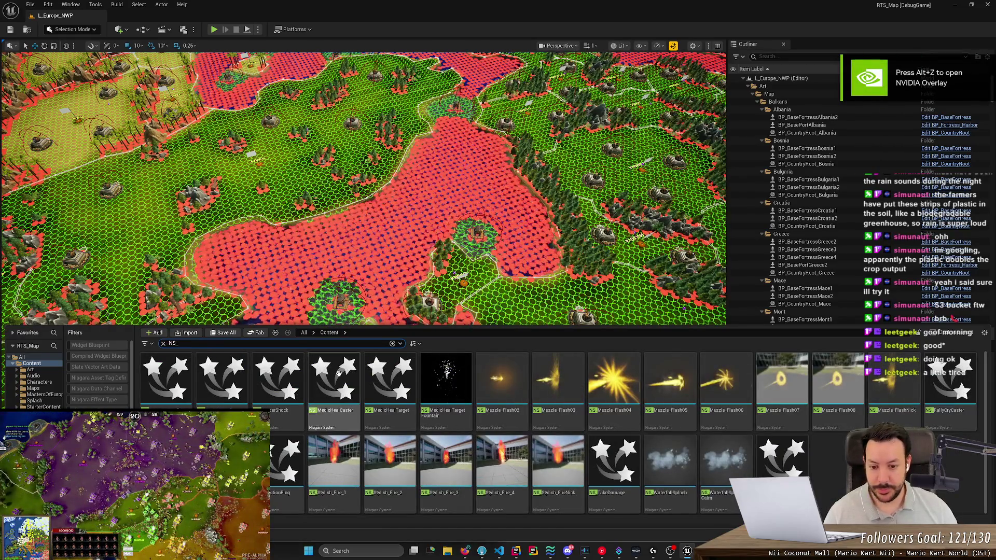
{"action": "double_click", "coordinate": [166, 379]}
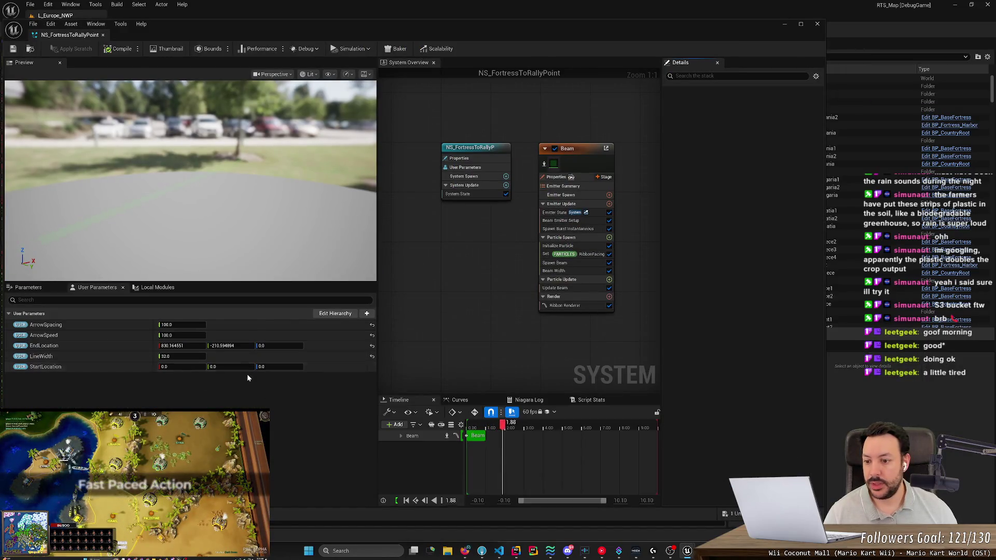
{"action": "left_click", "coordinate": [249, 233]}
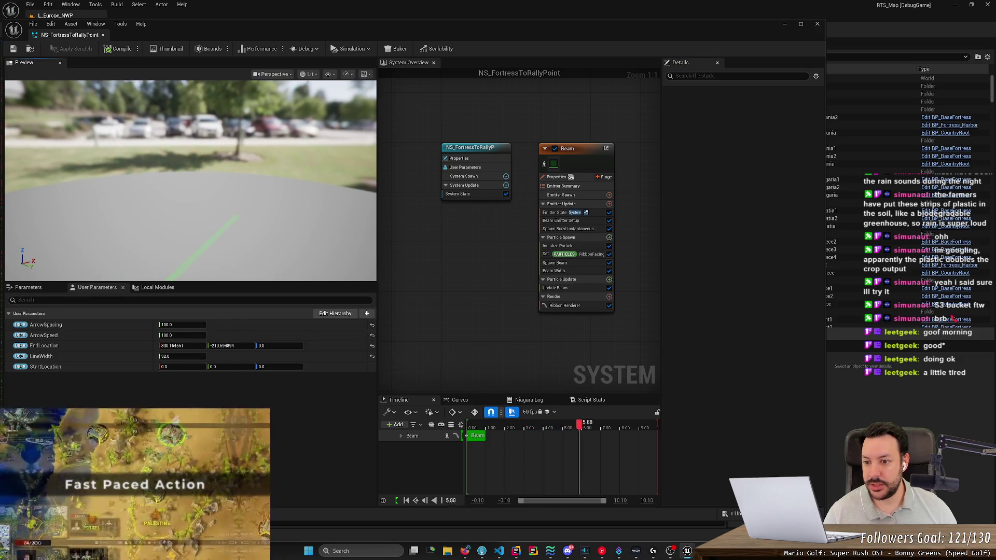
{"action": "key", "text": "f"}
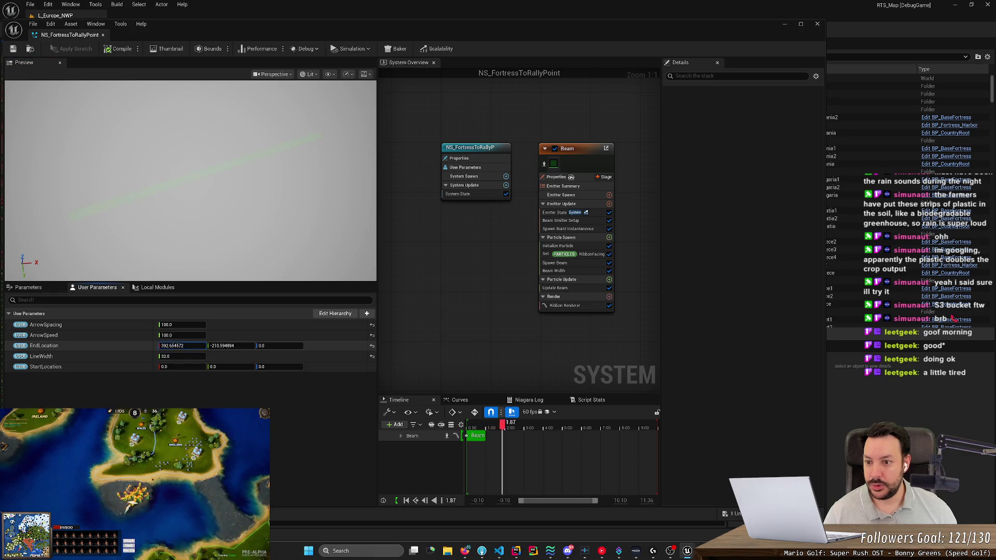
{"action": "mouse_move", "coordinate": [176, 345]}
{"action": "left_mouse_down"}
{"action": "mouse_move", "coordinate": [122, 346]}
{"action": "mouse_move", "coordinate": [181, 346]}
{"action": "left_mouse_up"}
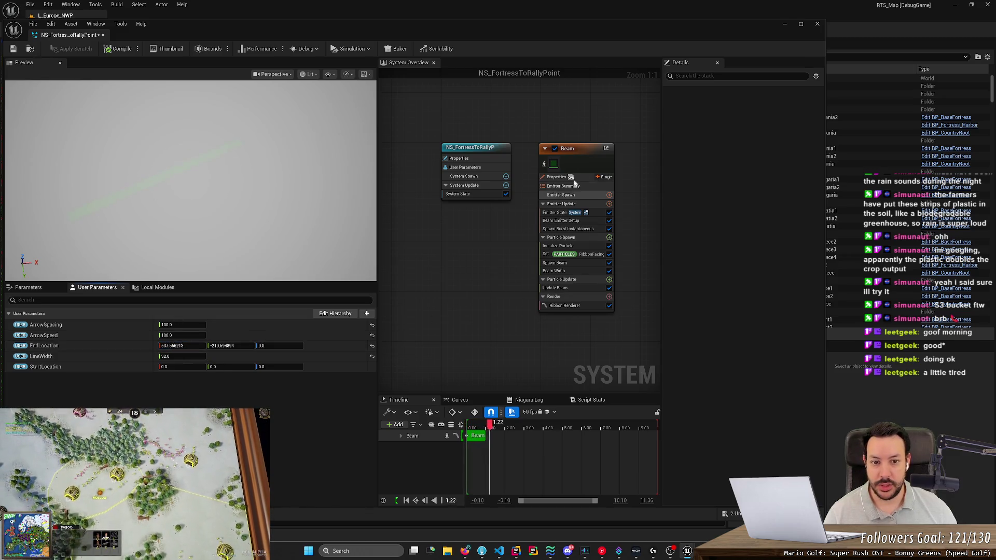
{"action": "left_click", "coordinate": [565, 306]}
Give the ribbon the light-blue M_PlayerLightBlueNO material and adjust the EndLocation X value.
{"action": "left_click", "coordinate": [767, 129]}
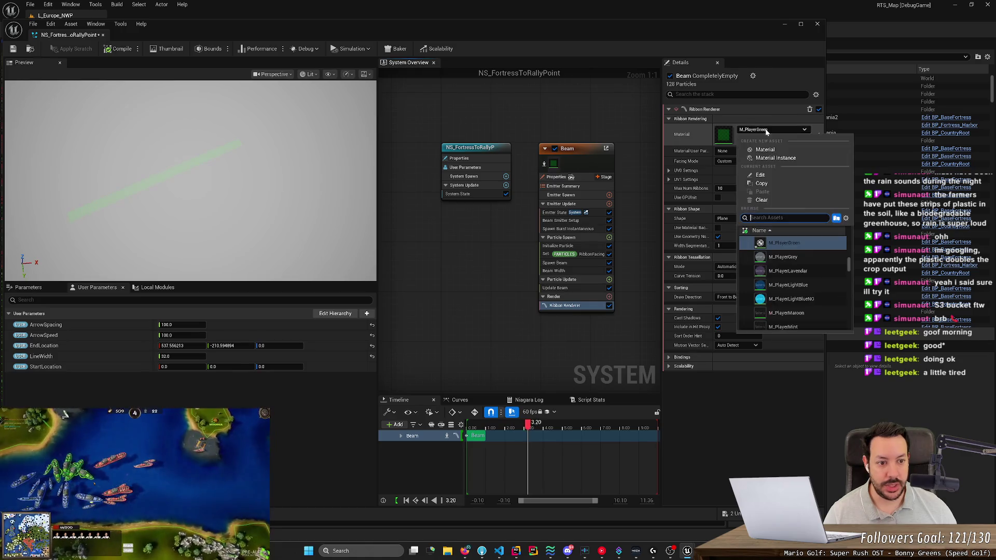
{"action": "left_click", "coordinate": [791, 299]}
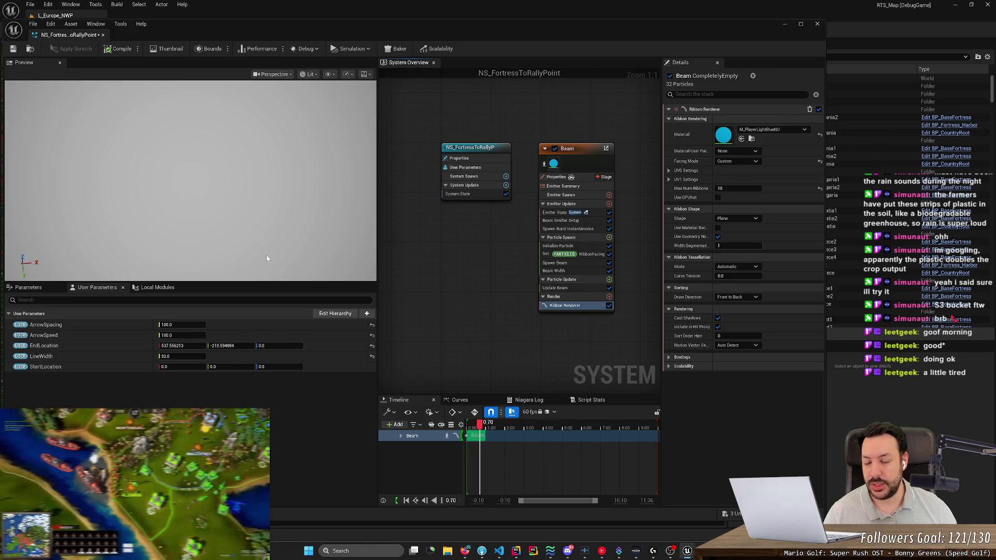
{"action": "left_click", "coordinate": [179, 346]}
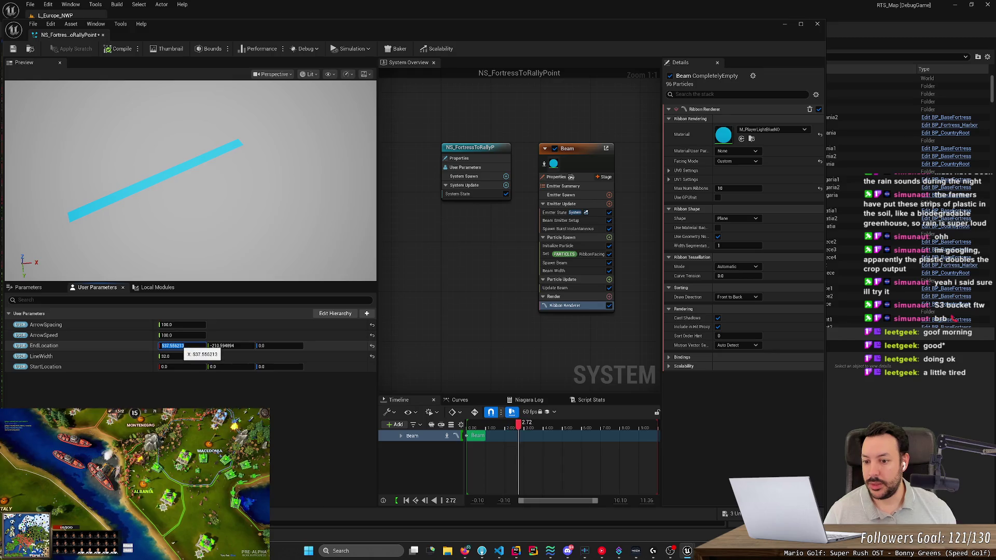
{"action": "type", "text": "0"}
{"action": "key", "text": "Return"}
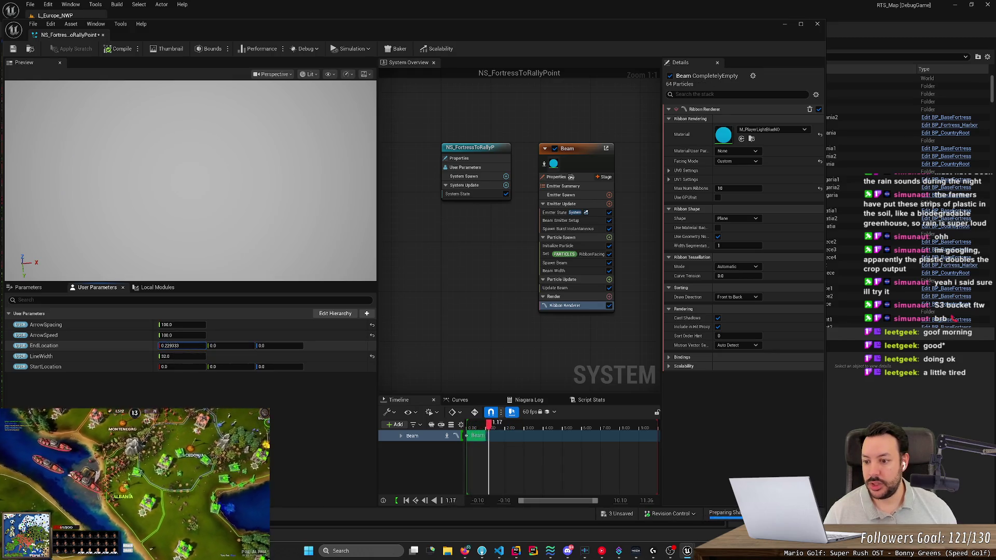
{"action": "mouse_move", "coordinate": [179, 346]}
{"action": "left_mouse_down"}
{"action": "mouse_move", "coordinate": [216, 356]}
{"action": "mouse_move", "coordinate": [164, 345]}
{"action": "mouse_move", "coordinate": [194, 346]}
{"action": "mouse_move", "coordinate": [172, 356]}
{"action": "mouse_move", "coordinate": [201, 357]}
{"action": "left_mouse_up"}
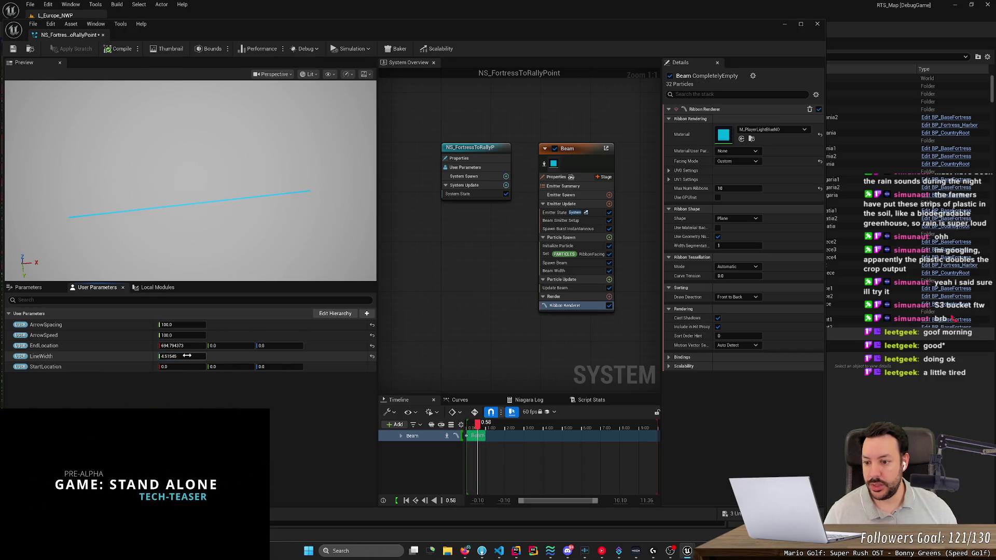
Set LineWidth to 32 and EndLocation X to 1000.
{"action": "left_click", "coordinate": [187, 356]}
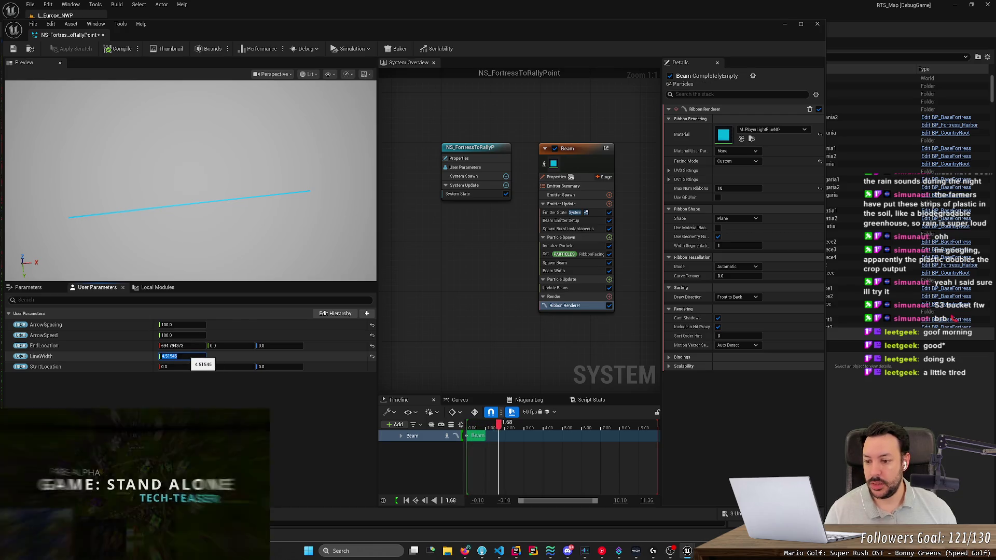
{"action": "type", "text": "32"}
{"action": "key", "text": "Return"}
{"action": "key", "text": "shift+Tab"}
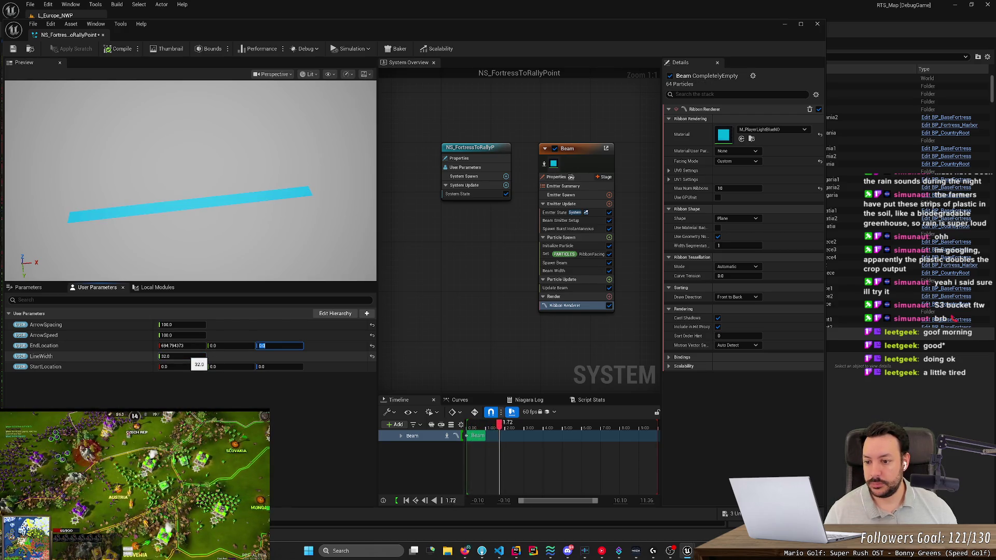
{"action": "key", "text": "shift+Tab"}
{"action": "key", "text": "shift+Tab"}
{"action": "type", "text": "1000"}
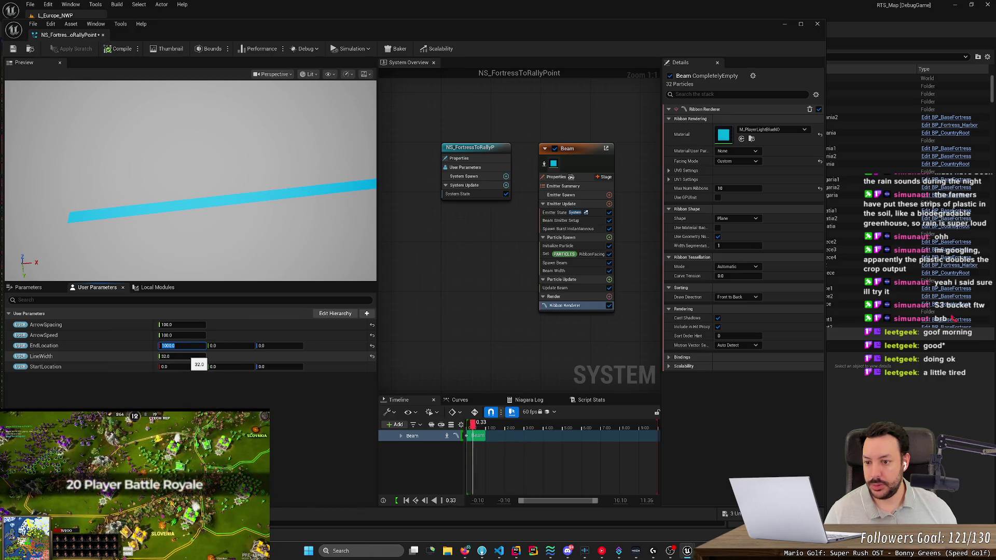
{"action": "left_click", "coordinate": [263, 257]}
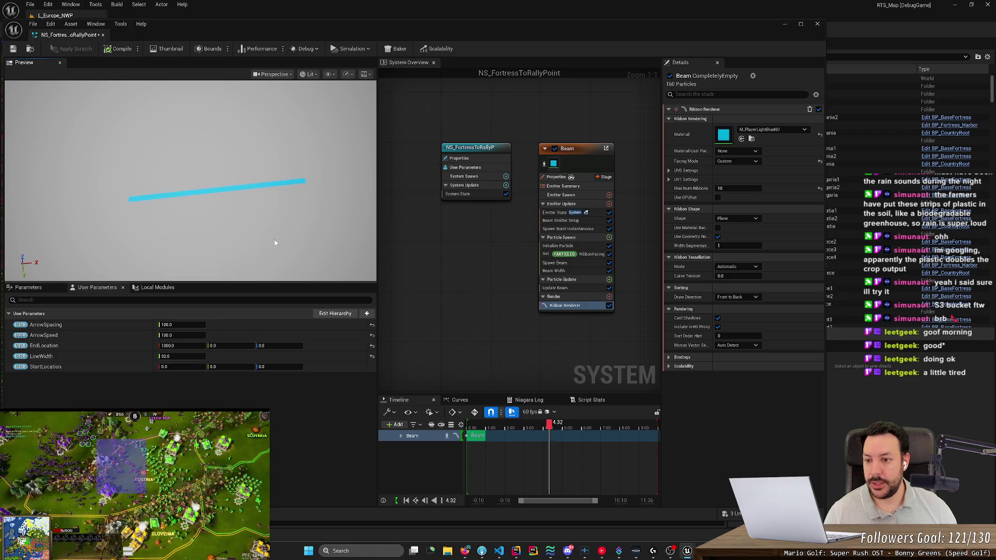
Save the Niagara system, nudge the Beam emitter slightly left, and save again.
{"action": "key", "text": "ctrl+s"}
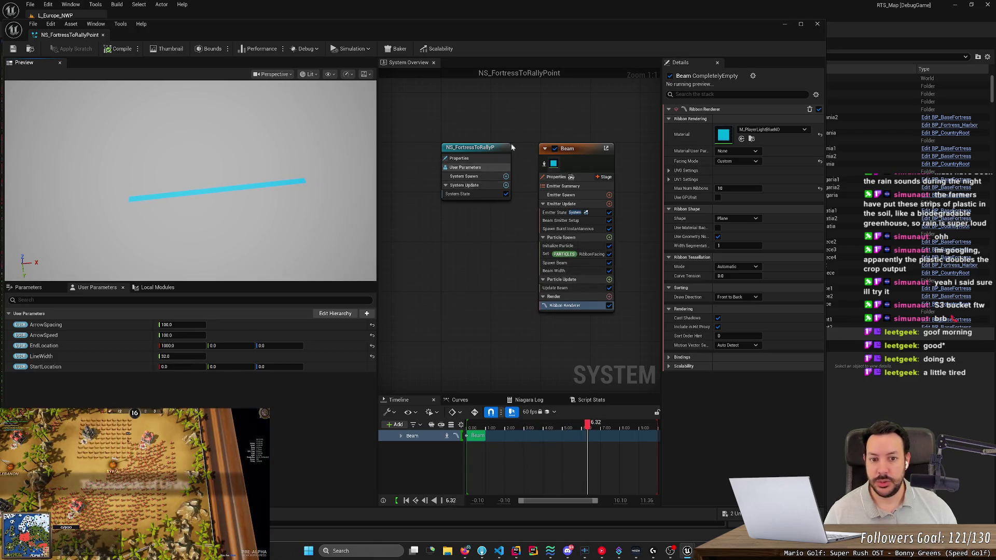
{"action": "left_click_drag", "start_coordinate": [575, 150], "coordinate": [556, 151]}
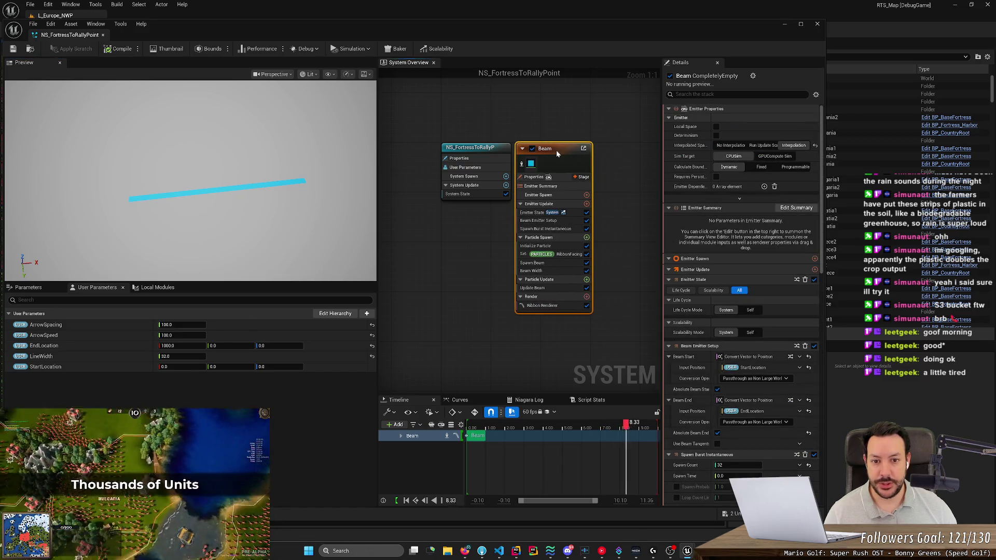
{"action": "key", "text": "ctrl+s"}
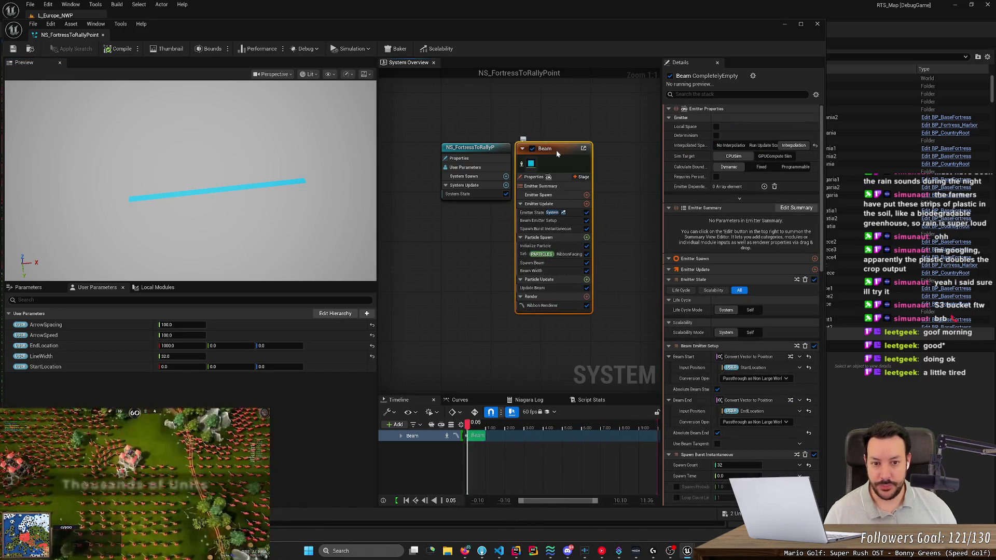
{"action": "mouse_move", "coordinate": [618, 173]}
{"action": "left_mouse_down"}
{"action": "mouse_move", "coordinate": [525, 169]}
{"action": "mouse_move", "coordinate": [571, 138]}
{"action": "left_mouse_up"}
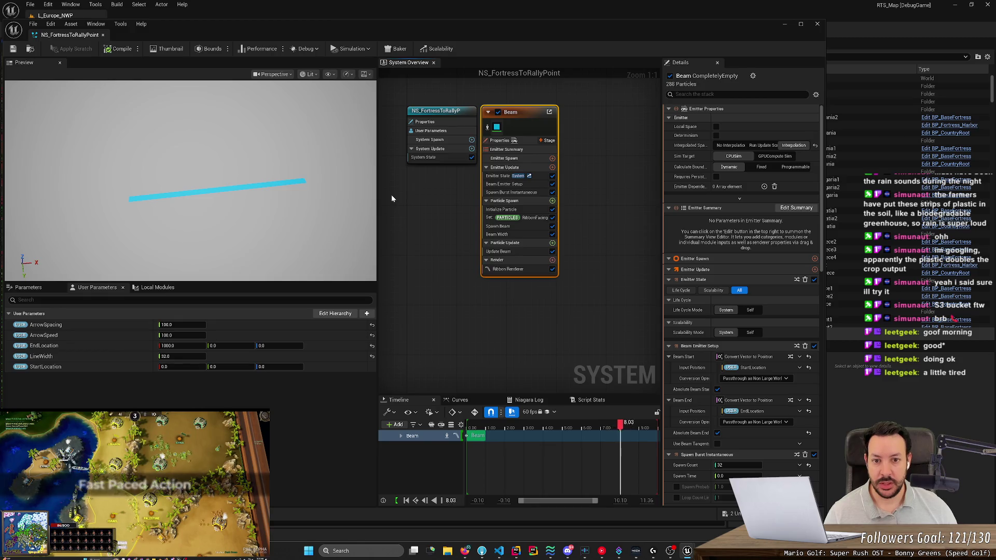
Duplicate the Beam emitter, place the copy to its right, and name it Arrows.
{"action": "key", "text": "ctrl+d"}
{"action": "mouse_move", "coordinate": [426, 204]}
{"action": "left_mouse_down"}
{"action": "mouse_move", "coordinate": [600, 130]}
{"action": "mouse_move", "coordinate": [592, 115]}
{"action": "left_mouse_up"}
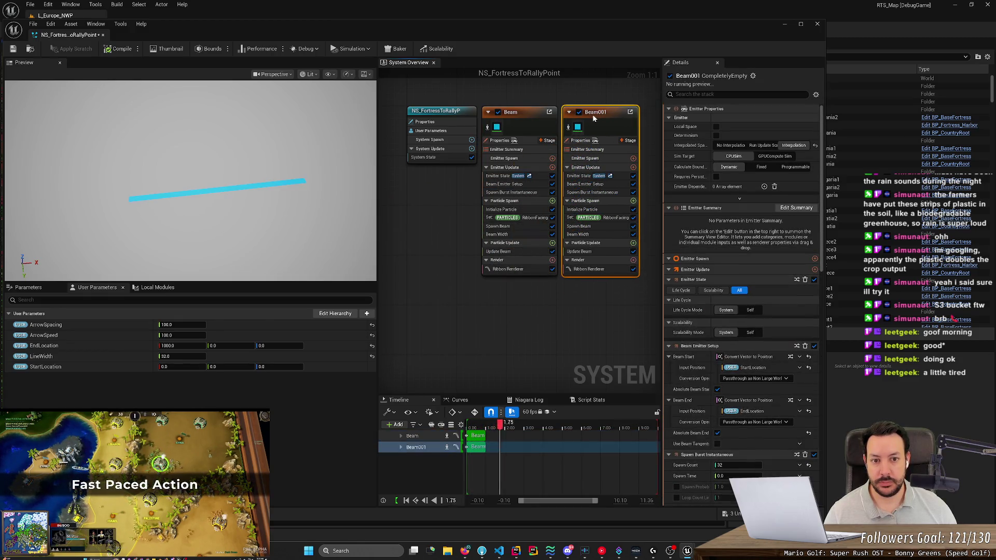
{"action": "double_click", "coordinate": [597, 113]}
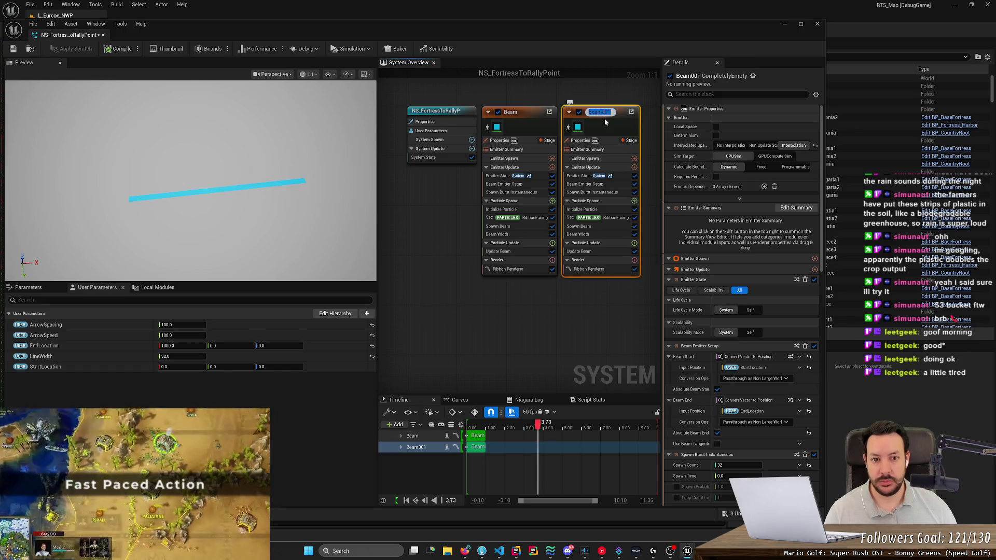
{"action": "type", "text": "Arrows"}
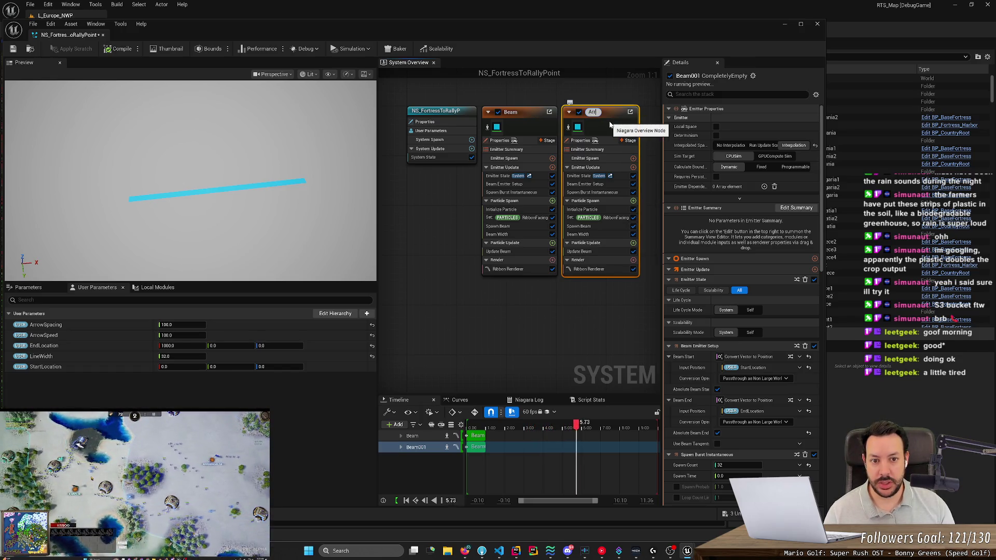
{"action": "key", "text": "Return"}
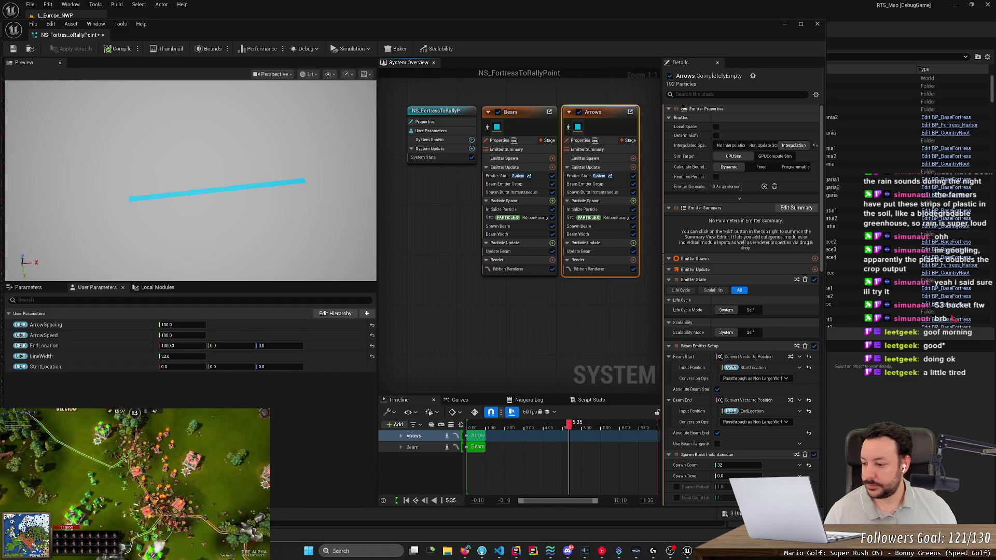
{"action": "left_click", "coordinate": [428, 205]}
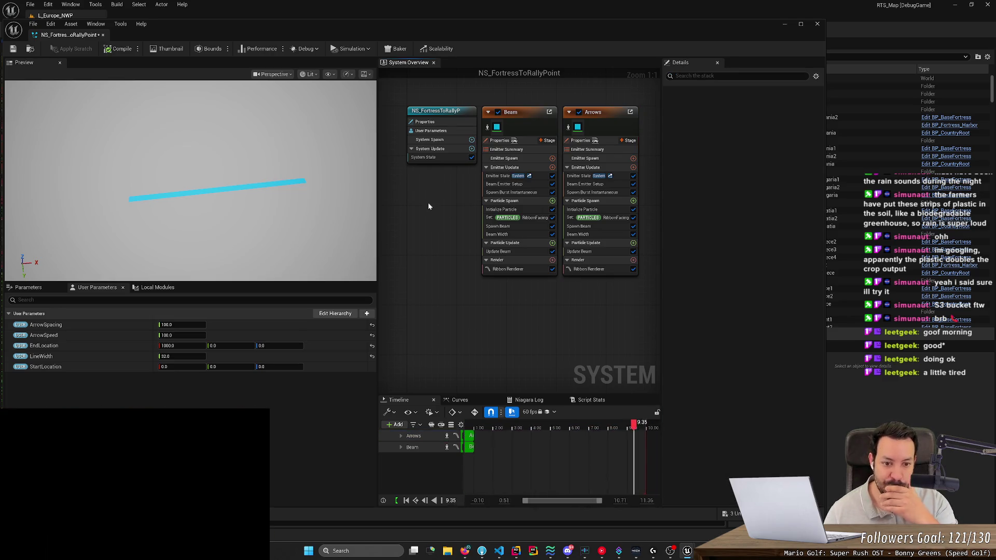
Maximize the Niagara editor, widen the system overview, and inspect the System and Beam state settings.
{"action": "double_click", "coordinate": [733, 29]}
{"action": "left_click_drag", "start_coordinate": [453, 137], "coordinate": [390, 137]}
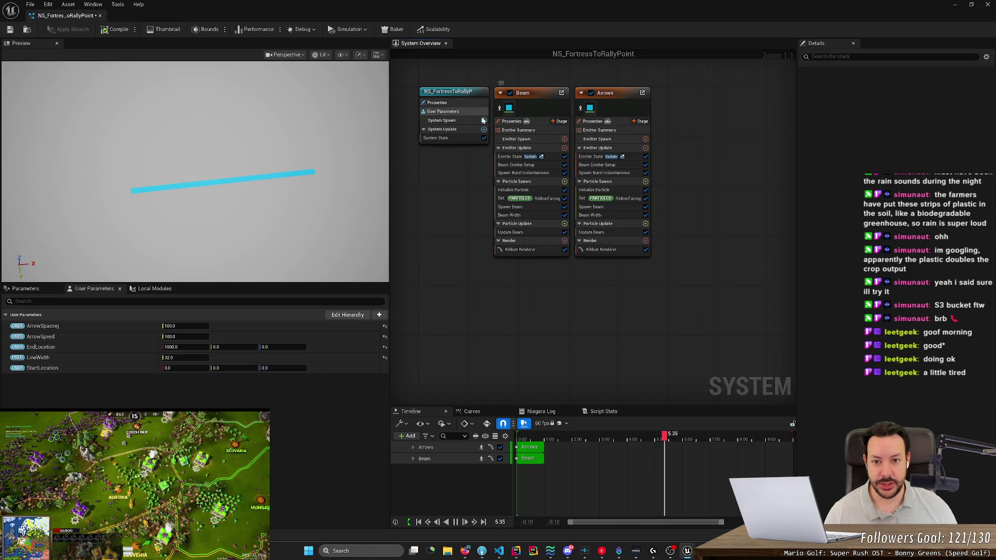
{"action": "left_click", "coordinate": [439, 138]}
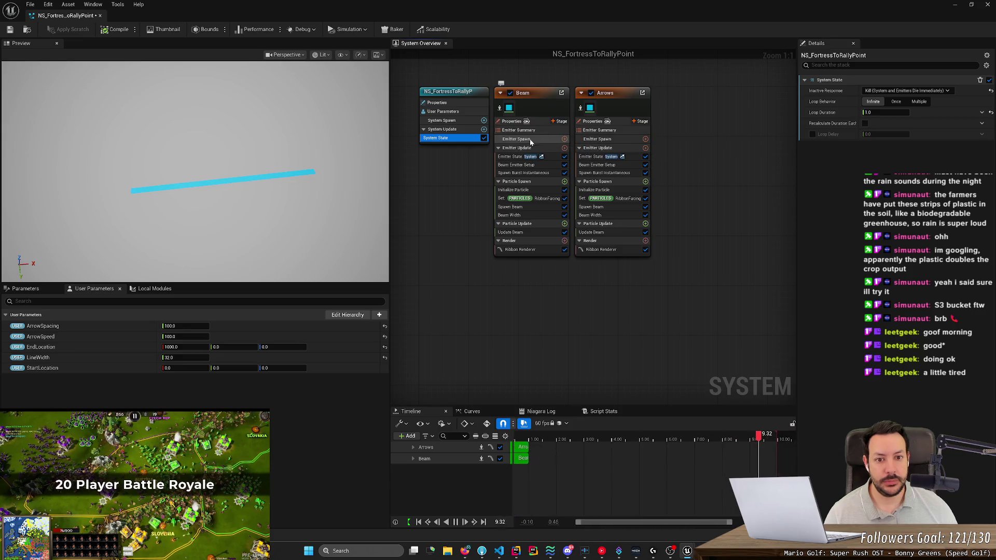
{"action": "left_click", "coordinate": [517, 157]}
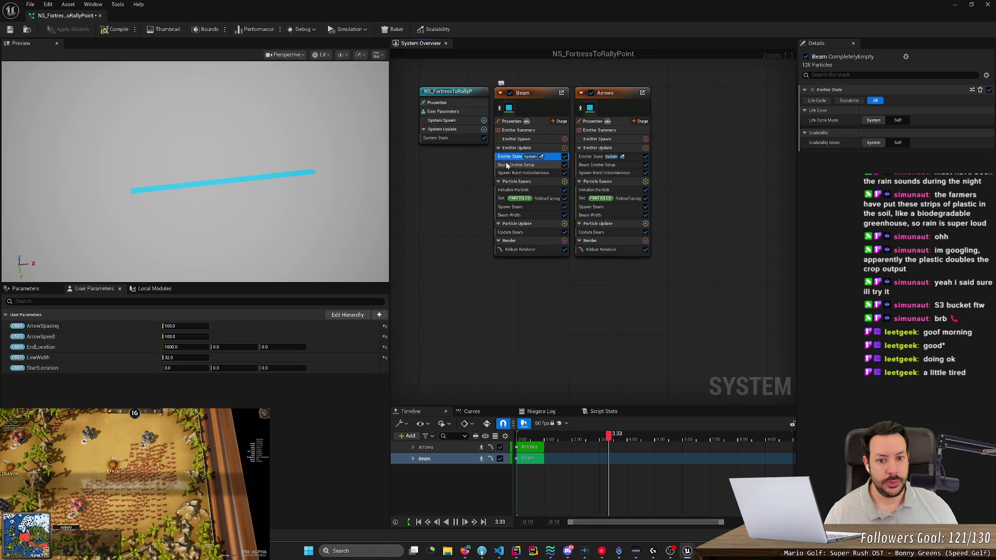
{"action": "left_click", "coordinate": [441, 138]}
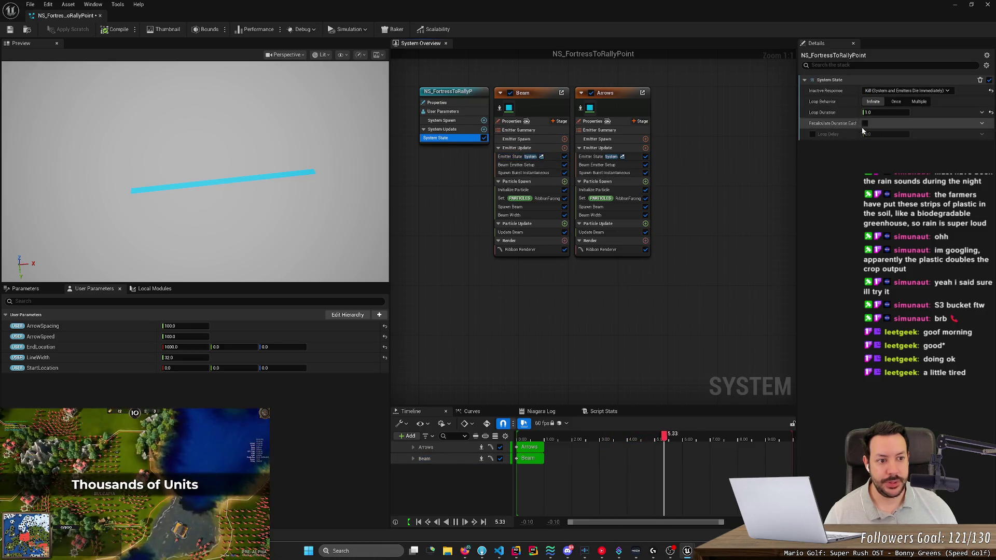
Toggle Loop Behavior to Once and back to Infinite, then view Beam Emitter Setup.
{"action": "left_click", "coordinate": [896, 102]}
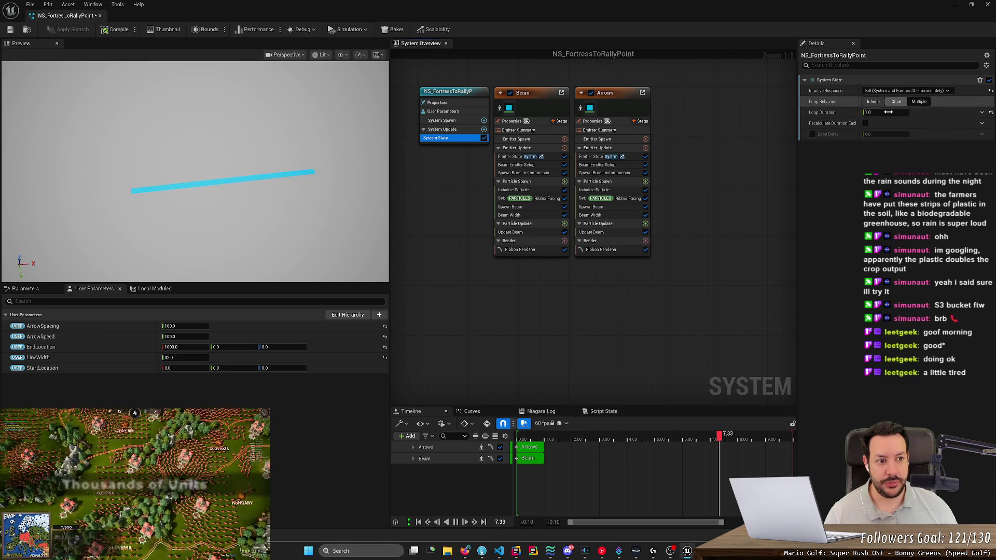
{"action": "left_click", "coordinate": [873, 102]}
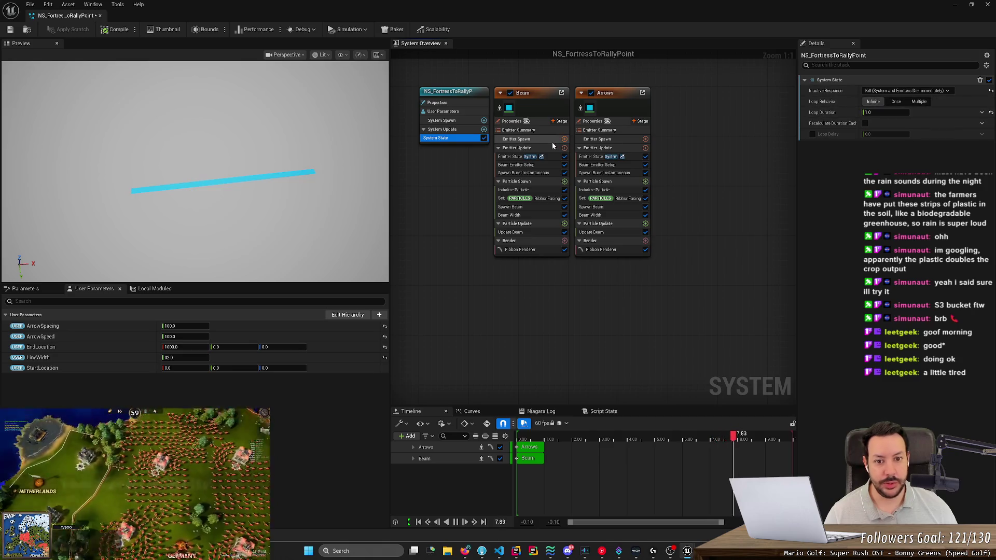
{"action": "left_click", "coordinate": [521, 166]}
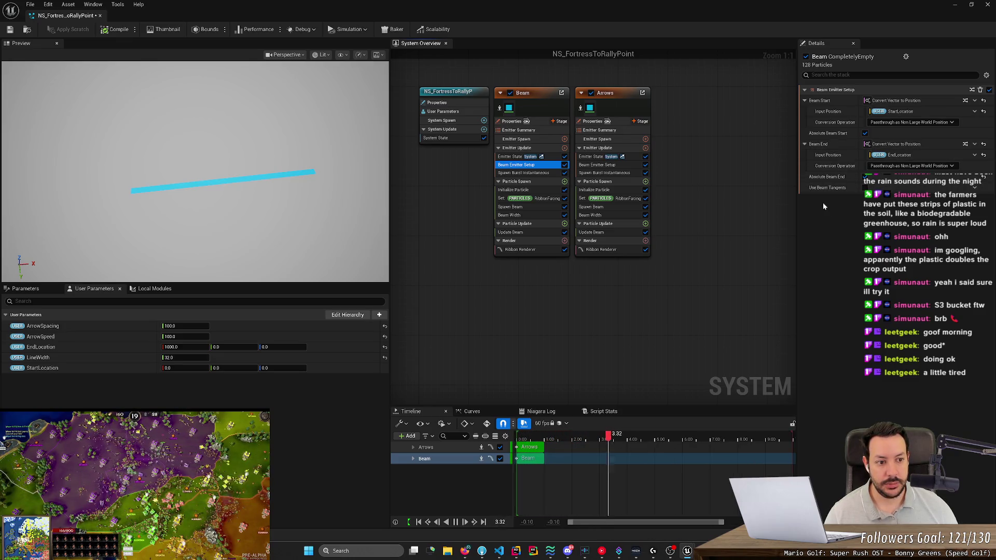
Keep the Beam's spawn burst count at 32 and view its RibbonFacing values (0, 0, 1.0).
{"action": "left_click", "coordinate": [533, 175]}
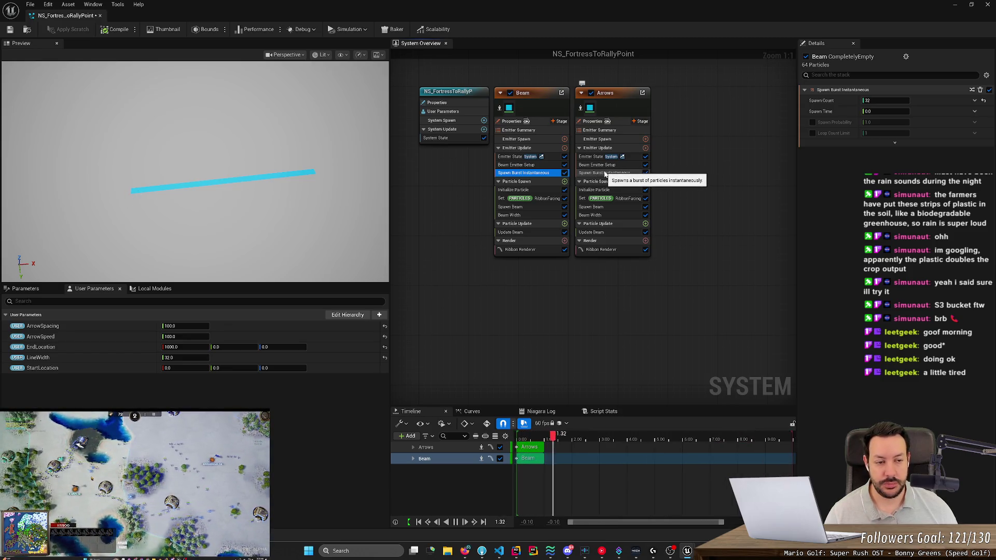
{"action": "left_click", "coordinate": [886, 100]}
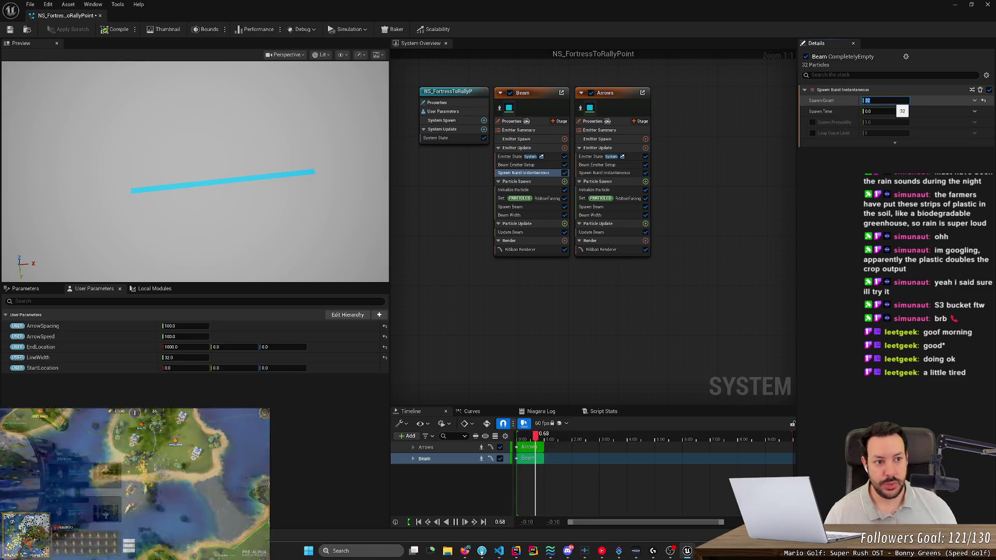
{"action": "key", "text": "Return"}
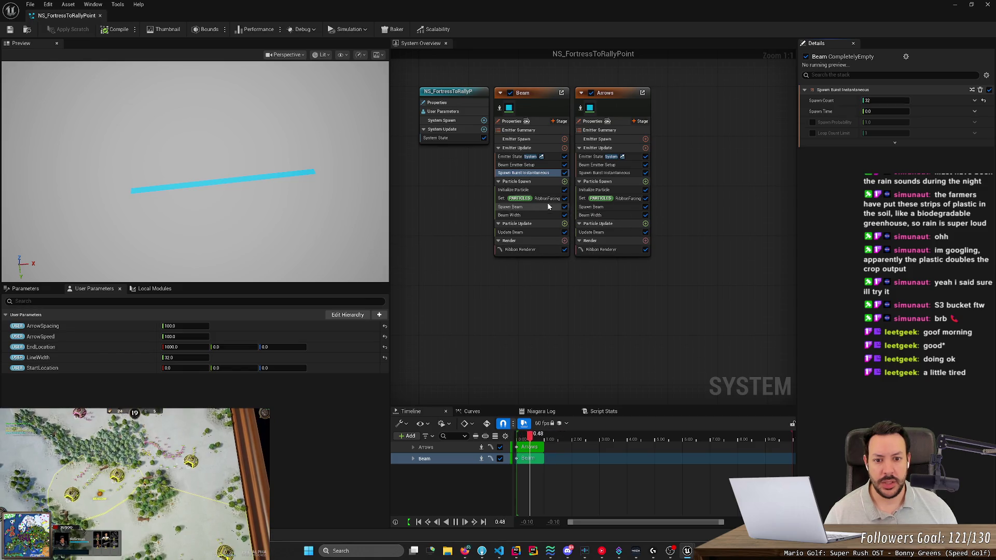
{"action": "left_click", "coordinate": [537, 191]}
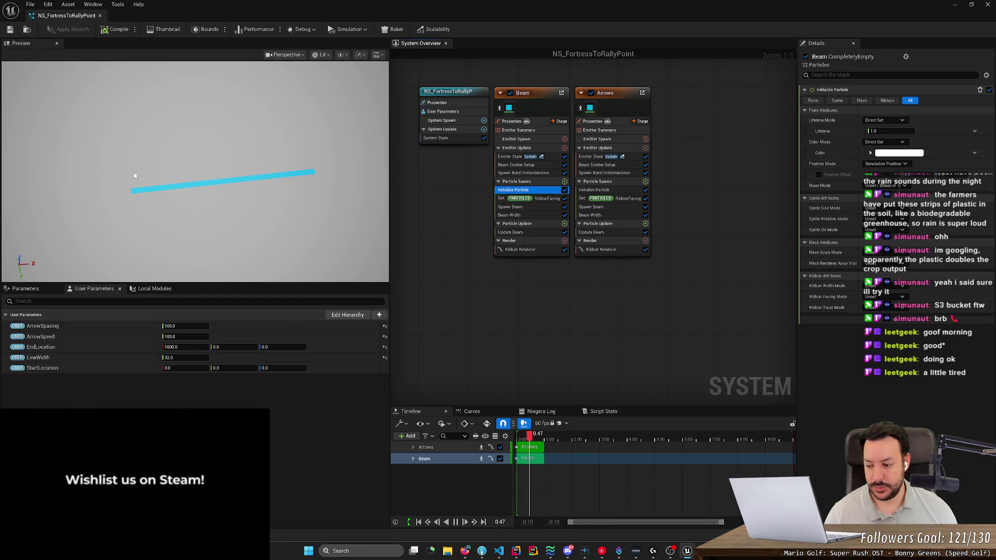
{"action": "left_click", "coordinate": [540, 200]}
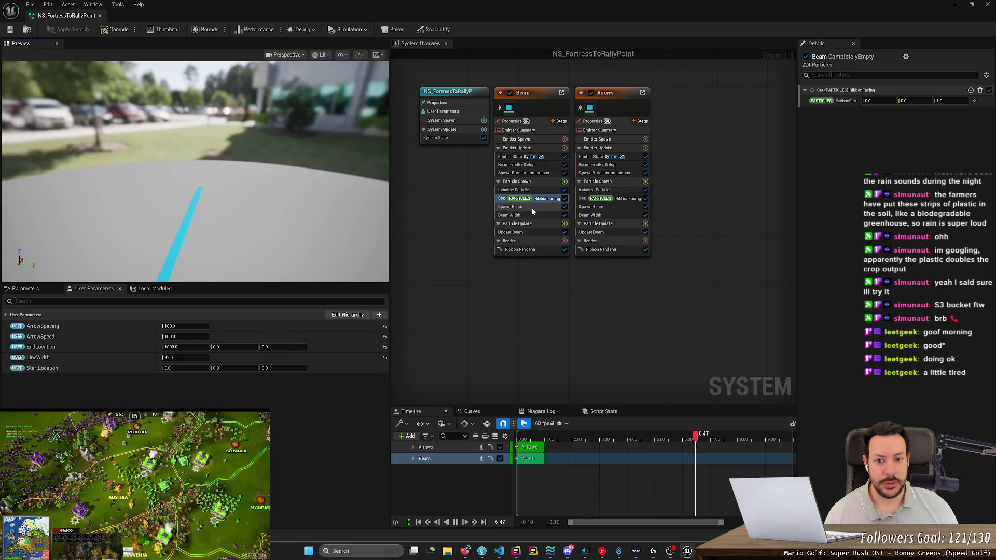
Set the Beam Twist Amount back to 0.0 after briefly dragging it to about -1.586.
{"action": "left_click", "coordinate": [531, 207]}
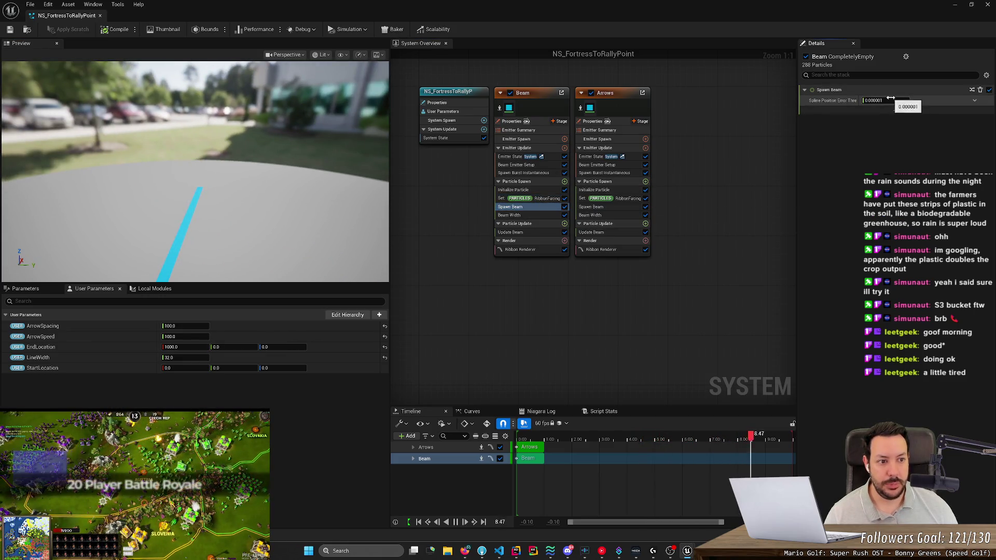
{"action": "left_click", "coordinate": [892, 100]}
{"action": "left_click", "coordinate": [524, 216]}
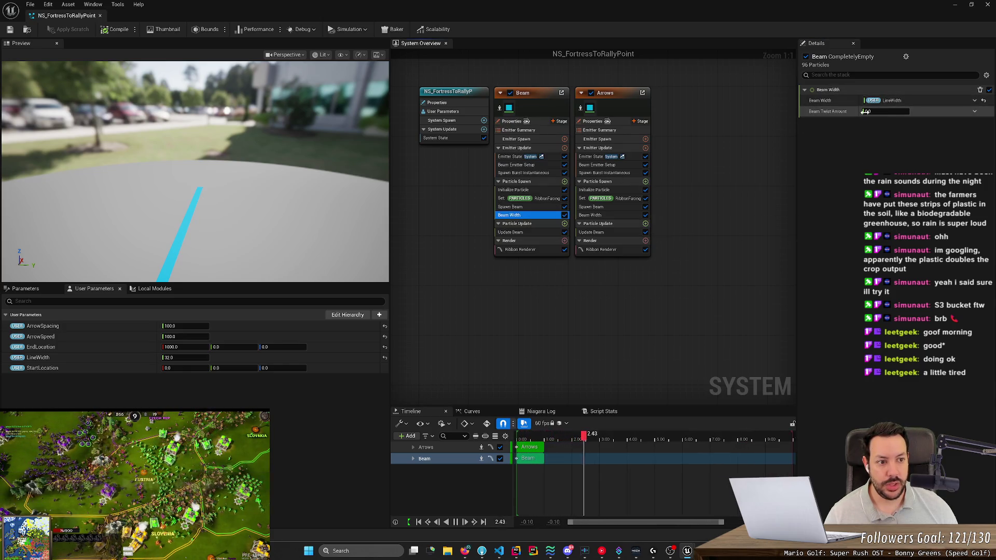
{"action": "left_click_drag", "start_coordinate": [867, 111], "coordinate": [863, 111]}
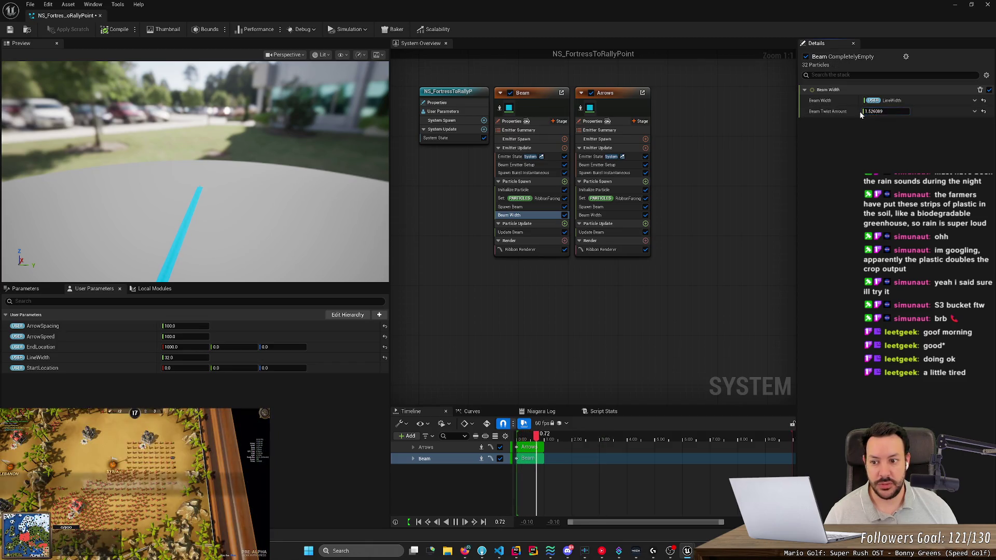
{"action": "left_click", "coordinate": [875, 111]}
{"action": "type", "text": "0"}
{"action": "key", "text": "Return"}
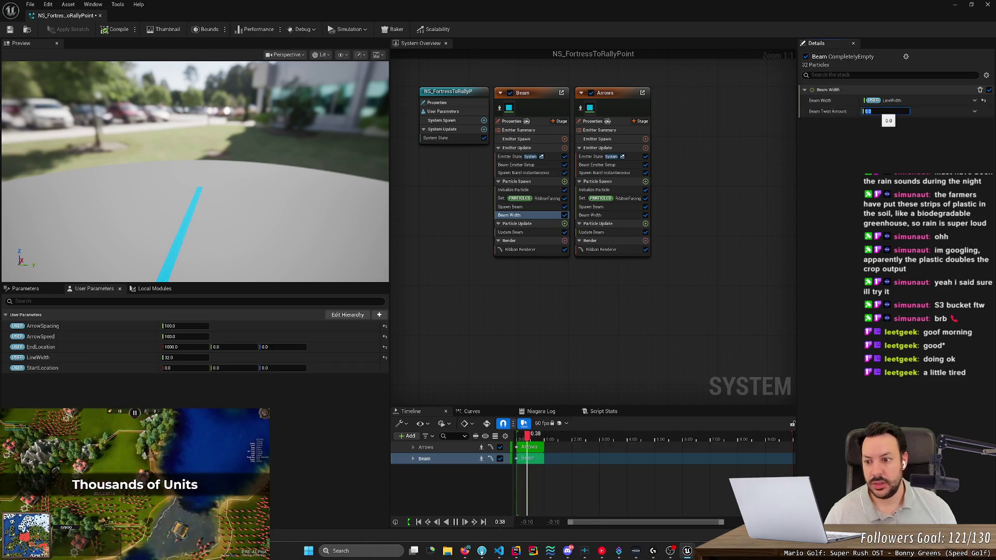
Expand the Ribbon Renderer's UV0 settings and save the Niagara system.
{"action": "left_click", "coordinate": [533, 234]}
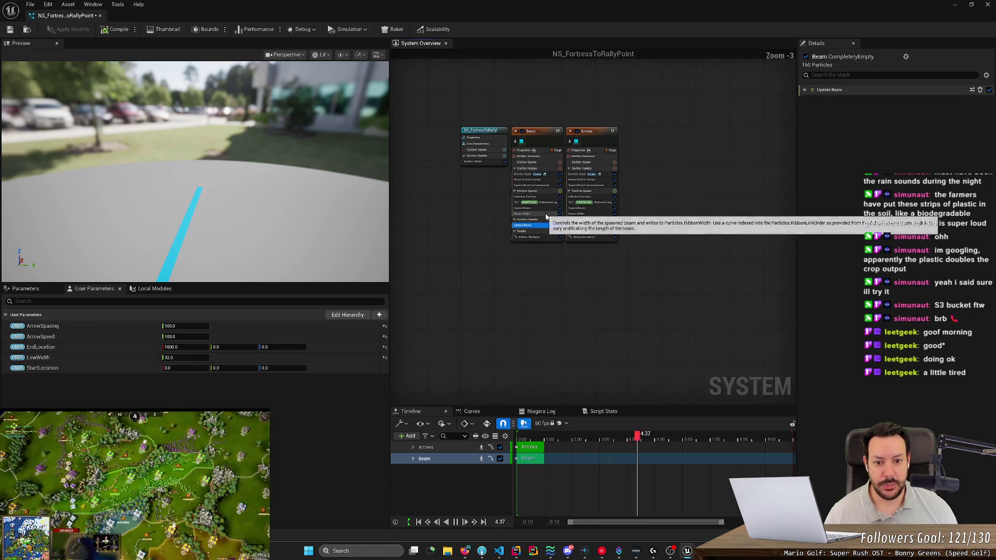
{"action": "left_click", "coordinate": [532, 242]}
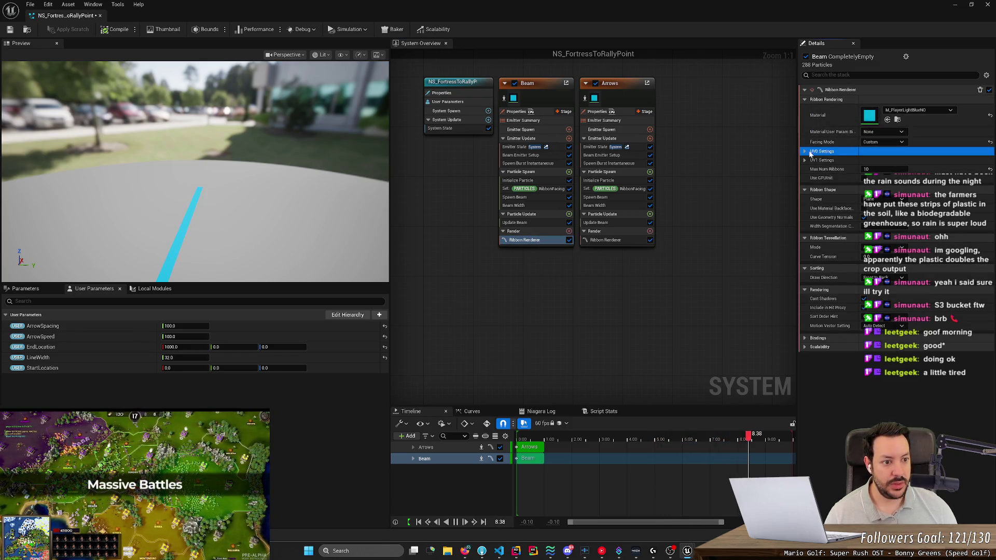
{"action": "left_click", "coordinate": [805, 151]}
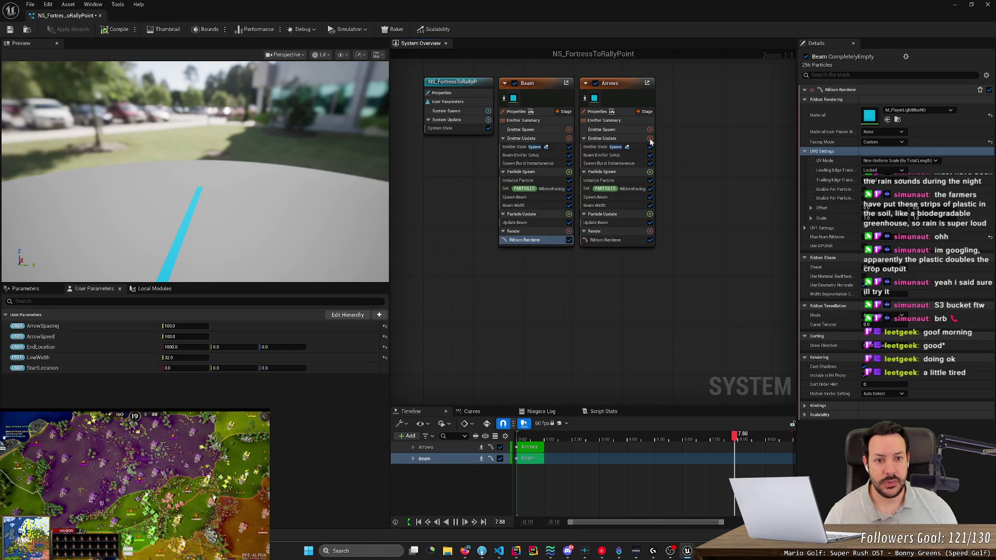
{"action": "key", "text": "ctrl+s"}
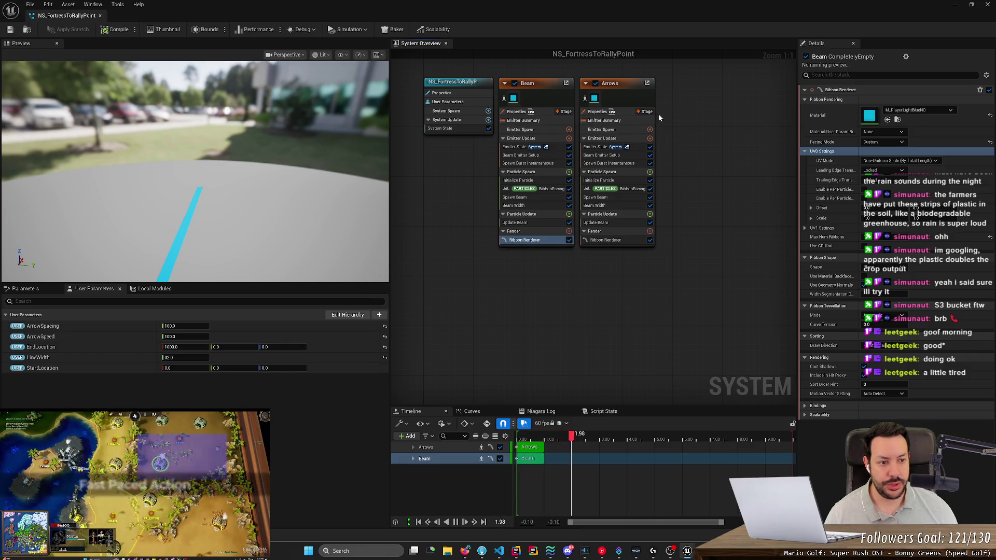
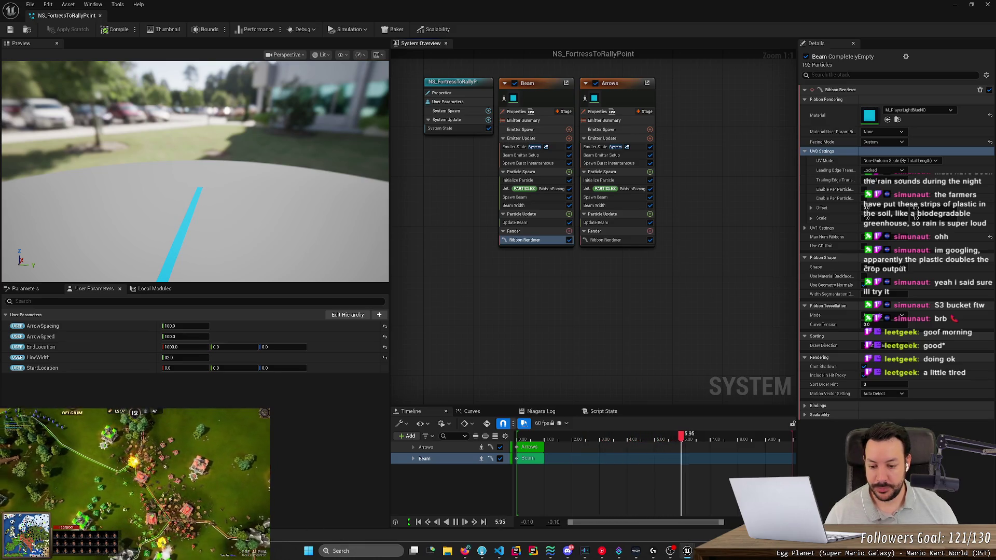
Open Codex from Windows search and expand the StandAlone project's chats.
{"action": "left_click", "coordinate": [357, 550]}
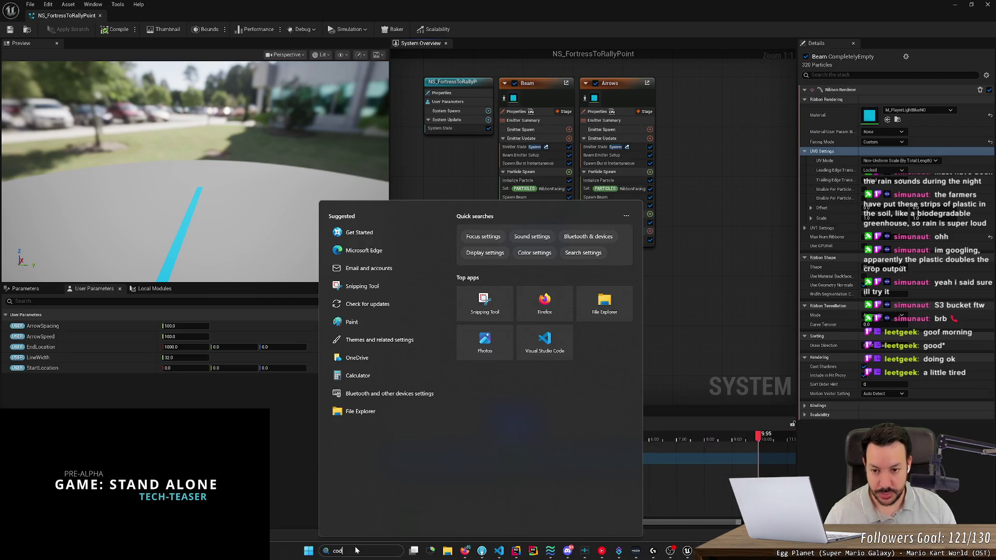
{"action": "key", "text": "Escape"}
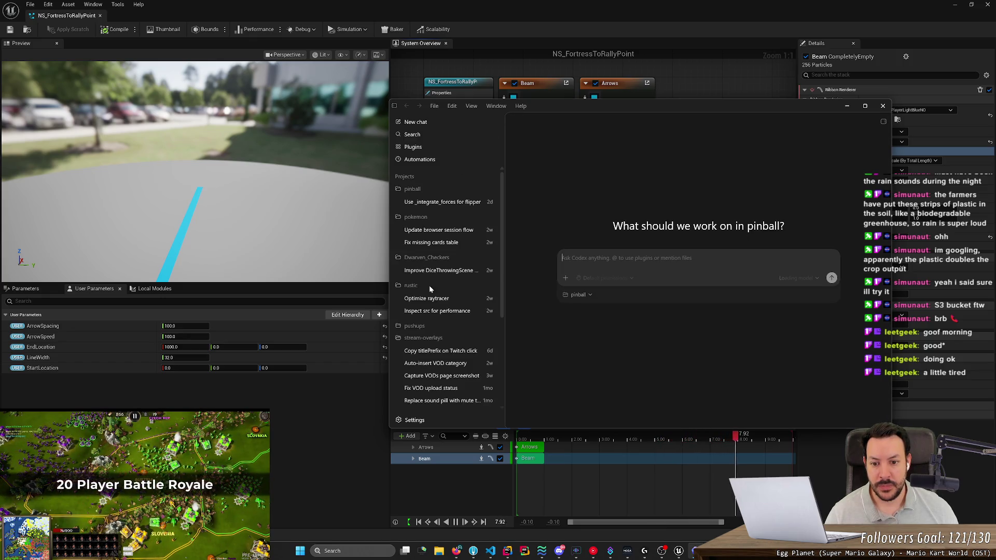
{"action": "scroll", "coordinate": [431, 304], "scroll_direction": "down", "scroll_amount": 3}
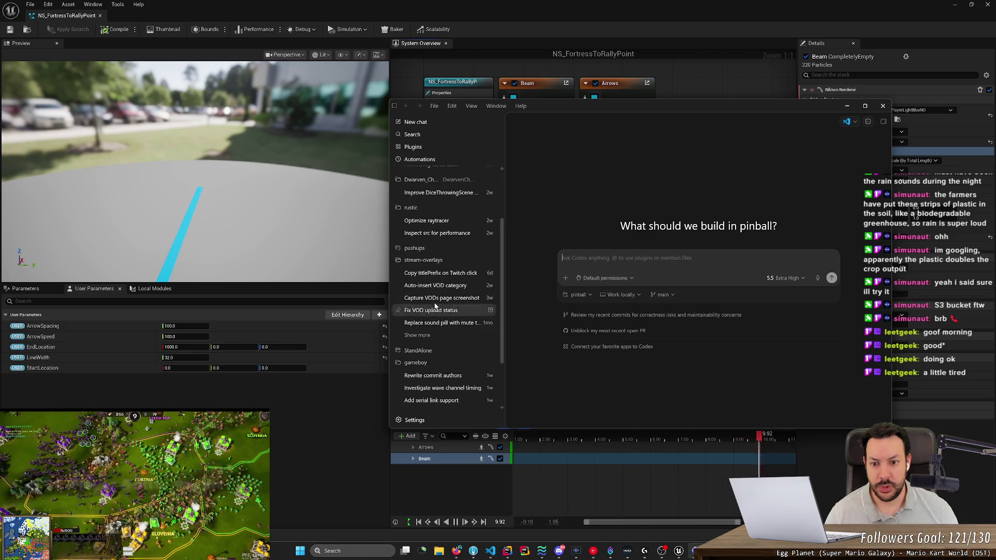
{"action": "scroll", "coordinate": [435, 294], "scroll_direction": "down", "scroll_amount": 2}
{"action": "left_click", "coordinate": [424, 314]}
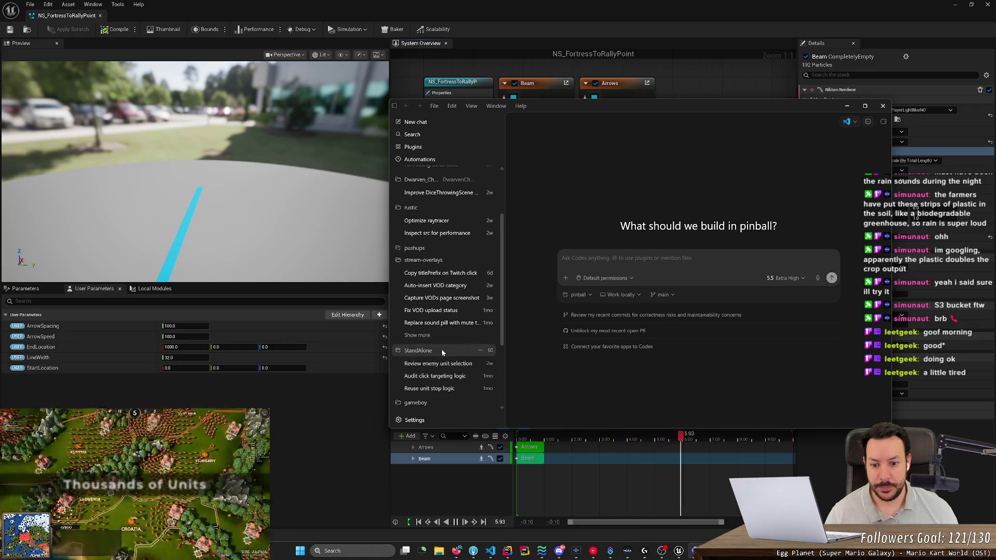
Minimize Codex and start a new Windows search.
{"action": "scroll", "coordinate": [446, 362], "scroll_direction": "up", "scroll_amount": 2}
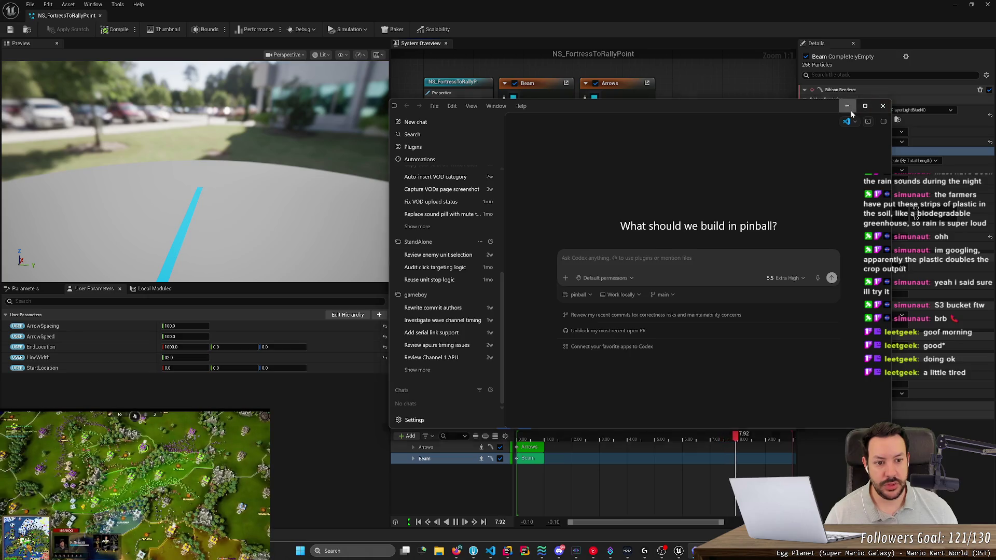
{"action": "left_click", "coordinate": [847, 106]}
{"action": "key", "text": "super"}
Open chatgpt.com in a new Firefox tab.
{"action": "type", "text": "ch"}
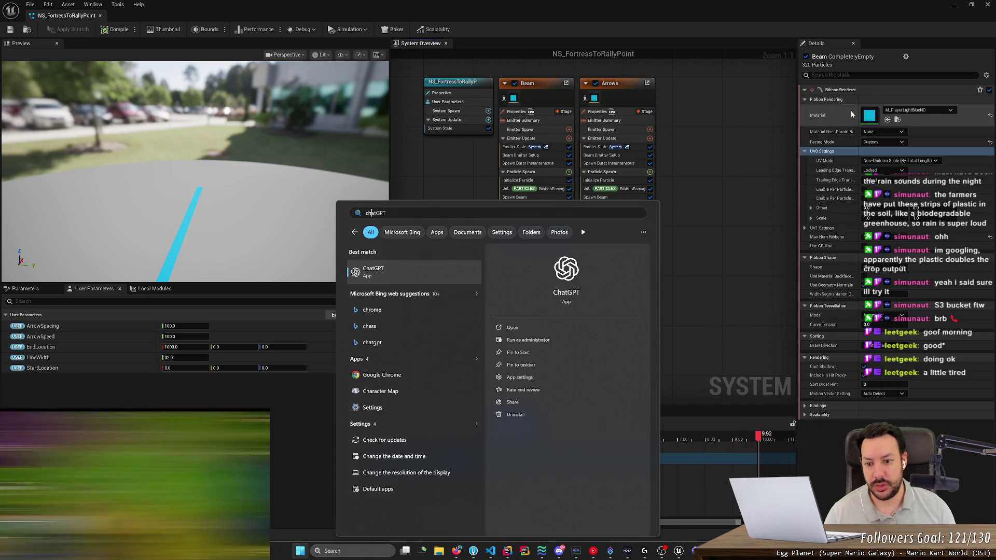
{"action": "key", "text": "Escape"}
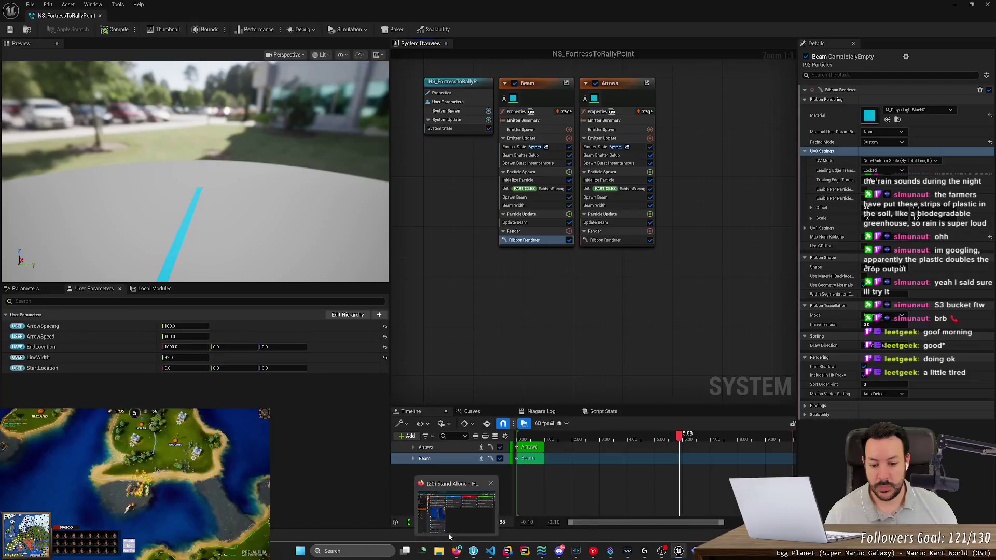
{"action": "left_click", "coordinate": [455, 553]}
{"action": "left_click", "coordinate": [375, 9]}
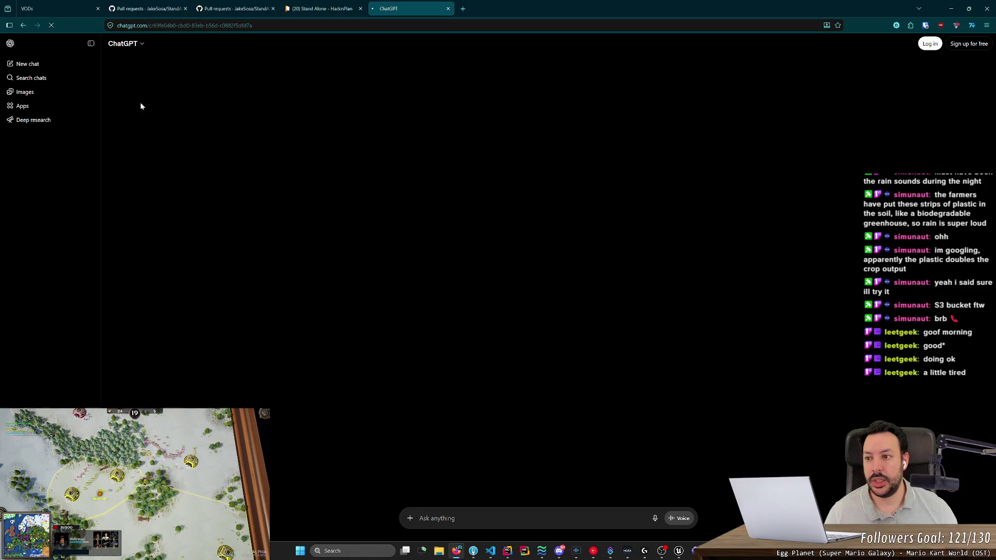
{"action": "left_click", "coordinate": [34, 120]}
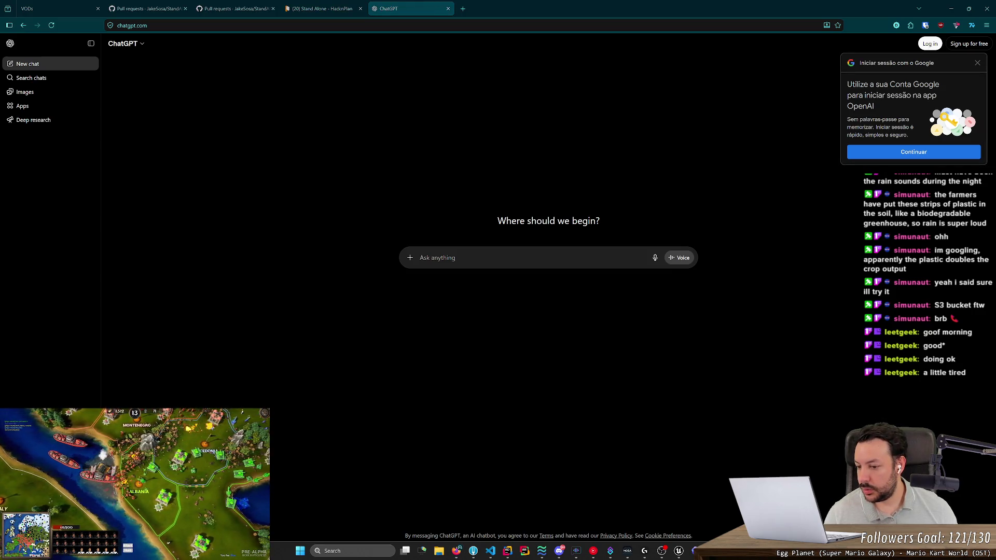
Launch the ChatGPT desktop app by searching 'chatgpt' in Start.
{"action": "key", "text": "super"}
{"action": "type", "text": "chatgpt"}
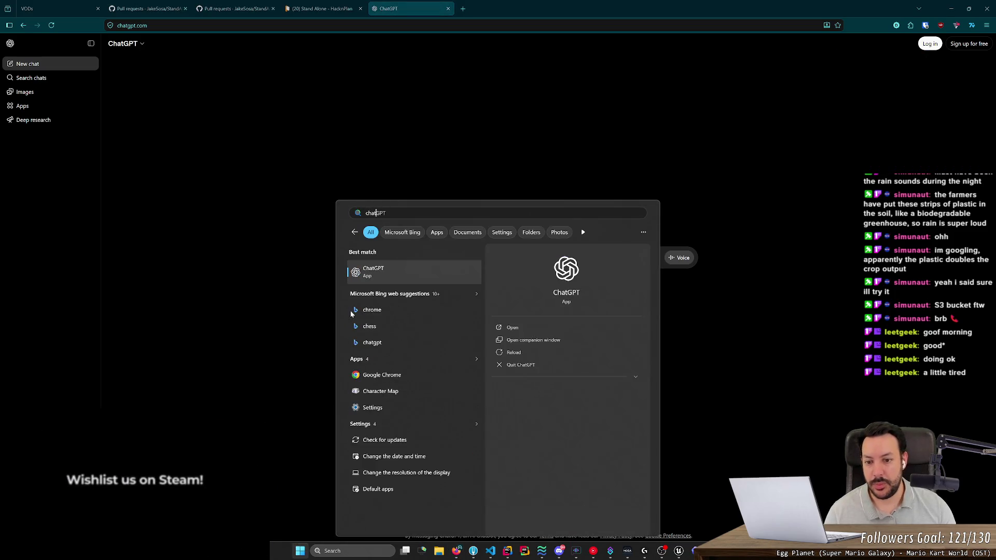
{"action": "key", "text": "Return"}
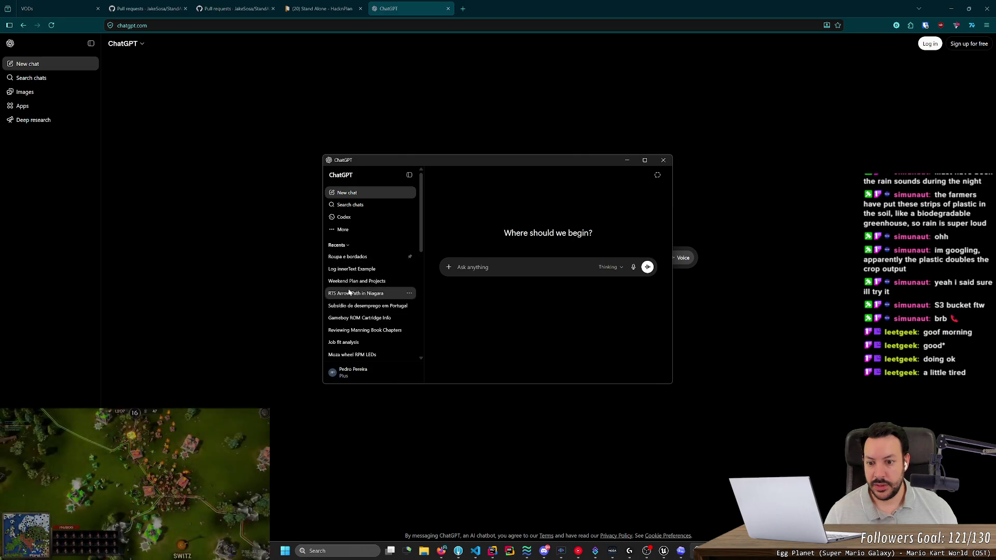
Reread the 'RTS Arrow Path in Niagara' chat maximized, then return to the browser.
{"action": "left_click", "coordinate": [374, 293]}
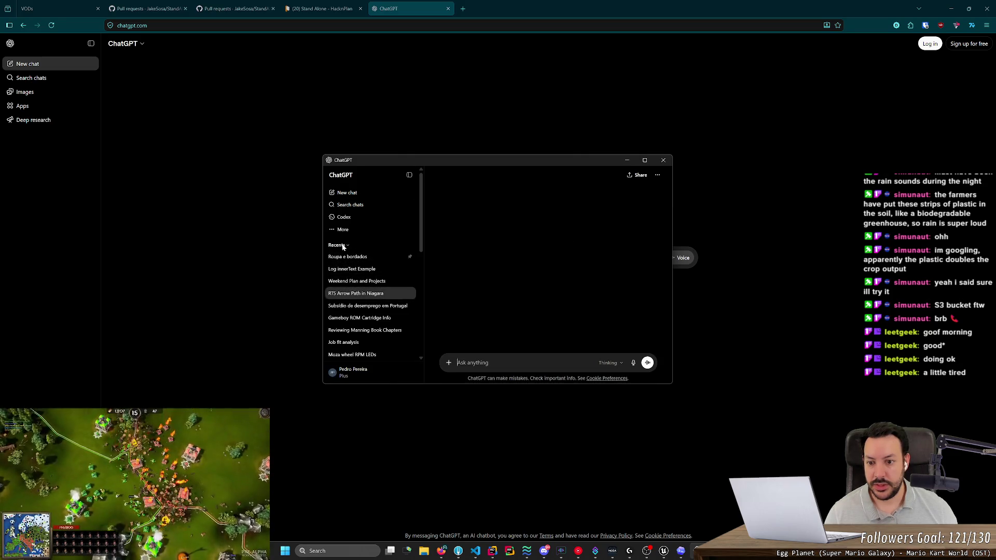
{"action": "double_click", "coordinate": [500, 158]}
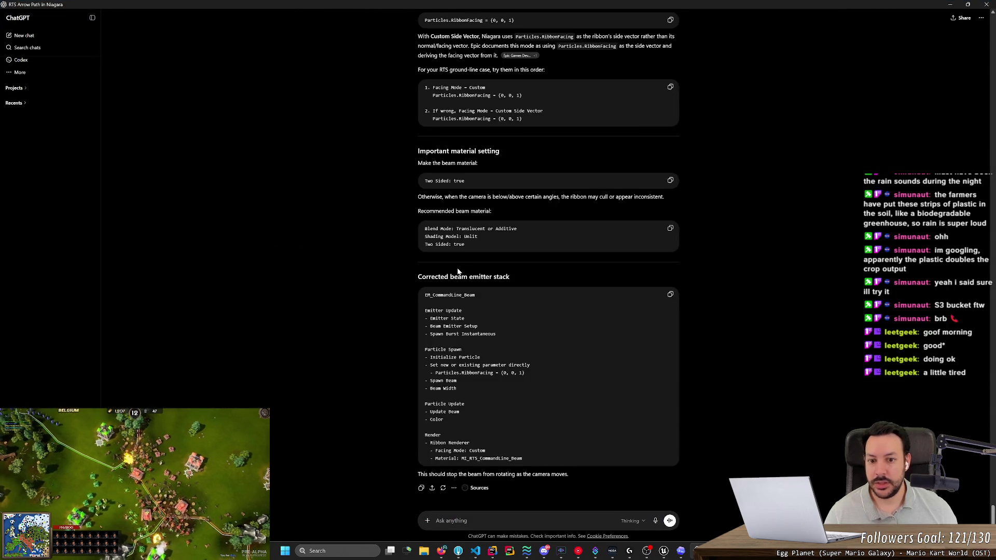
{"action": "scroll", "coordinate": [458, 272], "scroll_direction": "up", "scroll_amount": 15}
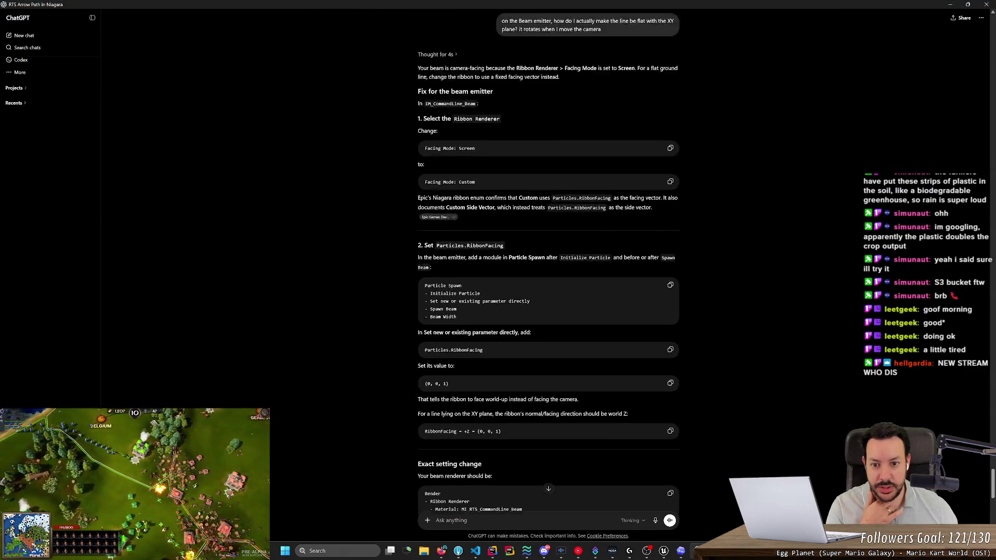
{"action": "scroll", "coordinate": [412, 270], "scroll_direction": "down", "scroll_amount": 10}
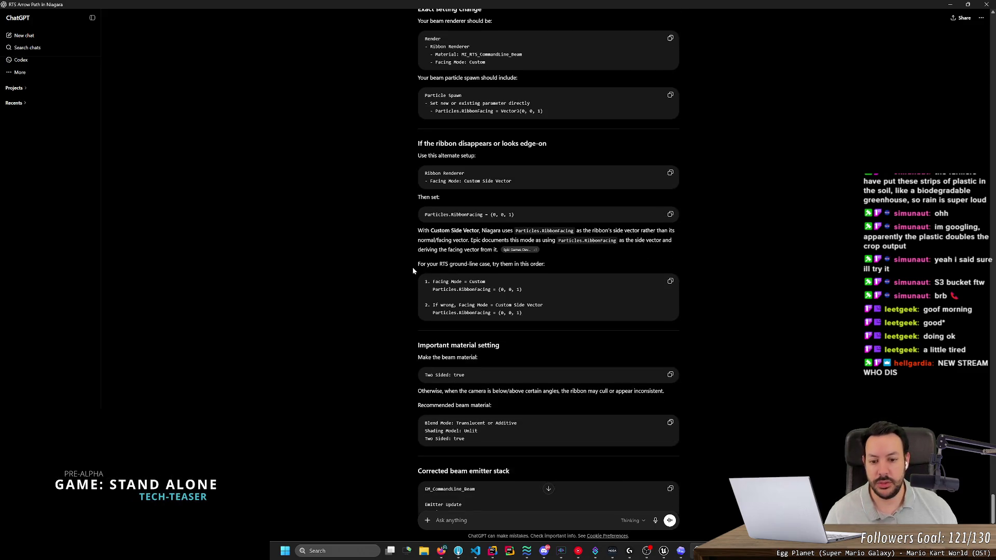
{"action": "scroll", "coordinate": [379, 263], "scroll_direction": "down", "scroll_amount": 4}
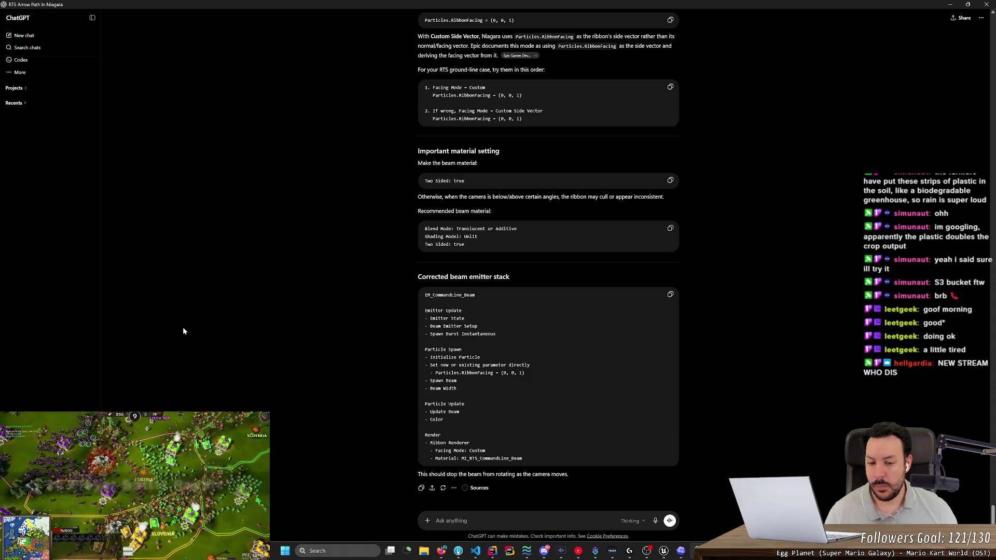
{"action": "scroll", "coordinate": [316, 378], "scroll_direction": "up", "scroll_amount": 5}
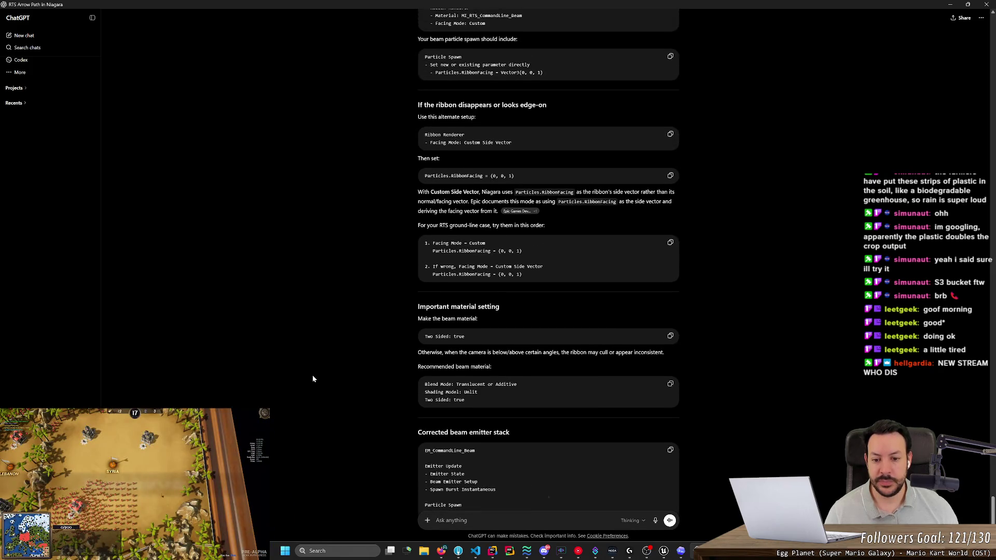
{"action": "scroll", "coordinate": [311, 376], "scroll_direction": "up", "scroll_amount": 3}
{"action": "scroll", "coordinate": [405, 265], "scroll_direction": "up", "scroll_amount": 2}
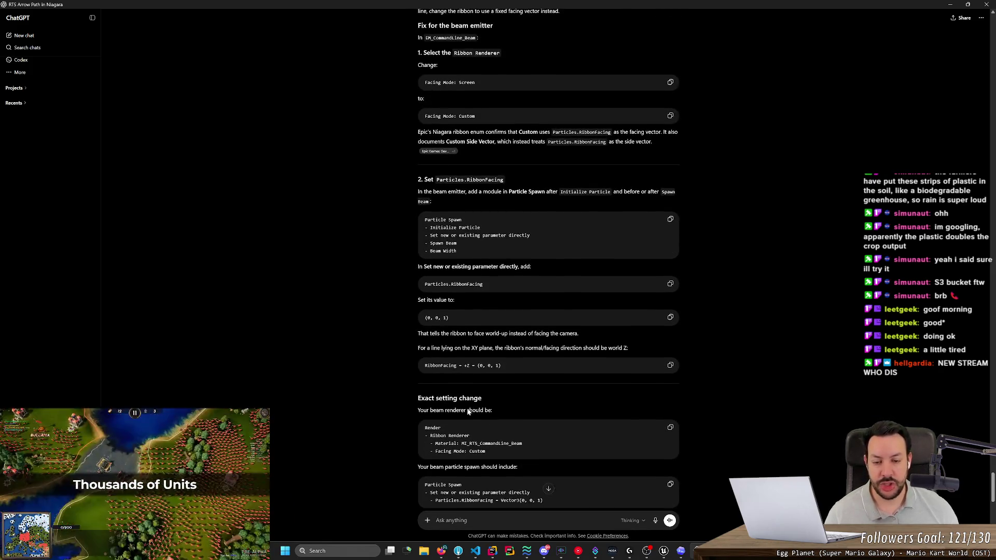
{"action": "scroll", "coordinate": [431, 384], "scroll_direction": "up", "scroll_amount": 1}
{"action": "key", "text": "alt+Tab"}
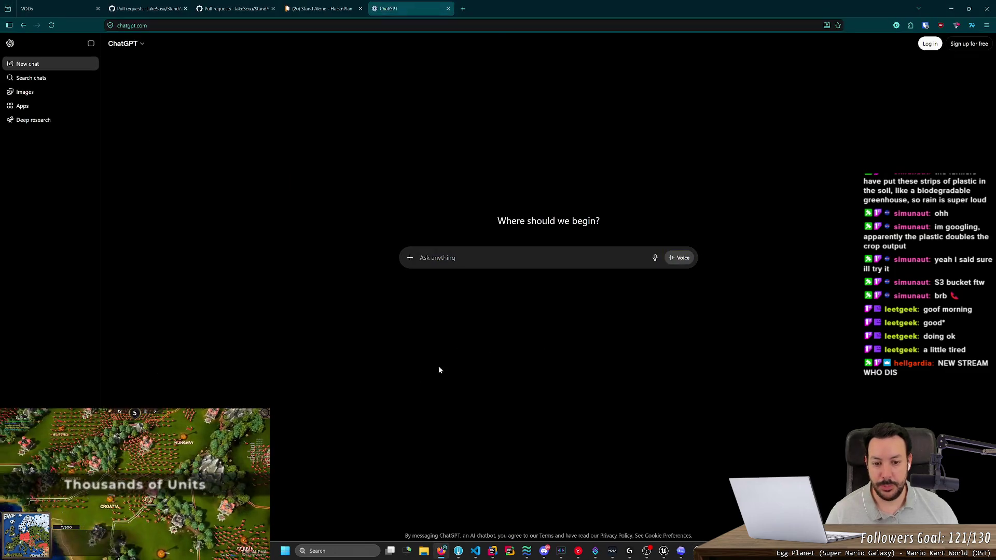
Close the browser's ChatGPT tab, glance at Unreal, and return to the ChatGPT app chat.
{"action": "key", "text": "alt+Tab"}
{"action": "key", "text": "alt+Tab"}
{"action": "key", "text": "ctrl+w"}
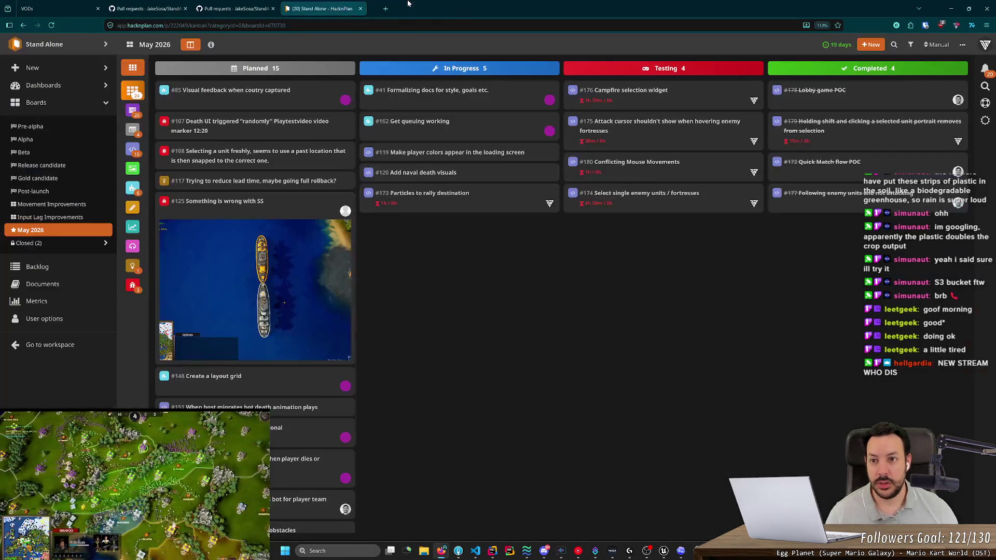
{"action": "mouse_move", "coordinate": [664, 551]}
{"action": "left_click", "coordinate": [708, 506]}
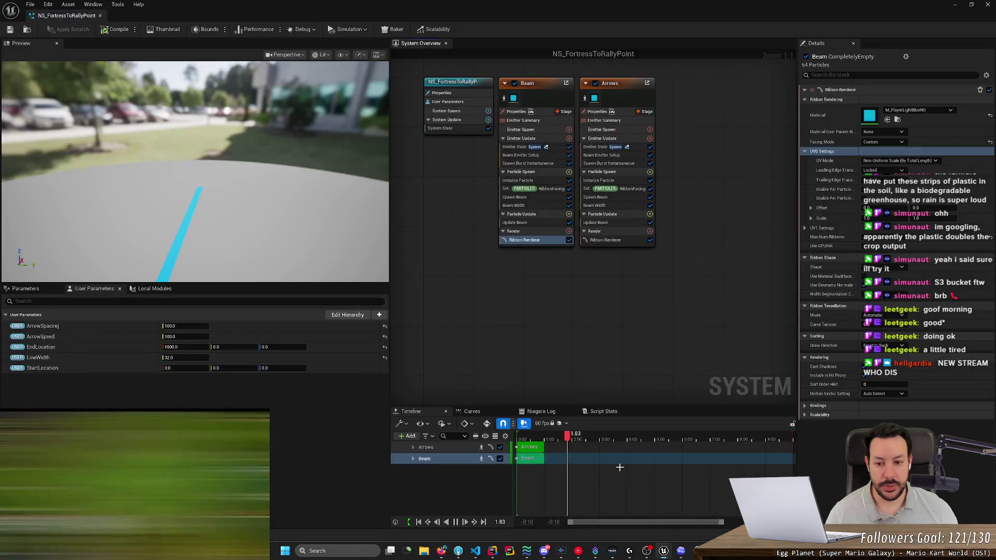
{"action": "key", "text": "alt+Tab"}
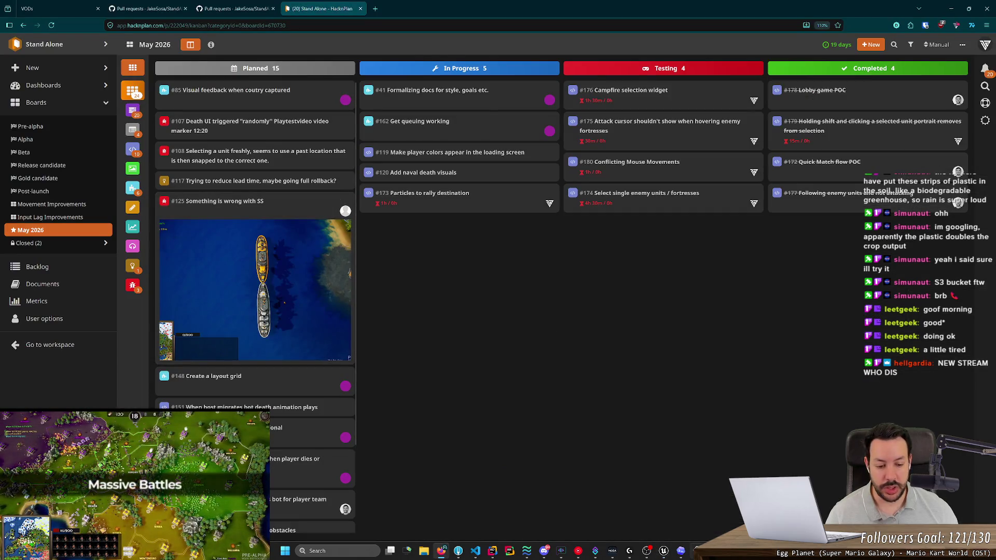
{"action": "key", "text": "alt+Tab"}
{"action": "scroll", "coordinate": [345, 303], "scroll_direction": "up", "scroll_amount": 10}
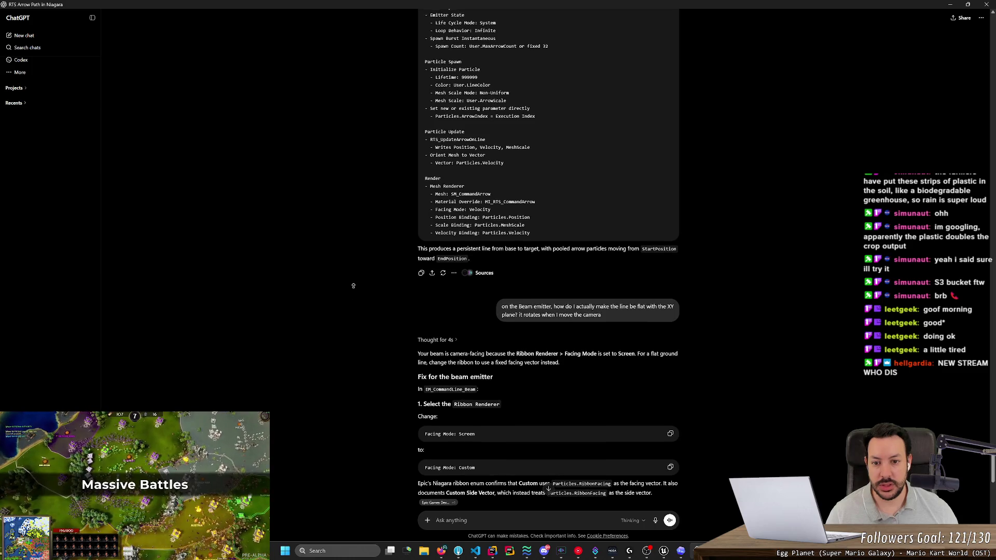
Review the EM_CommandLine_Arrows answer and earlier question before asking for scrolling-arrows instructions.
{"action": "scroll", "coordinate": [354, 286], "scroll_direction": "up", "scroll_amount": 4}
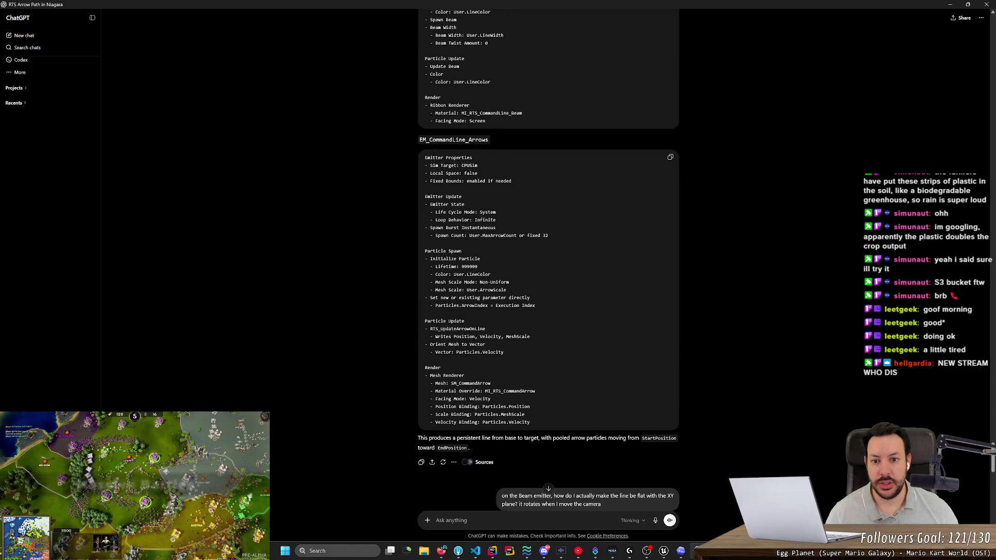
{"action": "left_click_drag", "start_coordinate": [427, 139], "coordinate": [466, 140]}
{"action": "left_click", "coordinate": [396, 150]}
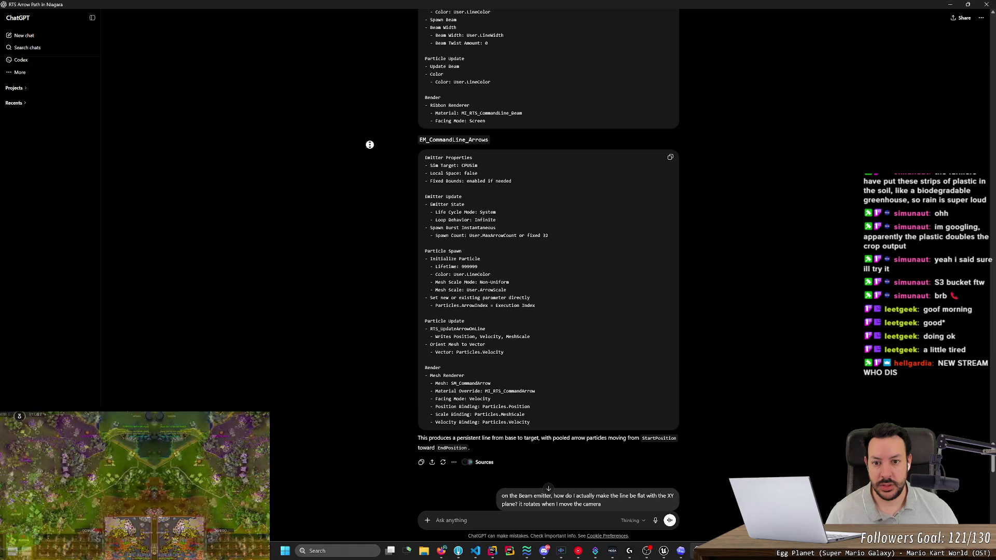
{"action": "scroll", "coordinate": [366, 409], "scroll_direction": "down", "scroll_amount": 10}
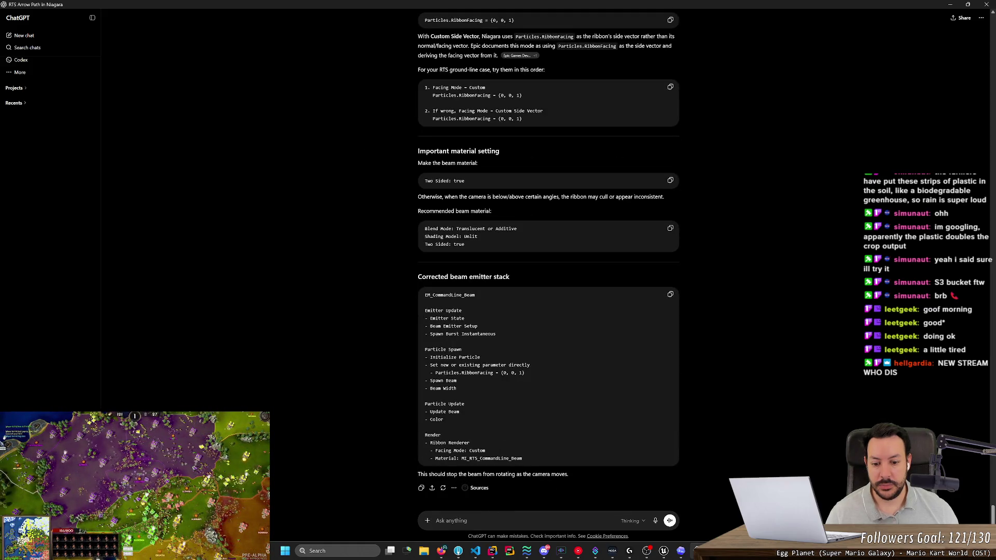
{"action": "scroll", "coordinate": [372, 418], "scroll_direction": "up", "scroll_amount": 10}
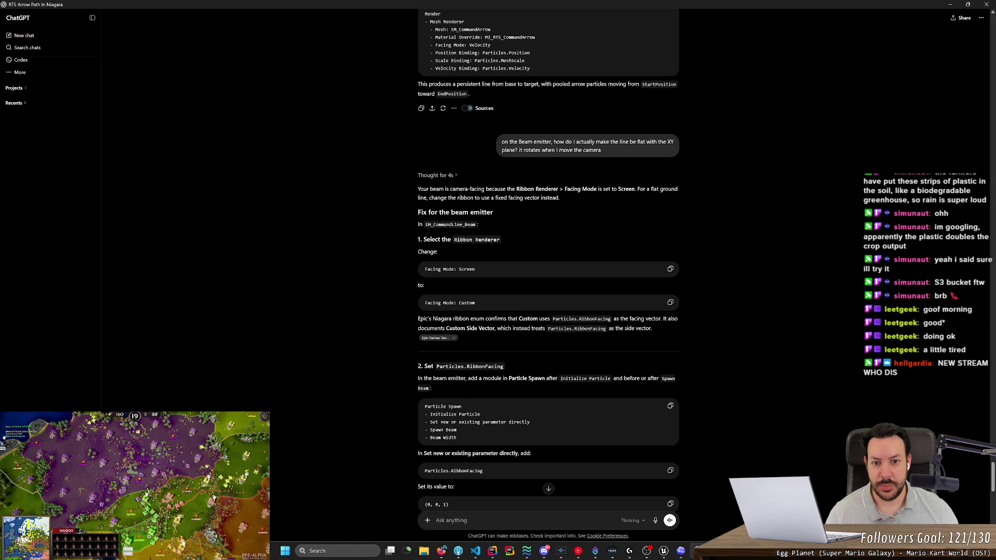
{"action": "triple_click", "coordinate": [616, 151]}
{"action": "left_click", "coordinate": [421, 142]}
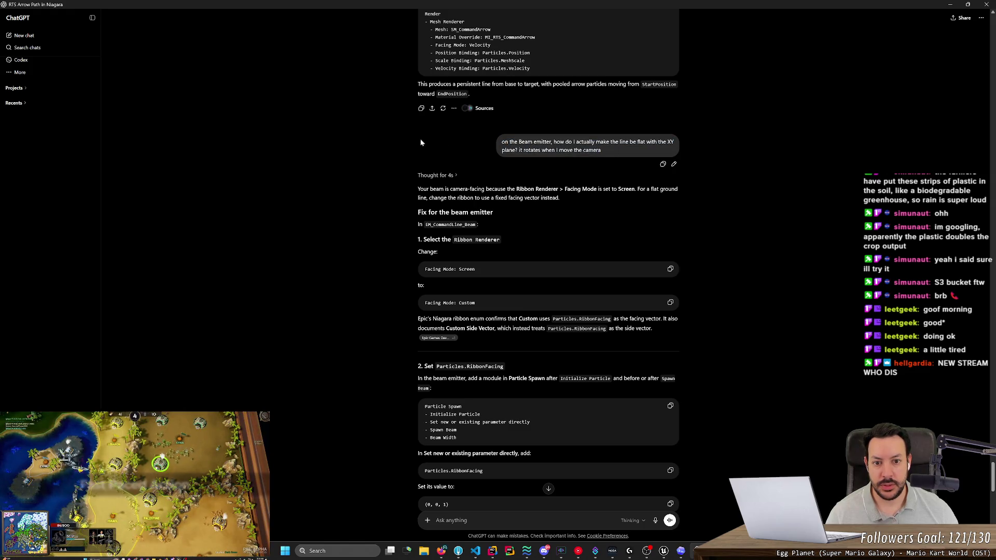
{"action": "scroll", "coordinate": [369, 138], "scroll_direction": "down", "scroll_amount": 20}
{"action": "type", "text": "give me now the full instructions for the scrolling arrows"}
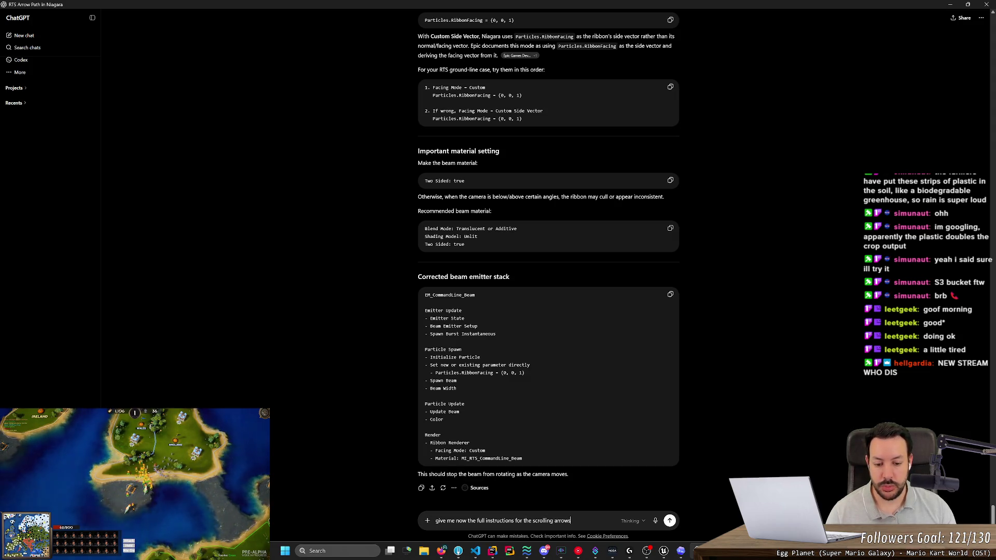
Send the scrolling-arrows request and read the reply through the arrow mesh requirements.
{"action": "key", "text": "Return"}
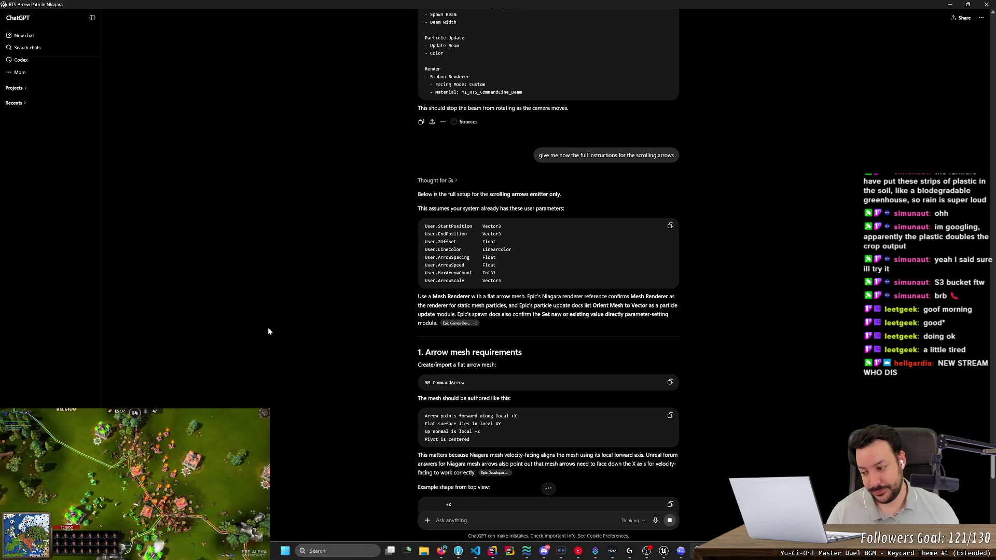
{"action": "scroll", "coordinate": [268, 331], "scroll_direction": "down", "scroll_amount": 3}
{"action": "scroll", "coordinate": [329, 348], "scroll_direction": "up", "scroll_amount": 8}
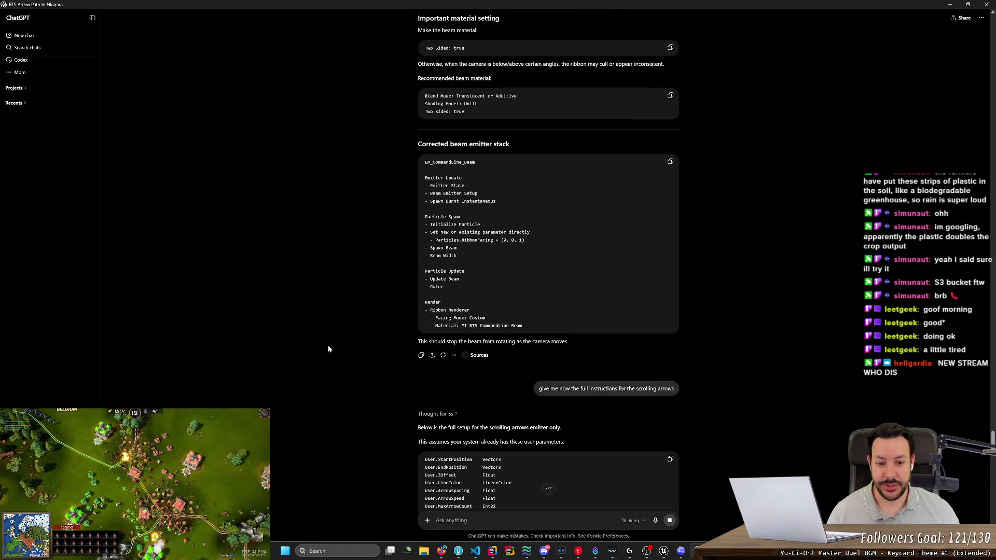
{"action": "scroll", "coordinate": [326, 351], "scroll_direction": "down", "scroll_amount": 6}
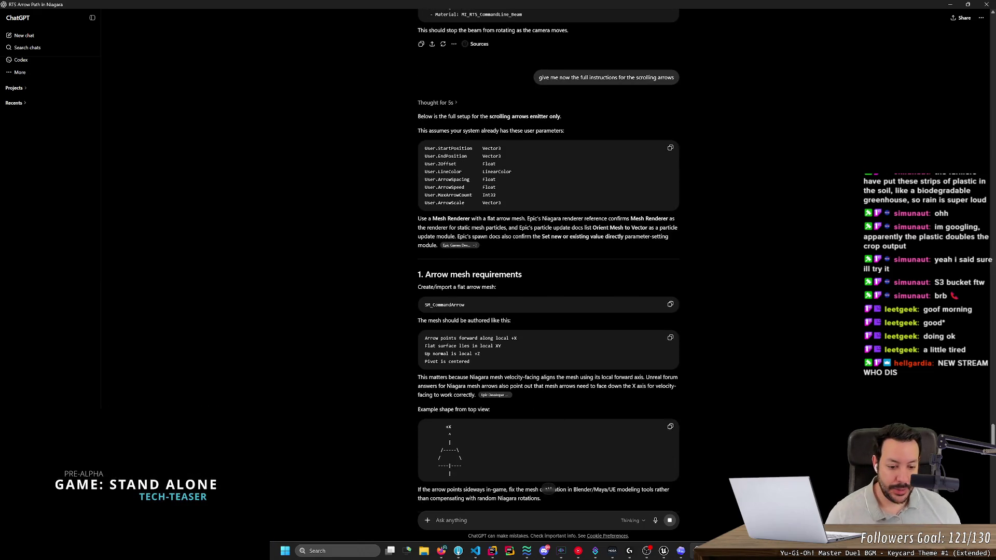
Enlarge the Niagara preview and tilt the camera to view the blue beam from above.
{"action": "mouse_move", "coordinate": [665, 551]}
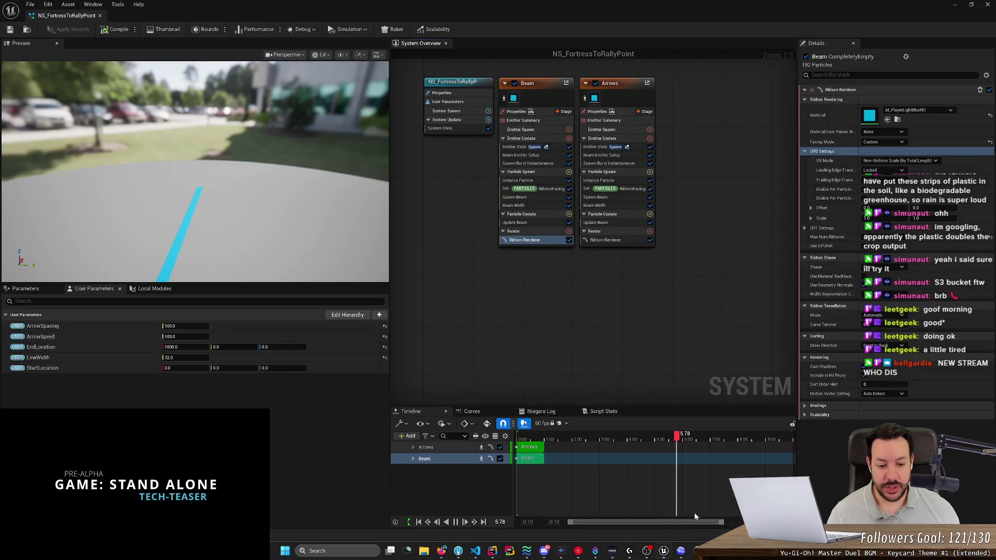
{"action": "left_click", "coordinate": [694, 512]}
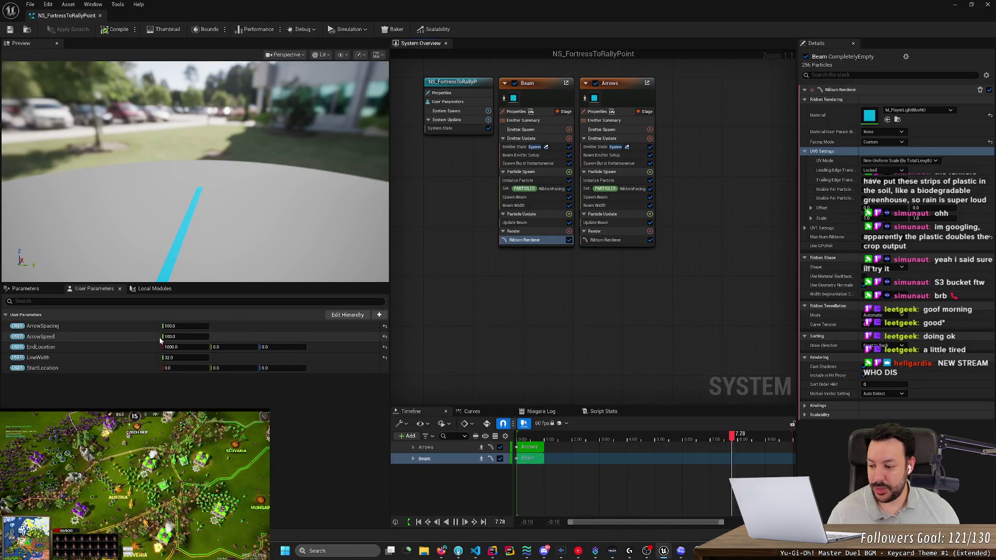
{"action": "left_click_drag", "start_coordinate": [204, 284], "coordinate": [203, 475]}
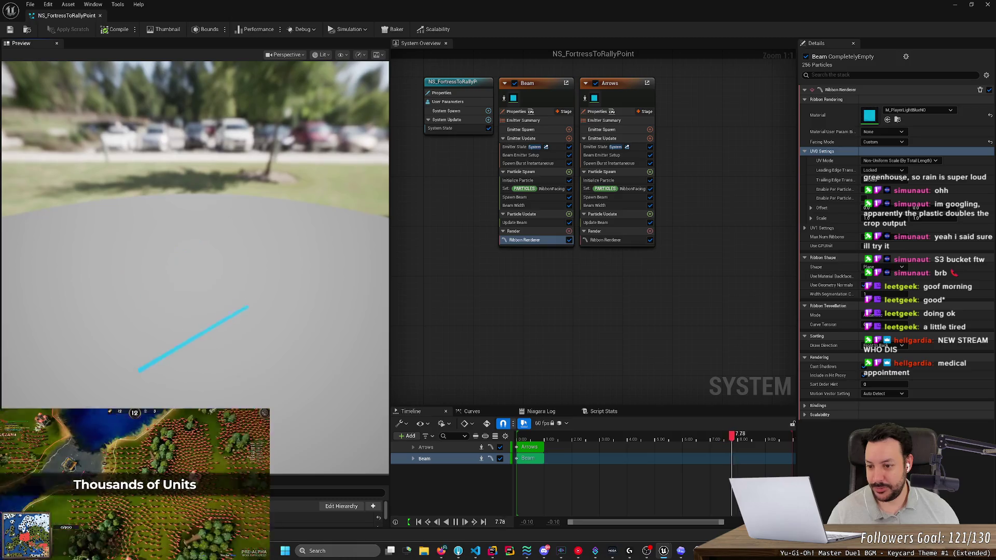
{"action": "left_click_drag", "start_coordinate": [188, 270], "coordinate": [162, 346]}
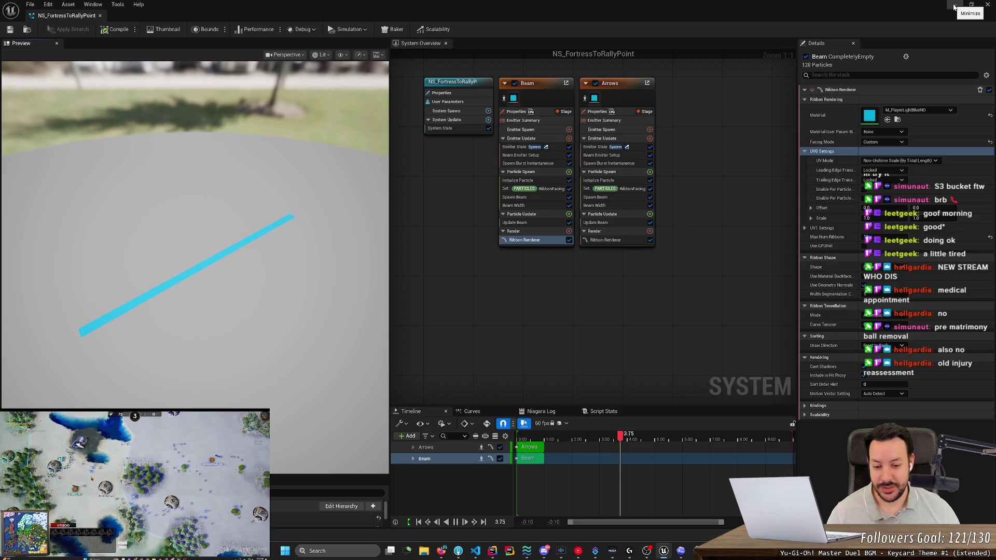
{"action": "left_click", "coordinate": [954, 6]}
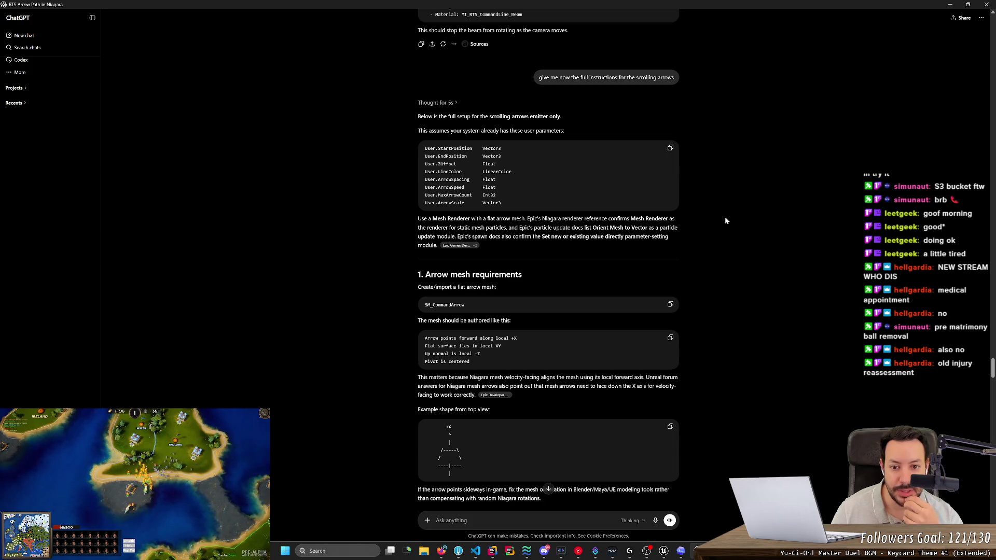
Switch to the Niagara editor and back to the ChatGPT scrolling-arrows instructions.
{"action": "key", "text": "alt+Tab"}
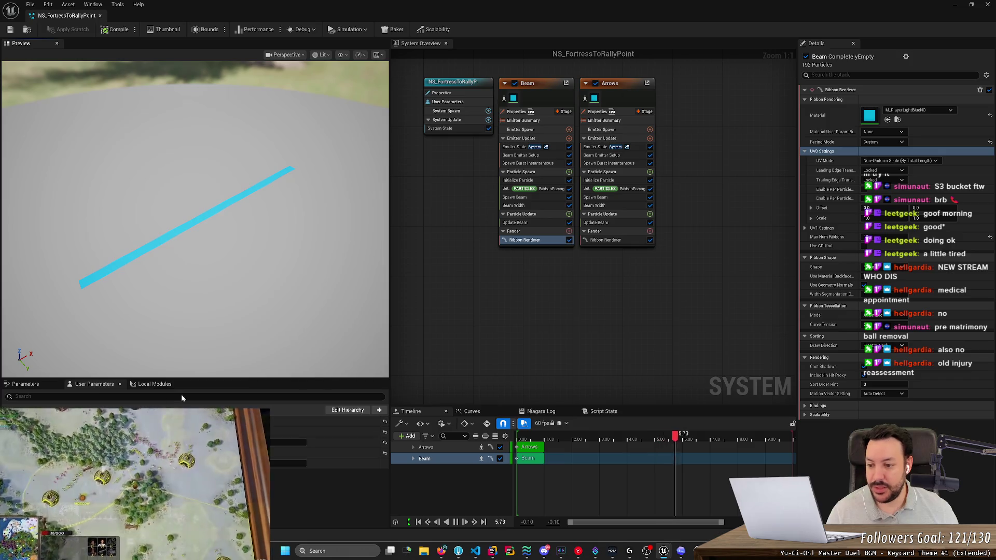
{"action": "key", "text": "alt+Tab"}
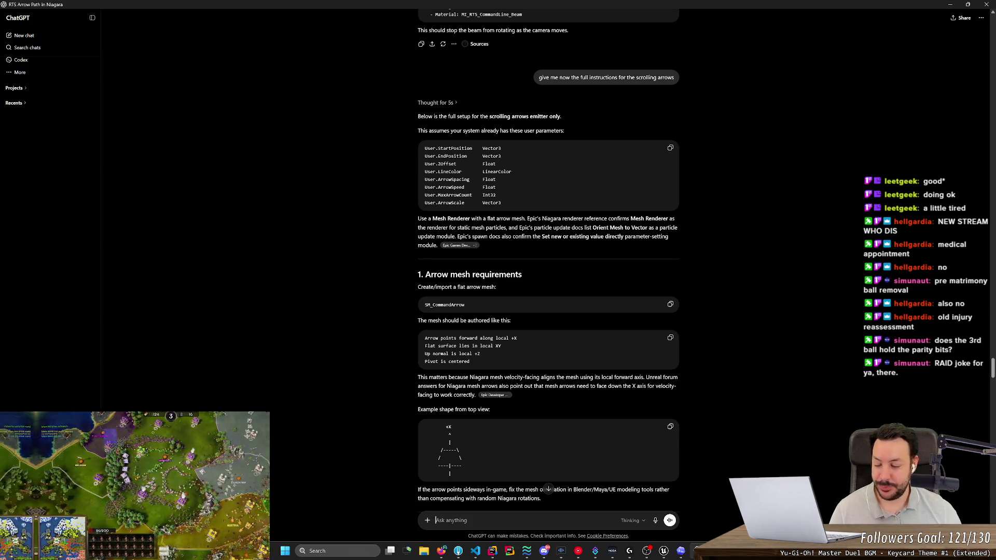
Read the Create the emitter and Emitter Properties sections, then open a new Firefox tab.
{"action": "key", "text": "alt+Tab"}
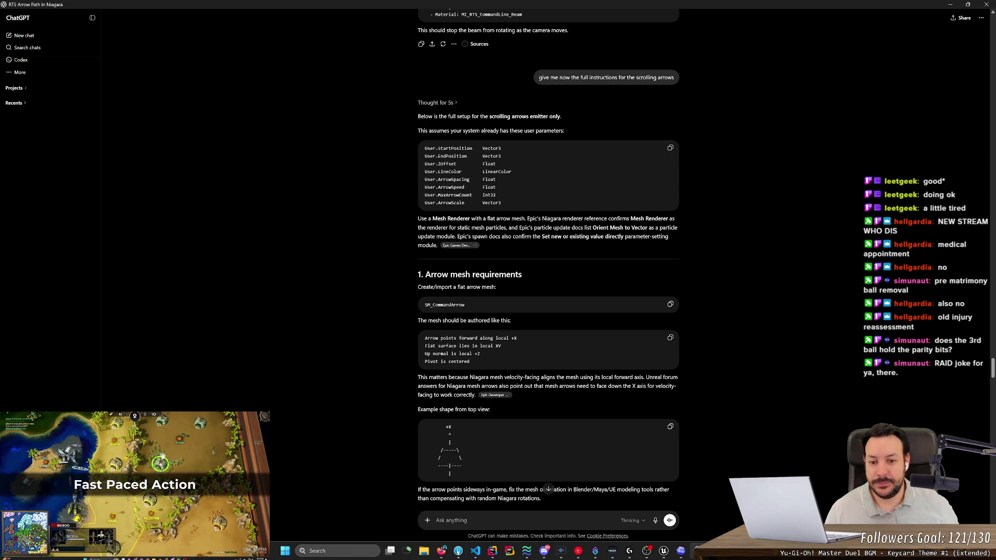
{"action": "scroll", "coordinate": [390, 247], "scroll_direction": "down", "scroll_amount": 5}
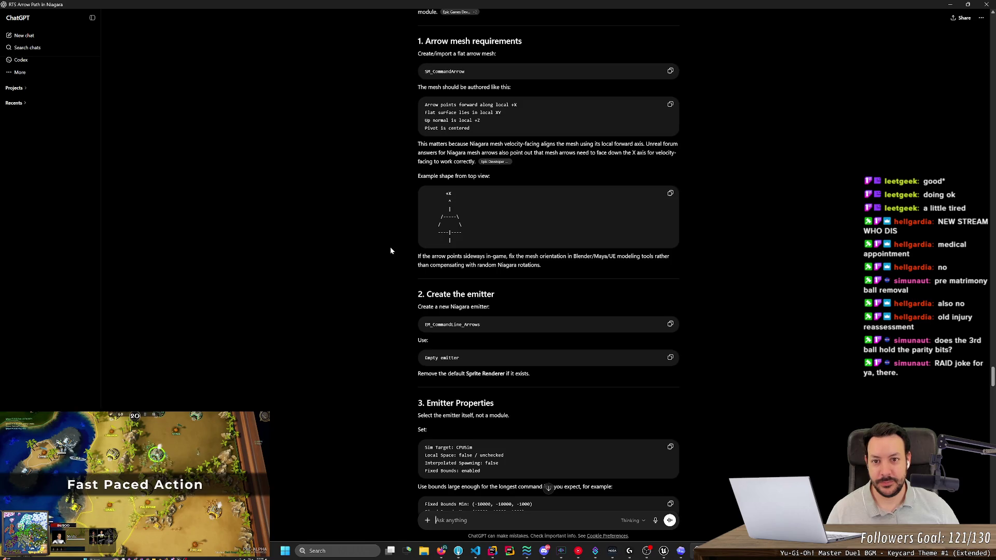
{"action": "scroll", "coordinate": [390, 247], "scroll_direction": "down", "scroll_amount": 1}
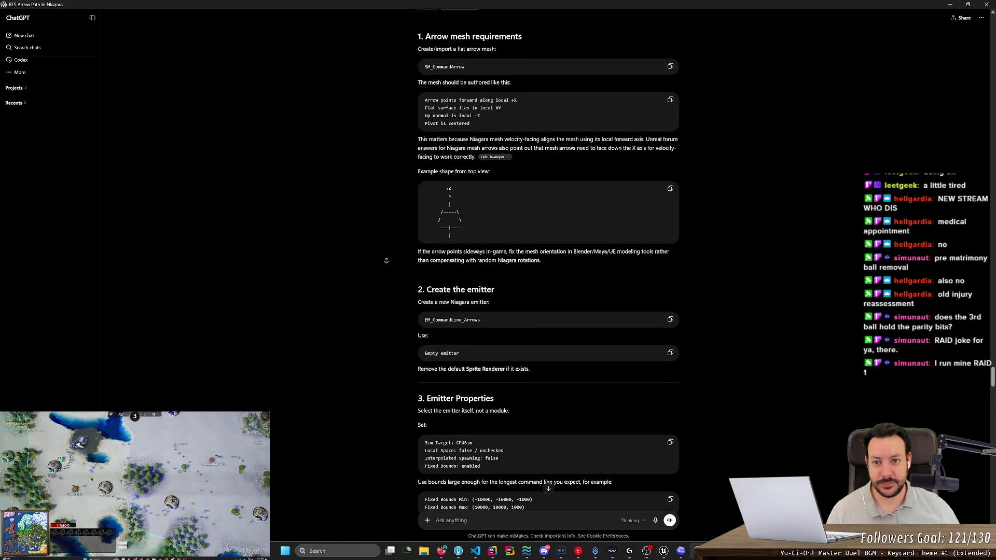
{"action": "scroll", "coordinate": [386, 260], "scroll_direction": "down", "scroll_amount": 1}
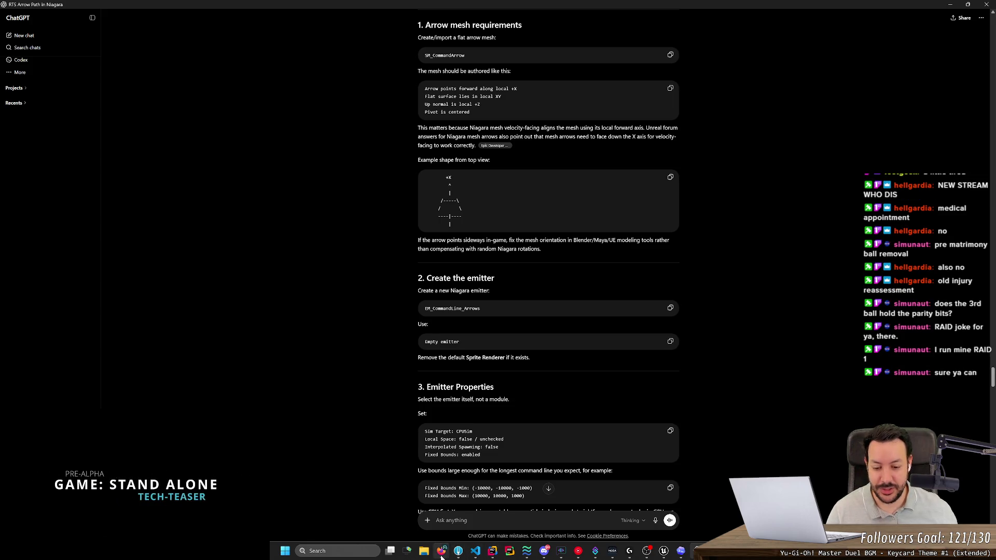
{"action": "left_click", "coordinate": [442, 552]}
{"action": "key", "text": "ctrl+t"}
Google 'raid 1' and open the Wikipedia 'Standard RAID levels' article.
{"action": "type", "text": "rau"}
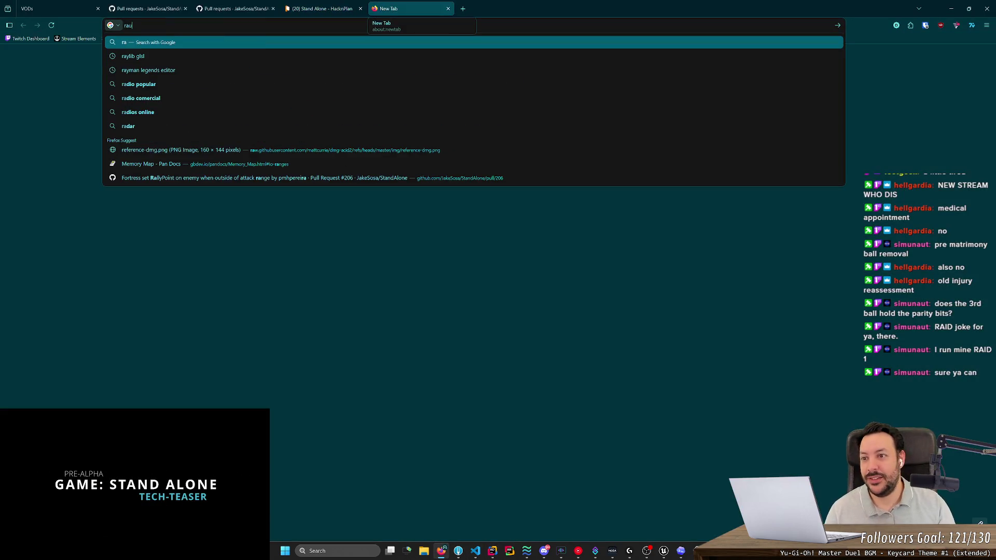
{"action": "key", "text": "BackSpace"}
{"action": "type", "text": "id 1"}
{"action": "key", "text": "Return"}
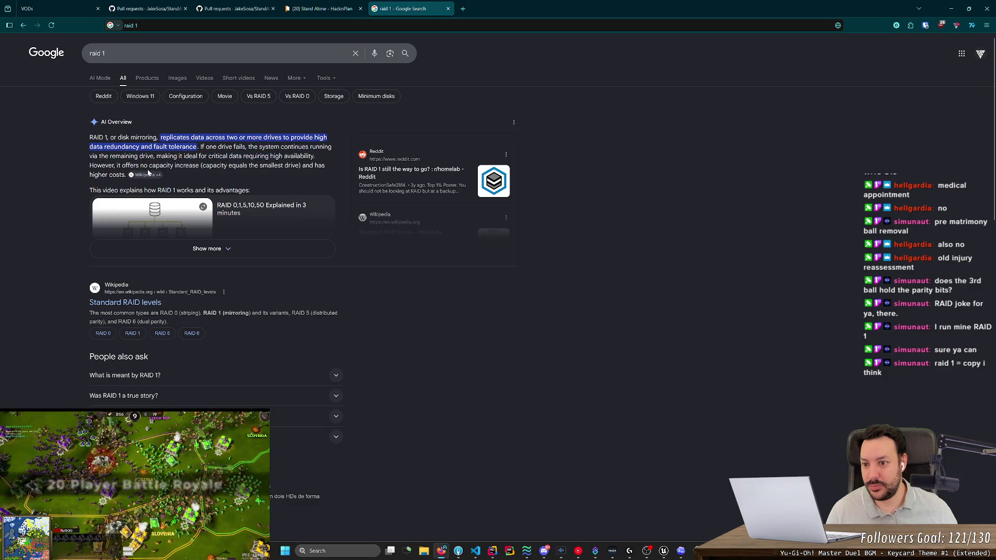
{"action": "left_click", "coordinate": [136, 303]}
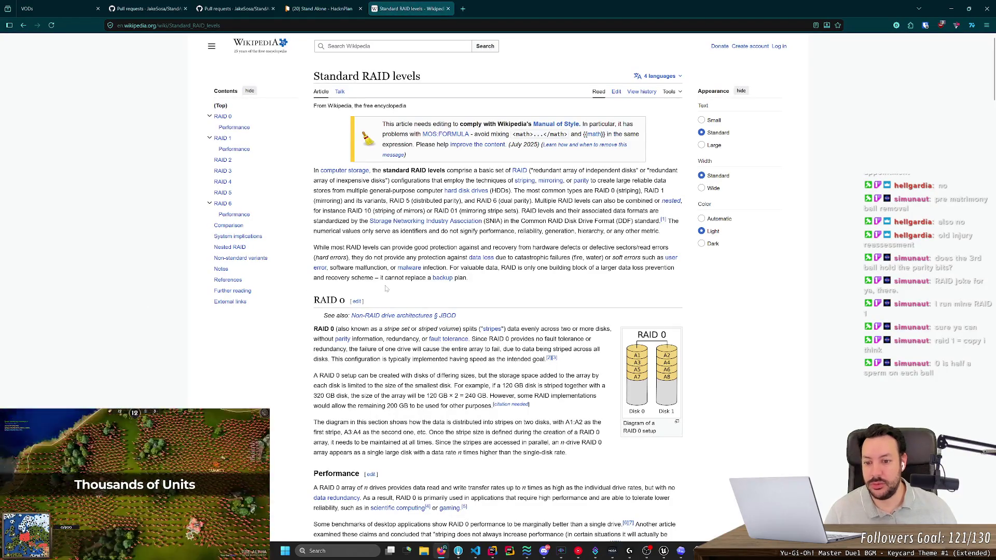
{"action": "scroll", "coordinate": [379, 292], "scroll_direction": "down", "scroll_amount": 2}
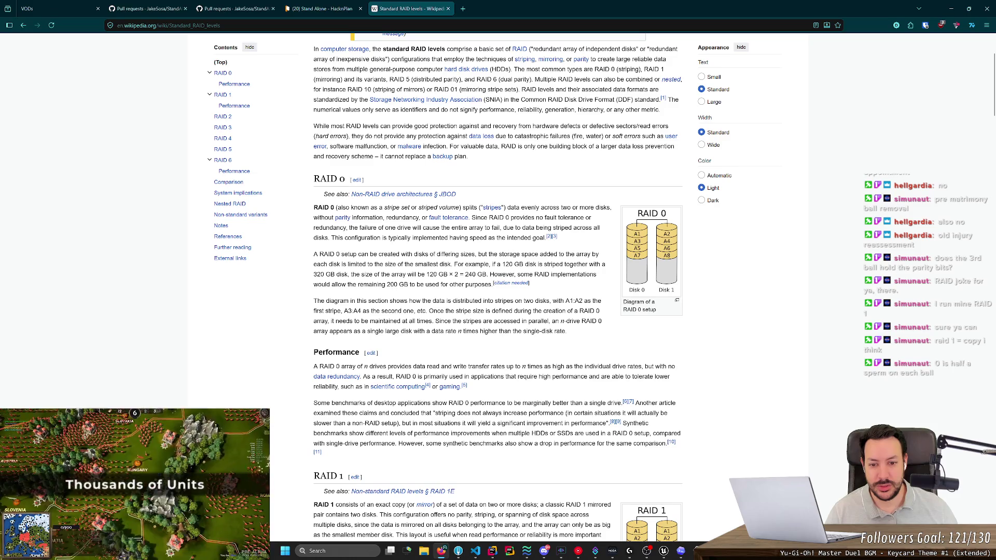
{"action": "left_click_drag", "start_coordinate": [314, 208], "coordinate": [457, 212]}
{"action": "left_click", "coordinate": [363, 213]}
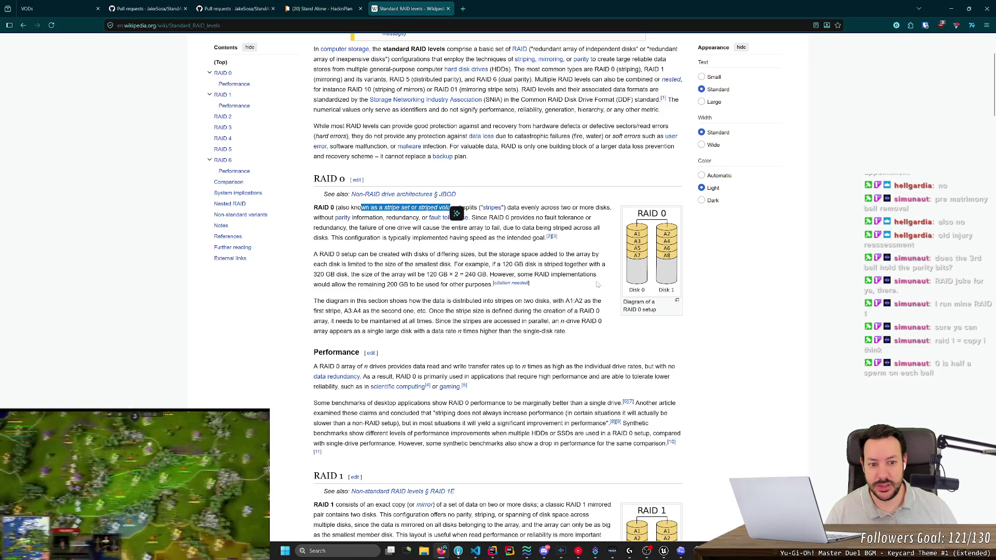
{"action": "scroll", "coordinate": [457, 211], "scroll_direction": "down", "scroll_amount": 4}
{"action": "mouse_move", "coordinate": [312, 274]}
{"action": "left_mouse_down"}
{"action": "mouse_move", "coordinate": [332, 540]}
{"action": "mouse_move", "coordinate": [344, 195]}
{"action": "left_mouse_up"}
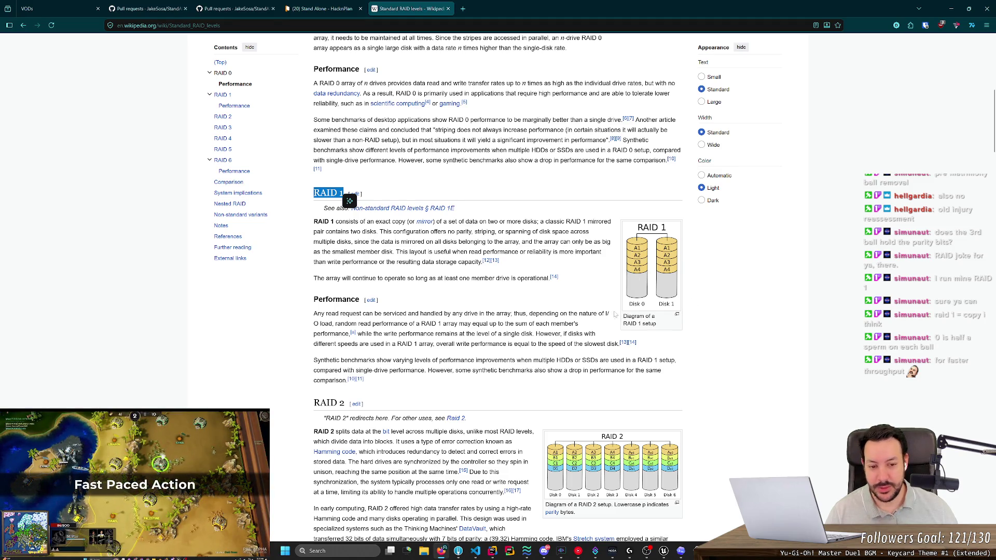
{"action": "scroll", "coordinate": [615, 314], "scroll_direction": "up", "scroll_amount": 3}
{"action": "scroll", "coordinate": [614, 314], "scroll_direction": "down", "scroll_amount": 4}
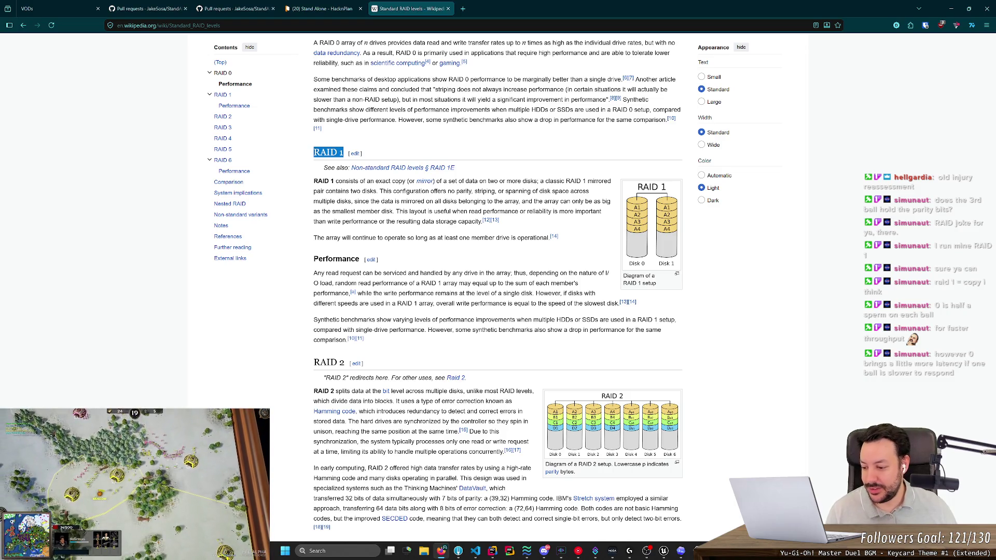
{"action": "scroll", "coordinate": [457, 291], "scroll_direction": "up", "scroll_amount": 5}
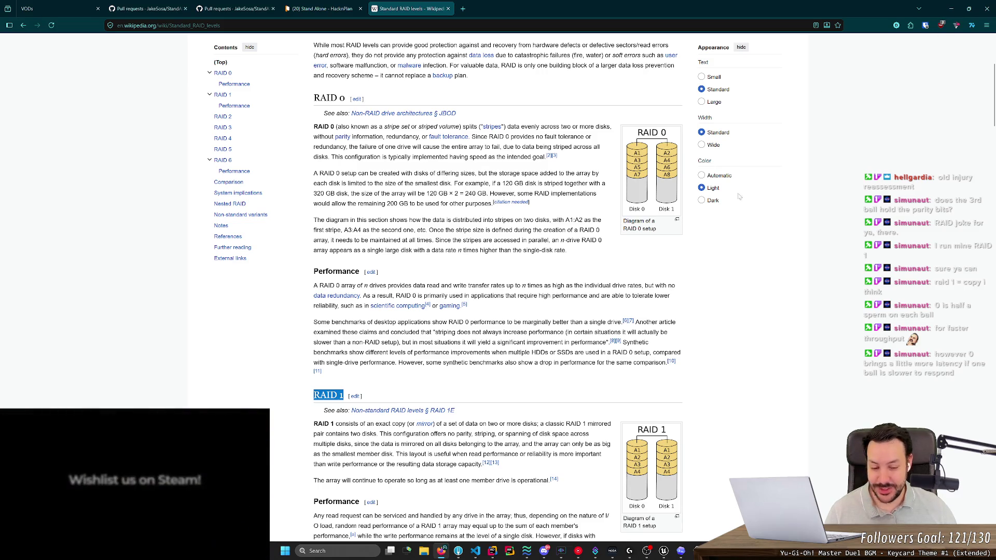
{"action": "scroll", "coordinate": [696, 258], "scroll_direction": "down", "scroll_amount": 8}
{"action": "scroll", "coordinate": [695, 258], "scroll_direction": "down", "scroll_amount": 3}
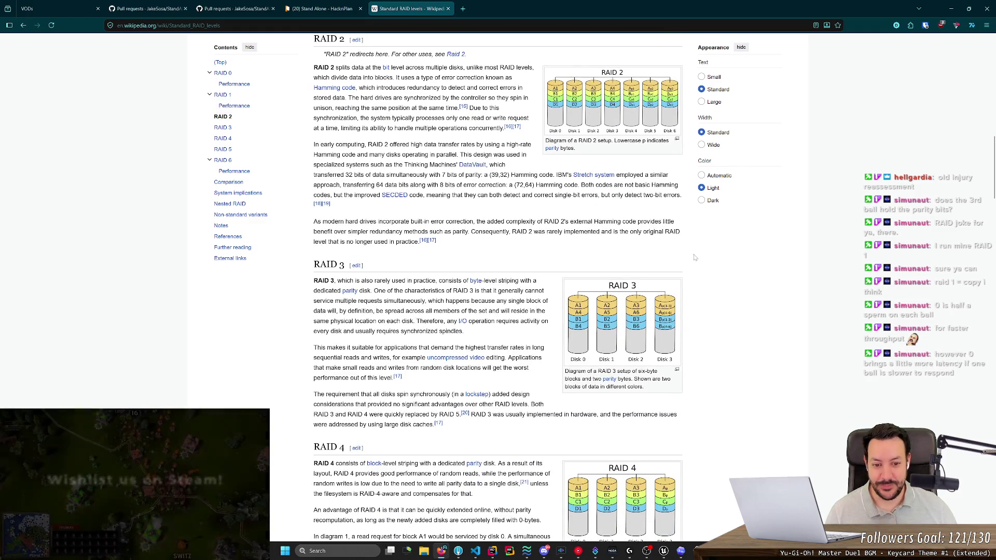
{"action": "scroll", "coordinate": [695, 258], "scroll_direction": "down", "scroll_amount": 3}
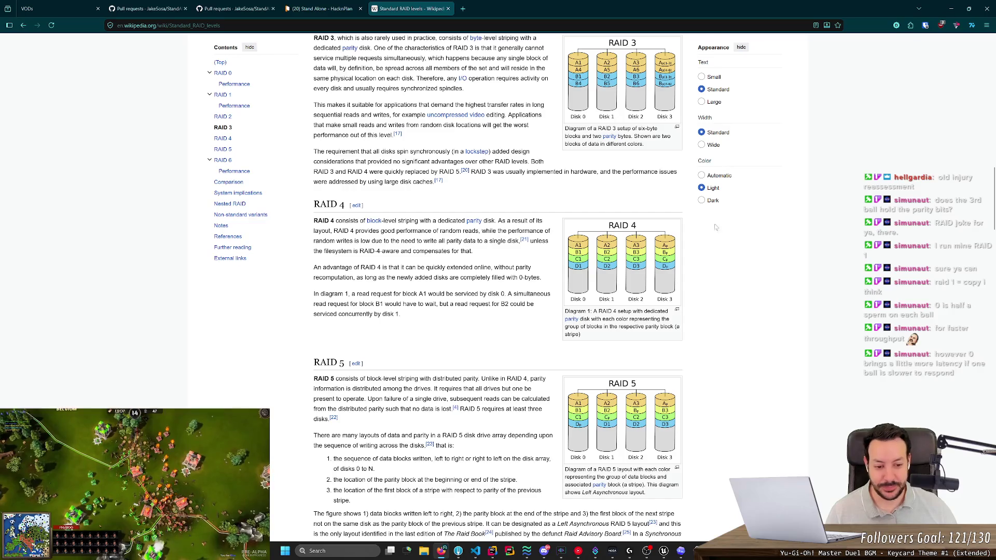
{"action": "scroll", "coordinate": [788, 227], "scroll_direction": "up", "scroll_amount": 9}
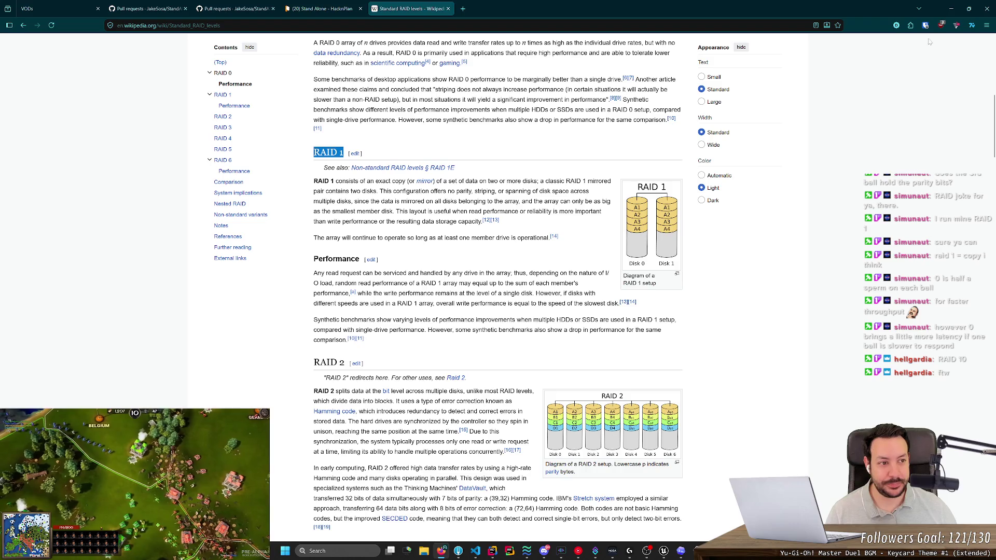
{"action": "left_click", "coordinate": [957, 14]}
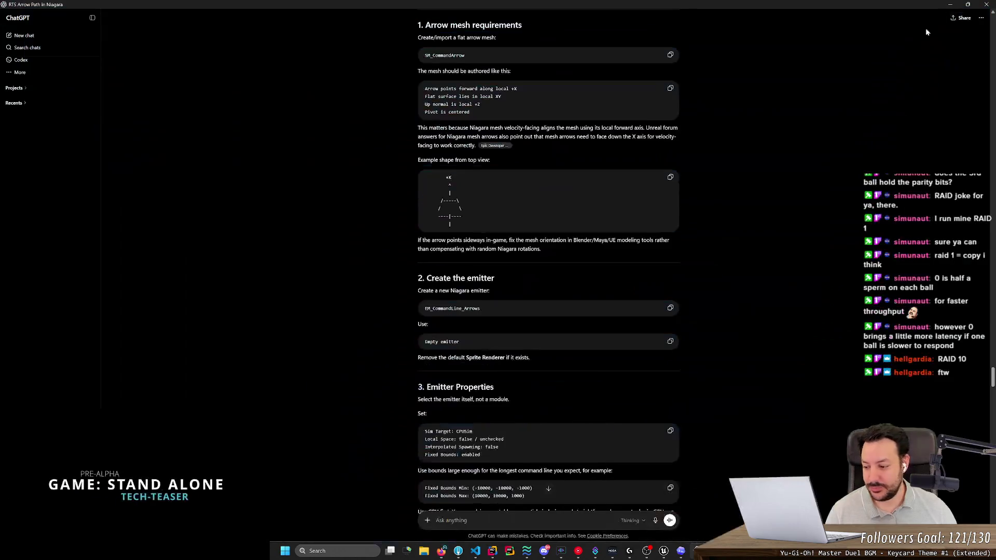
{"action": "key", "text": "alt+Tab"}
{"action": "scroll", "coordinate": [592, 305], "scroll_direction": "down", "scroll_amount": 10}
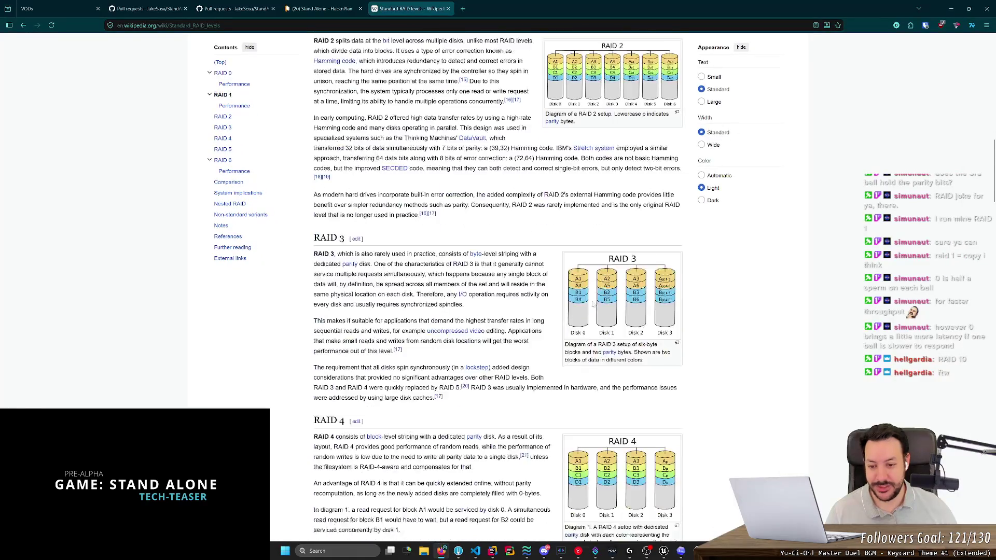
{"action": "scroll", "coordinate": [593, 305], "scroll_direction": "down", "scroll_amount": 20}
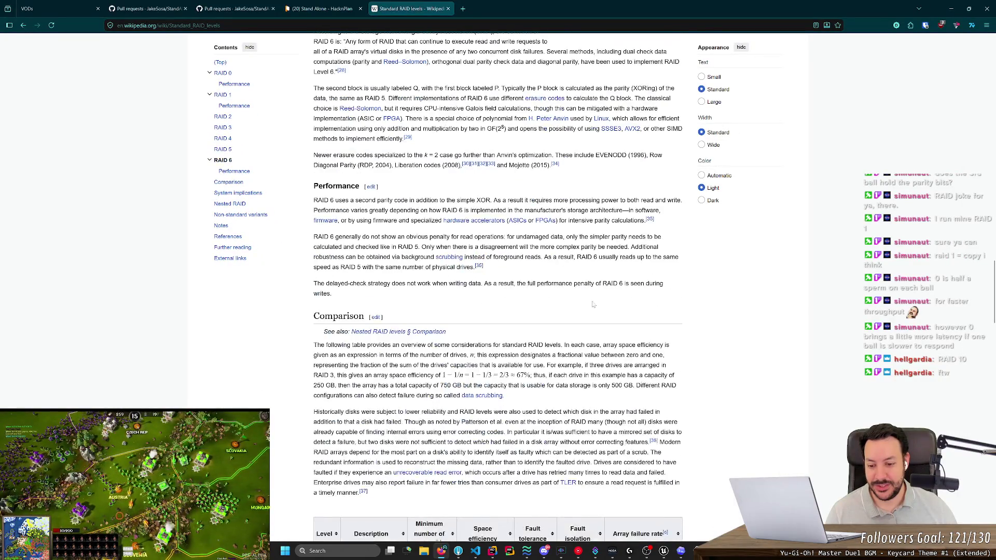
{"action": "scroll", "coordinate": [669, 323], "scroll_direction": "down", "scroll_amount": 20}
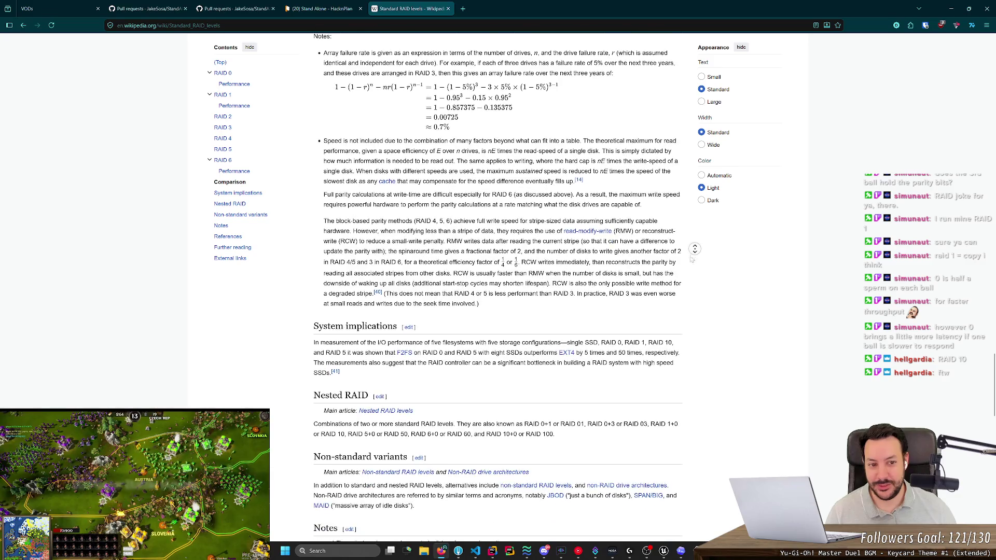
{"action": "scroll", "coordinate": [318, 301], "scroll_direction": "up", "scroll_amount": 20}
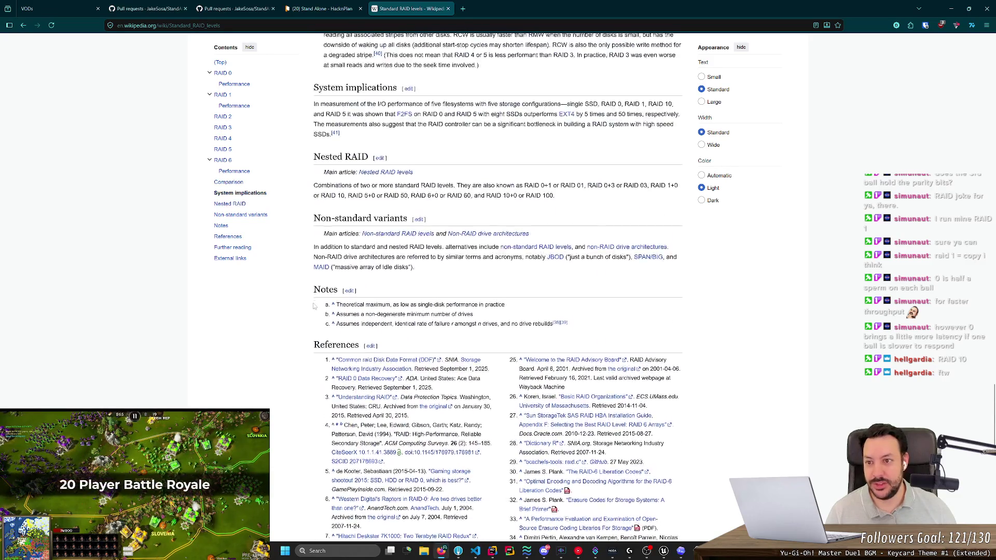
{"action": "scroll", "coordinate": [318, 302], "scroll_direction": "up", "scroll_amount": 10}
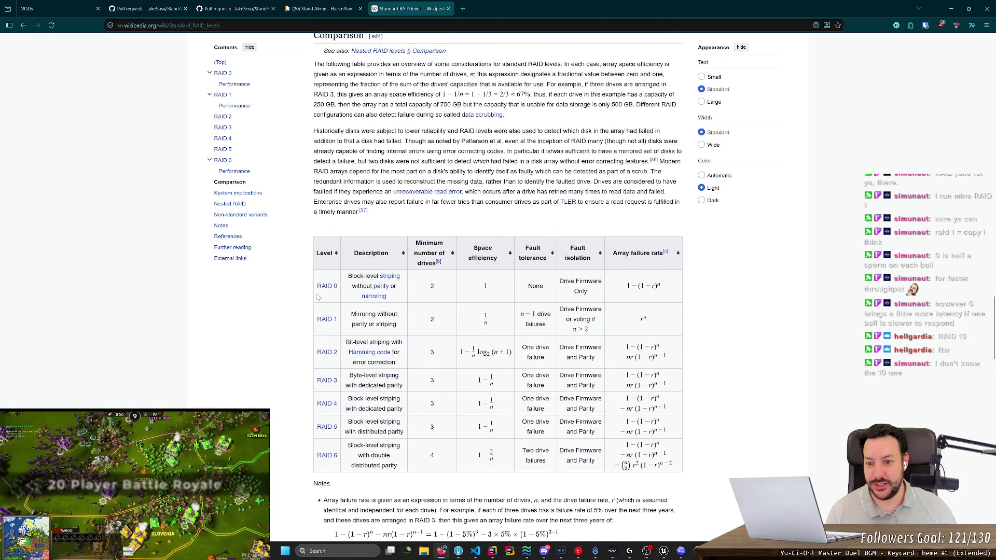
{"action": "scroll", "coordinate": [318, 291], "scroll_direction": "up", "scroll_amount": 8}
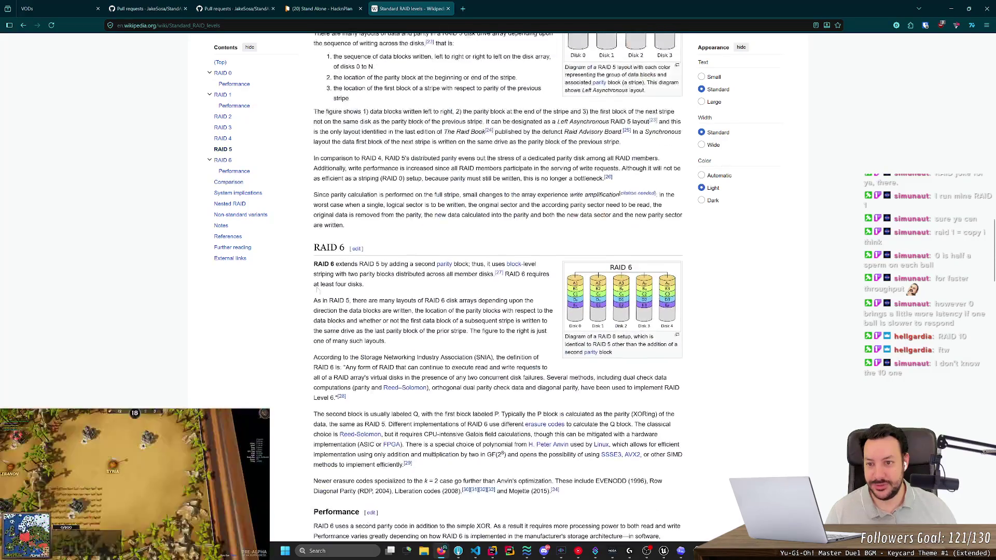
{"action": "key", "text": "ctrl+l"}
{"action": "type", "text": "raid 10"}
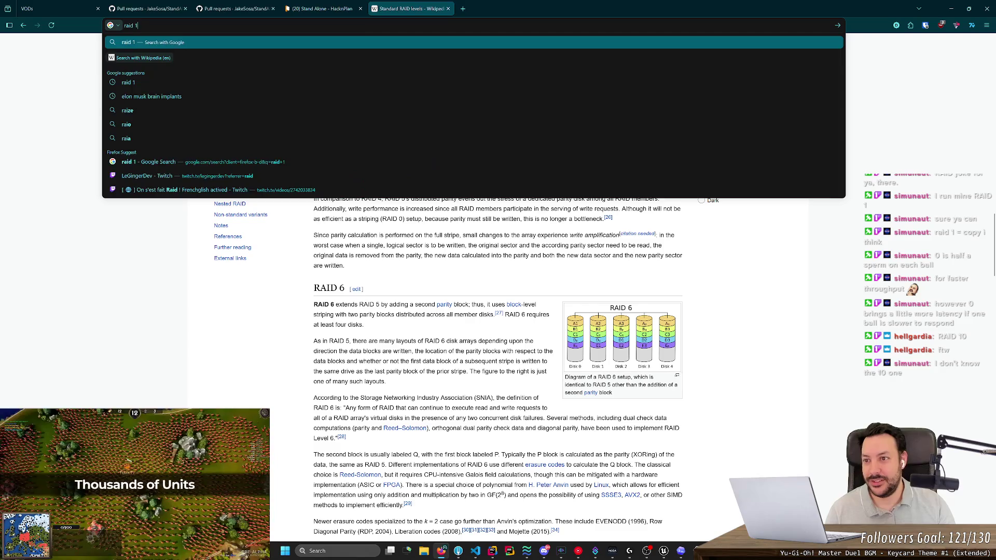
Search Google images for 'raid 10', preview the SalvageData and Controle Net diagrams, then close the tab.
{"action": "key", "text": "Return"}
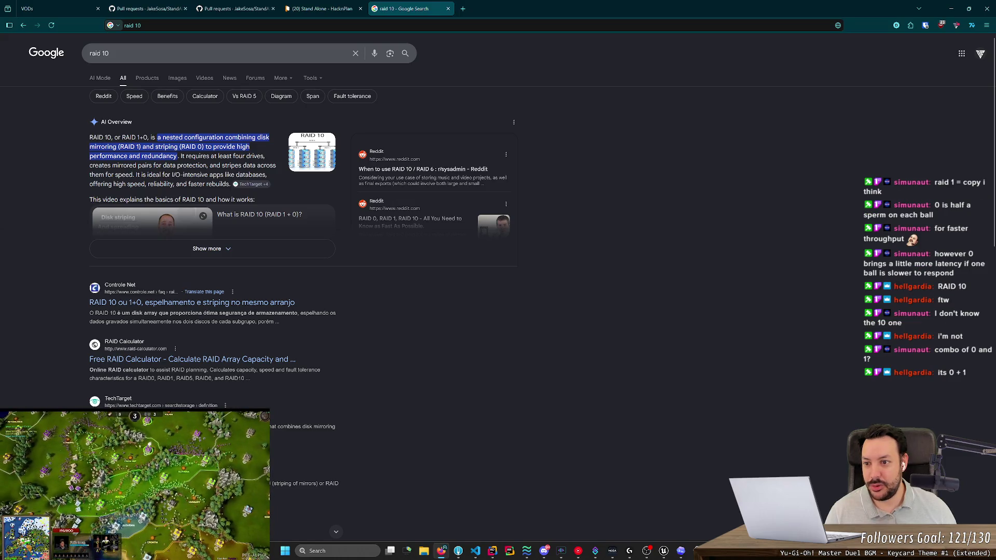
{"action": "left_click", "coordinate": [175, 81]}
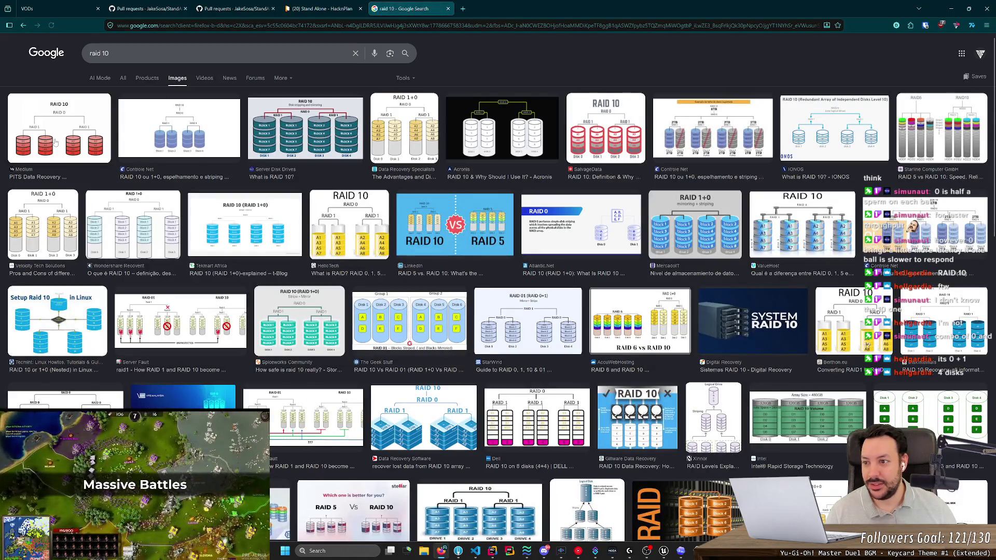
{"action": "left_click", "coordinate": [56, 142]}
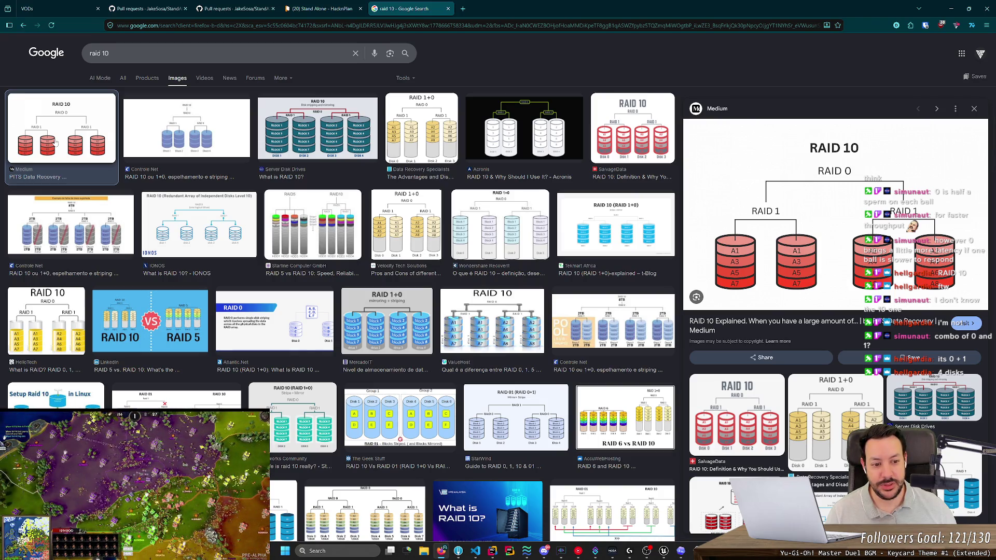
{"action": "left_click", "coordinate": [642, 131]}
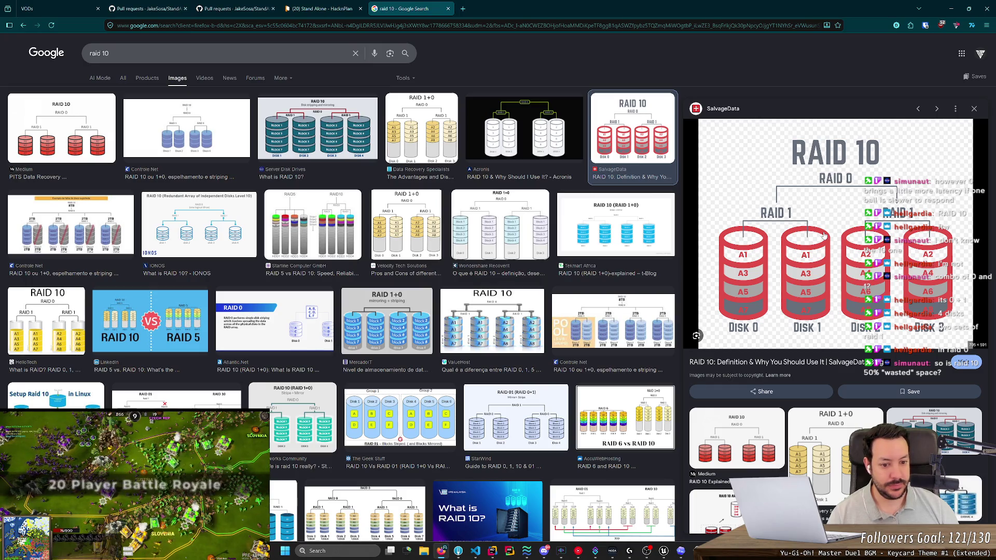
{"action": "left_click", "coordinate": [586, 326]}
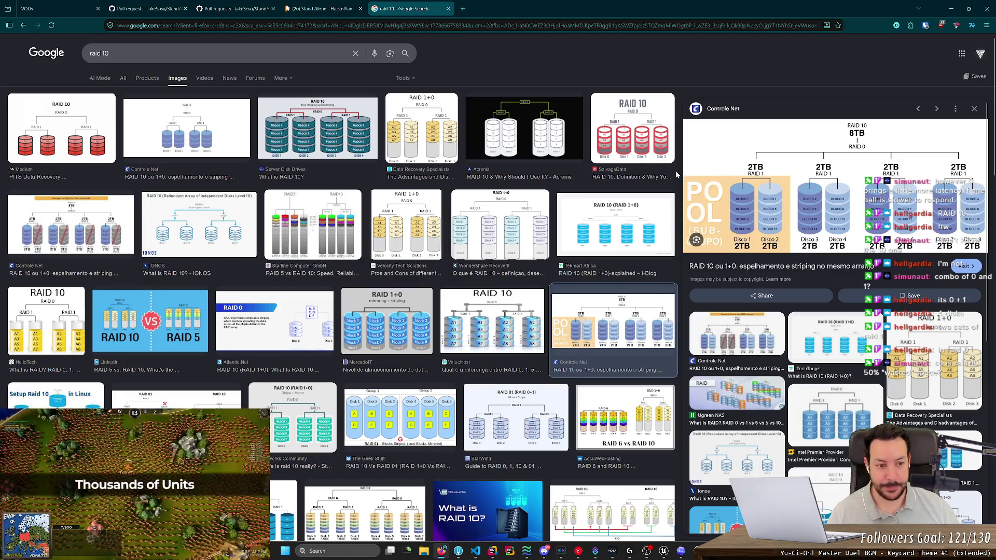
{"action": "middle_click", "coordinate": [408, 4]}
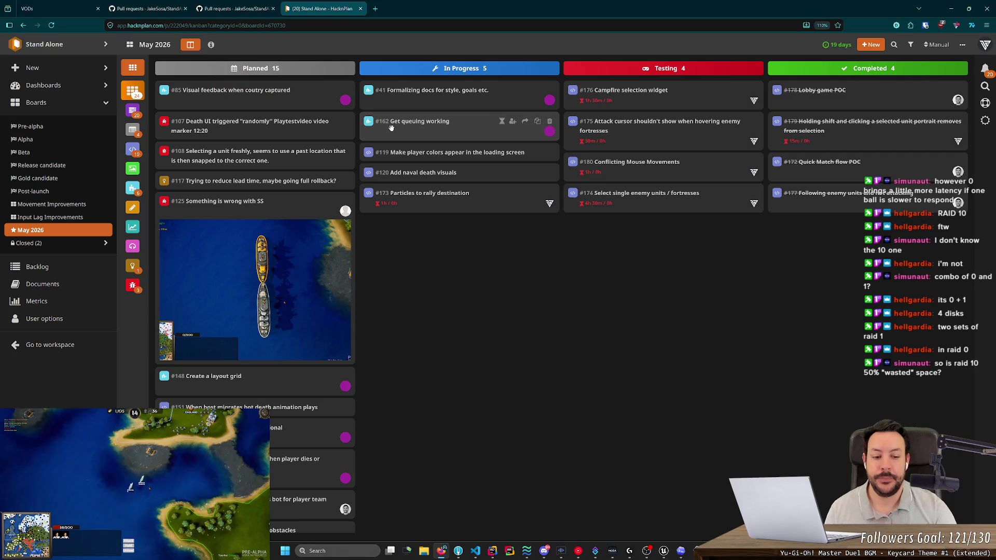
Go via the ChatGPT conversation back to the Unreal Editor showing NS_FortressToRallyPoint.
{"action": "left_click", "coordinate": [681, 551]}
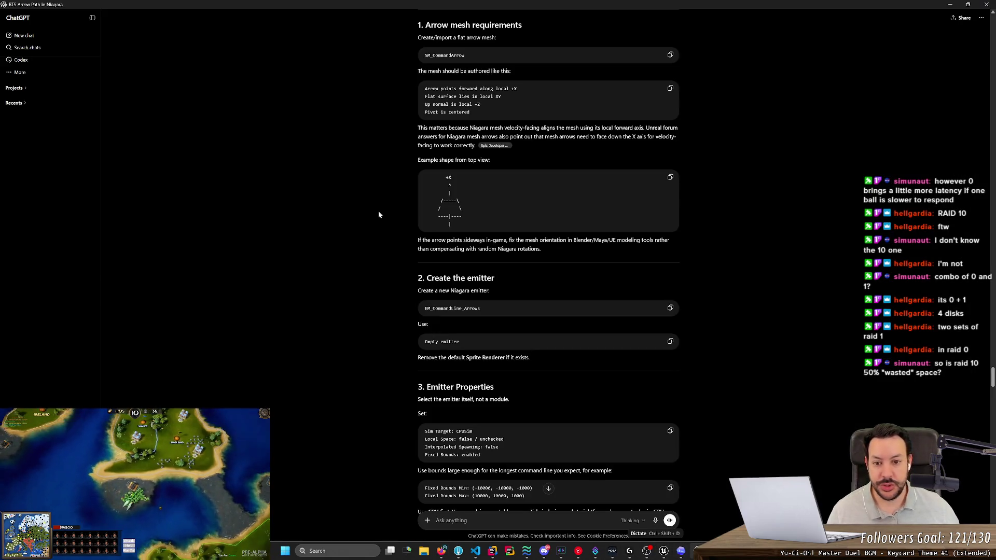
{"action": "scroll", "coordinate": [378, 214], "scroll_direction": "up", "scroll_amount": 5}
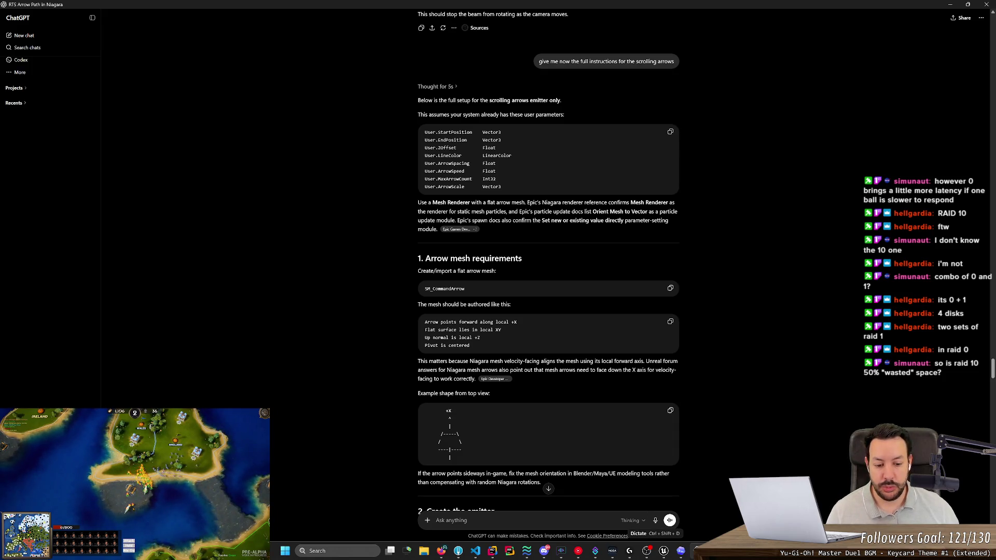
{"action": "mouse_move", "coordinate": [664, 551]}
{"action": "left_click", "coordinate": [682, 495]}
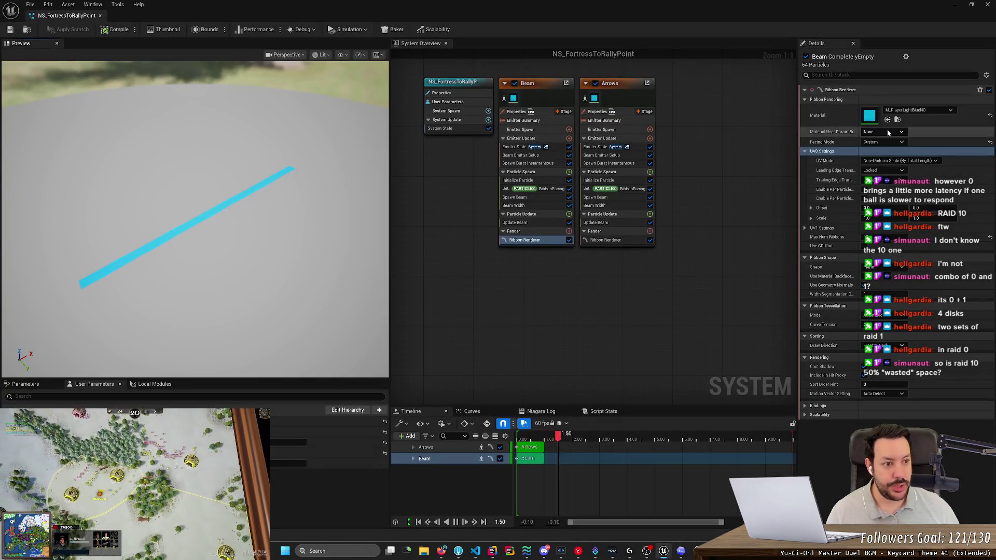
Assign the MI_Arrow material to the Arrows emitter's Ribbon Renderer.
{"action": "left_click", "coordinate": [903, 111]}
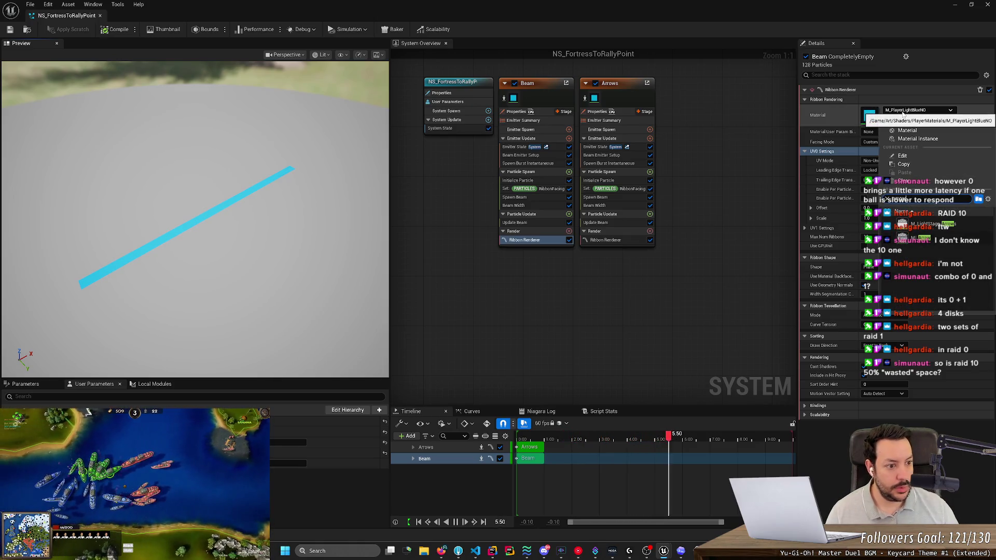
{"action": "mouse_move", "coordinate": [907, 237]}
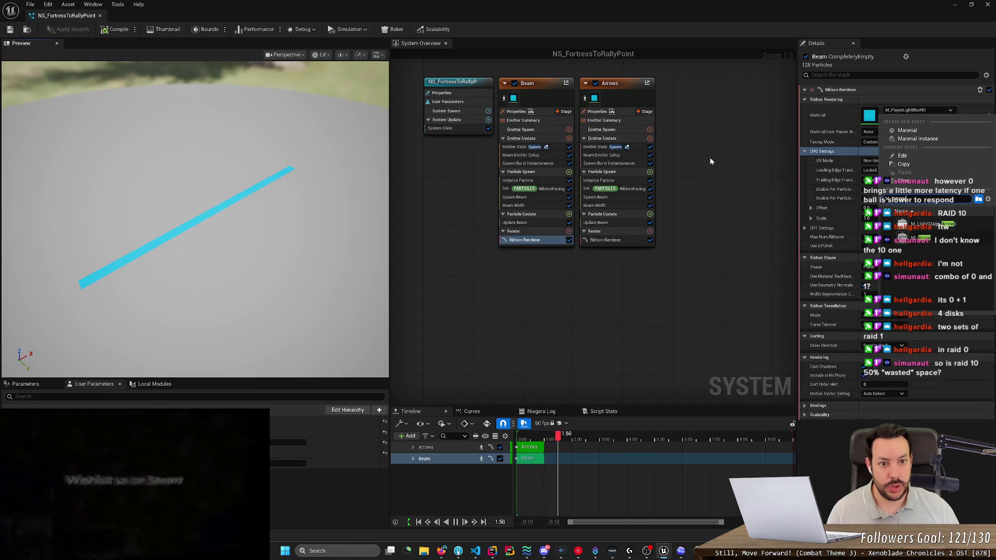
{"action": "left_click", "coordinate": [621, 85]}
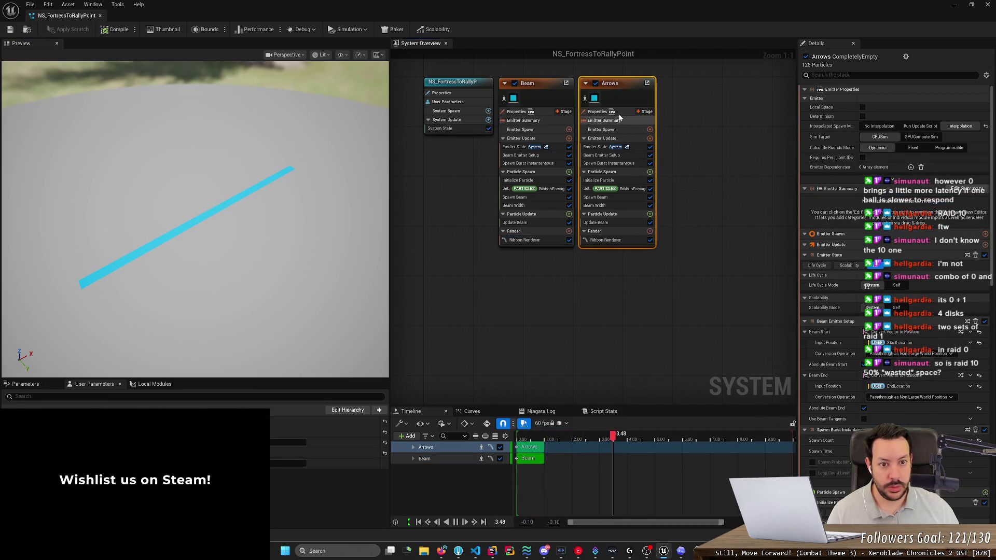
{"action": "left_click", "coordinate": [595, 98]}
{"action": "left_click", "coordinate": [904, 110]}
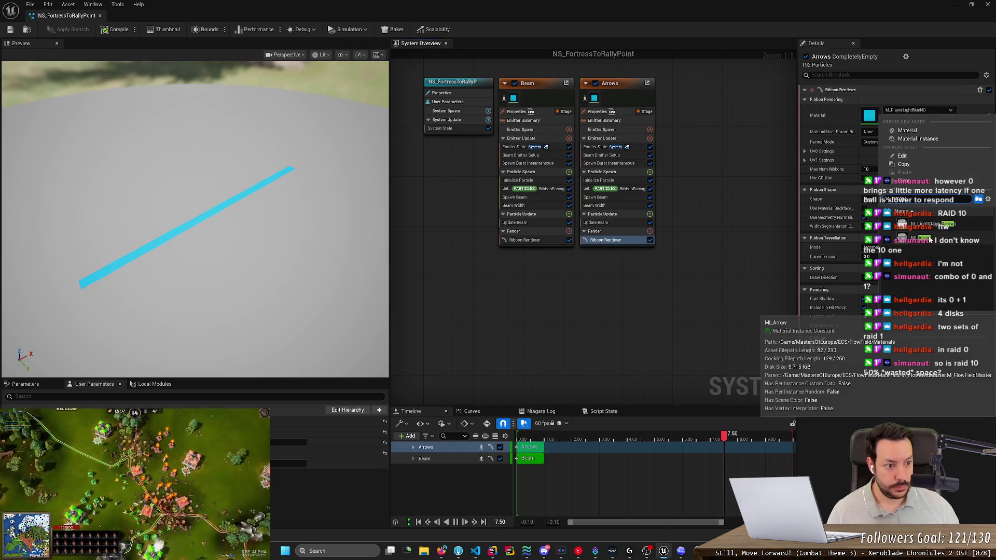
{"action": "left_click", "coordinate": [929, 239]}
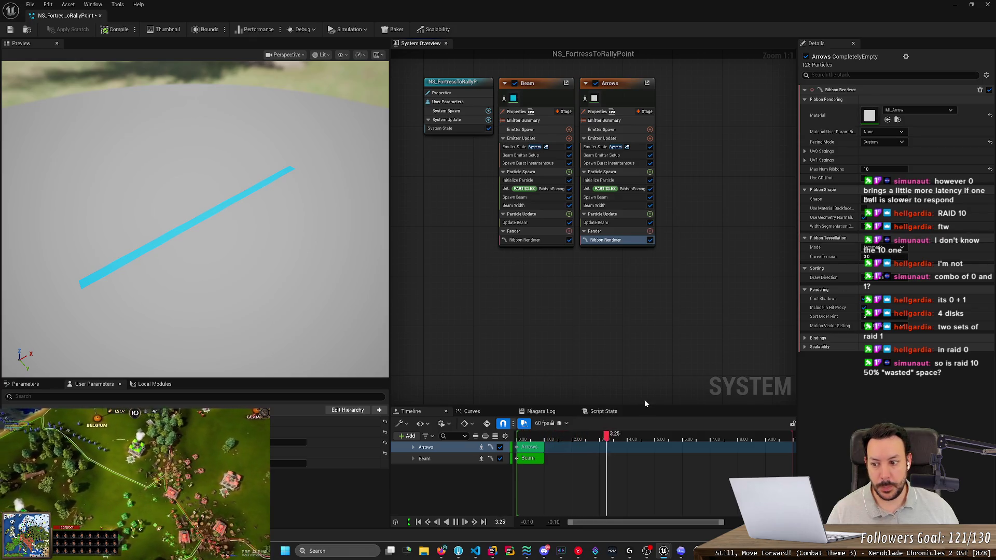
Disable the Beam emitter, then open the MI_Arrow material instance to inspect it and close it.
{"action": "left_click", "coordinate": [515, 83]}
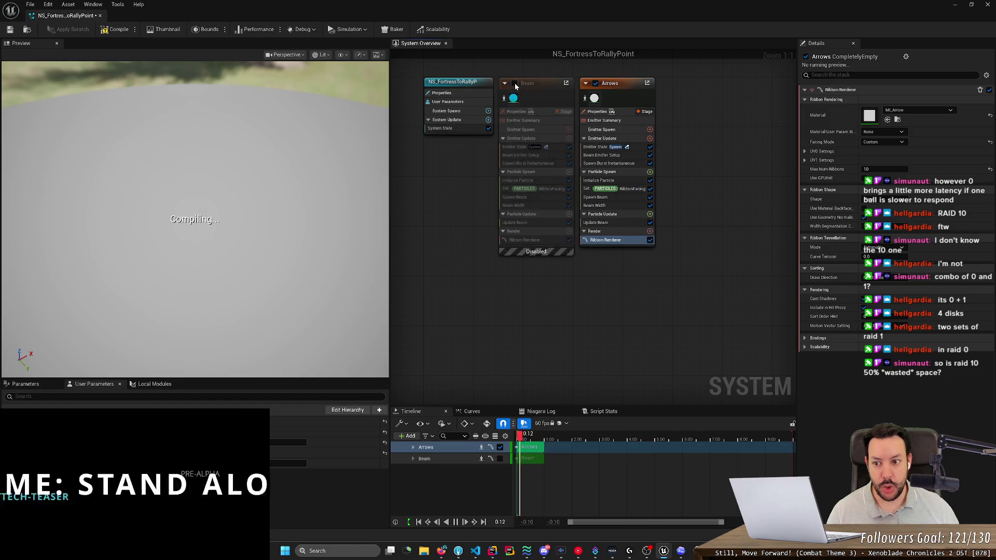
{"action": "double_click", "coordinate": [868, 116]}
{"action": "scroll", "coordinate": [444, 303], "scroll_direction": "down", "scroll_amount": 5}
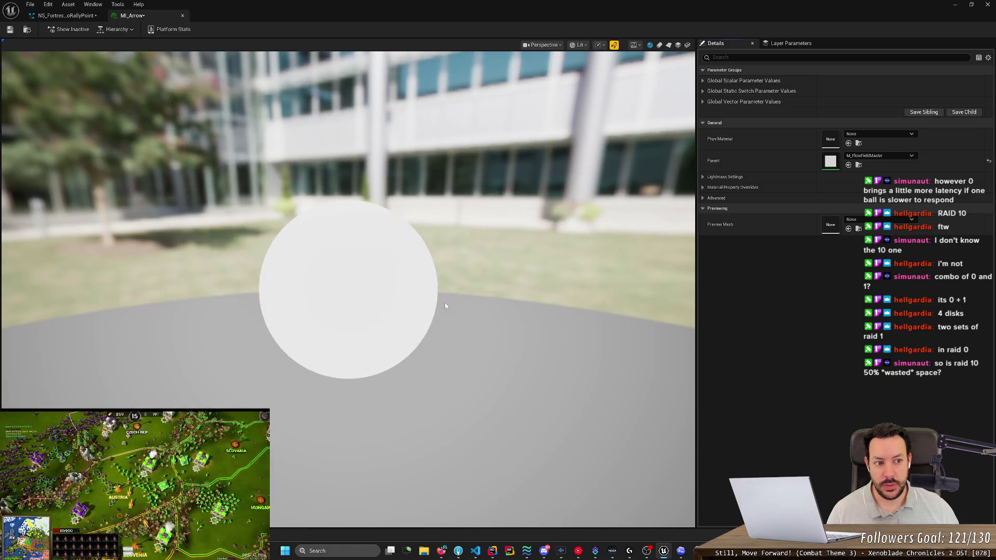
{"action": "scroll", "coordinate": [437, 304], "scroll_direction": "up", "scroll_amount": 5}
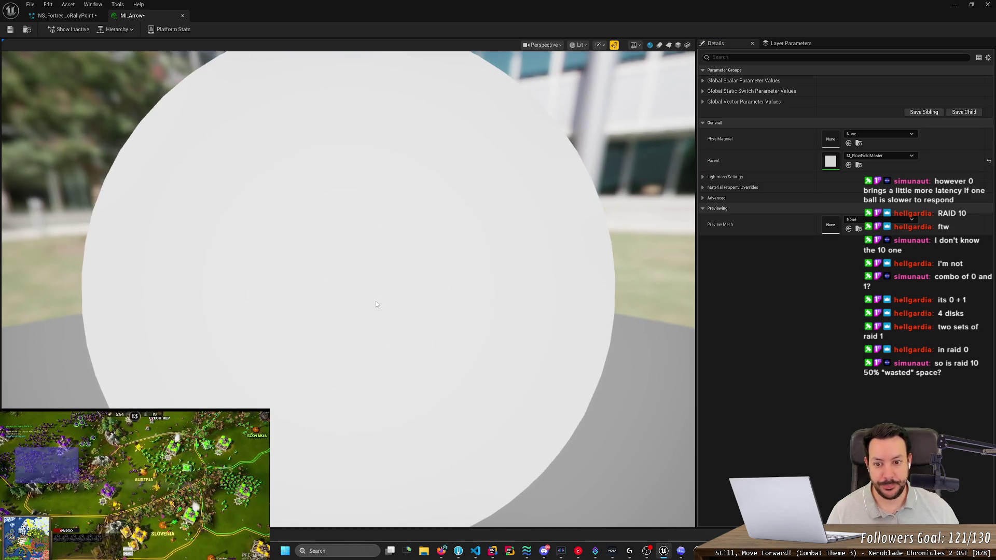
{"action": "middle_click", "coordinate": [155, 17]}
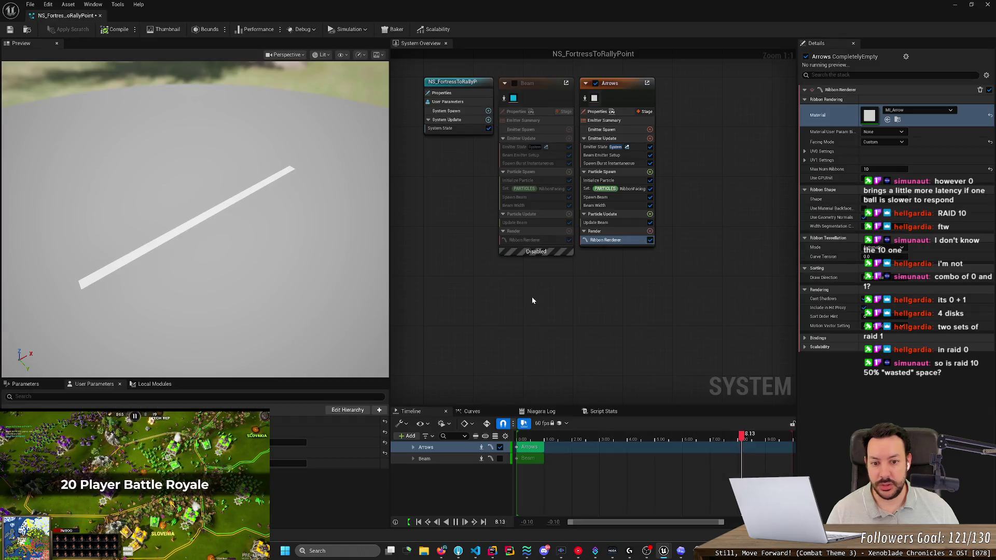
{"action": "key", "text": "alt+Tab"}
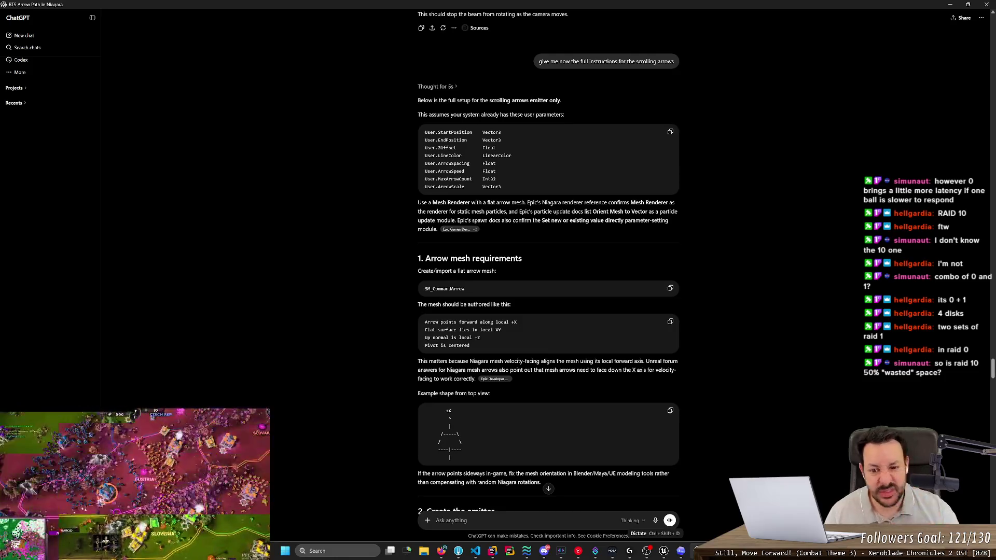
{"action": "scroll", "coordinate": [397, 249], "scroll_direction": "down", "scroll_amount": 2}
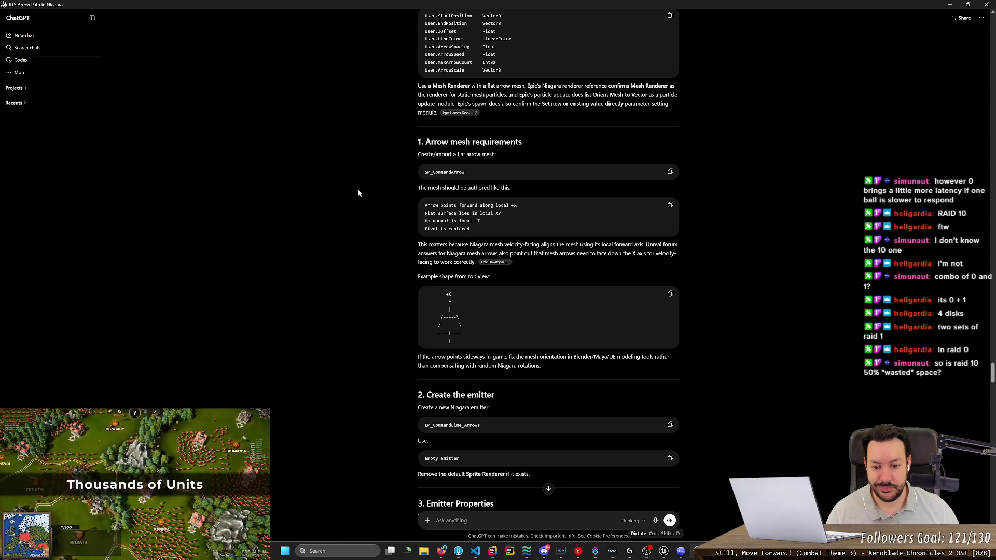
{"action": "scroll", "coordinate": [358, 192], "scroll_direction": "down", "scroll_amount": 3}
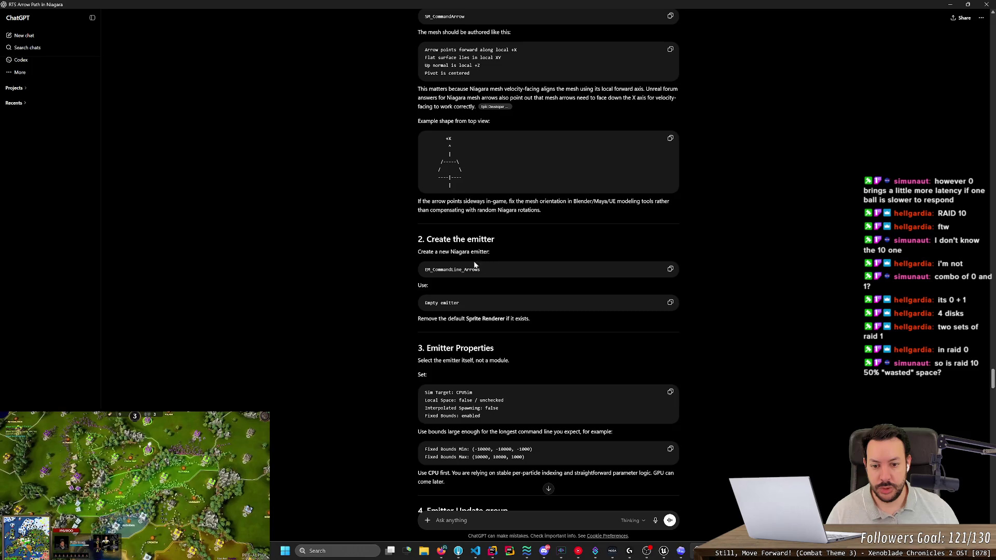
{"action": "scroll", "coordinate": [406, 304], "scroll_direction": "down", "scroll_amount": 3}
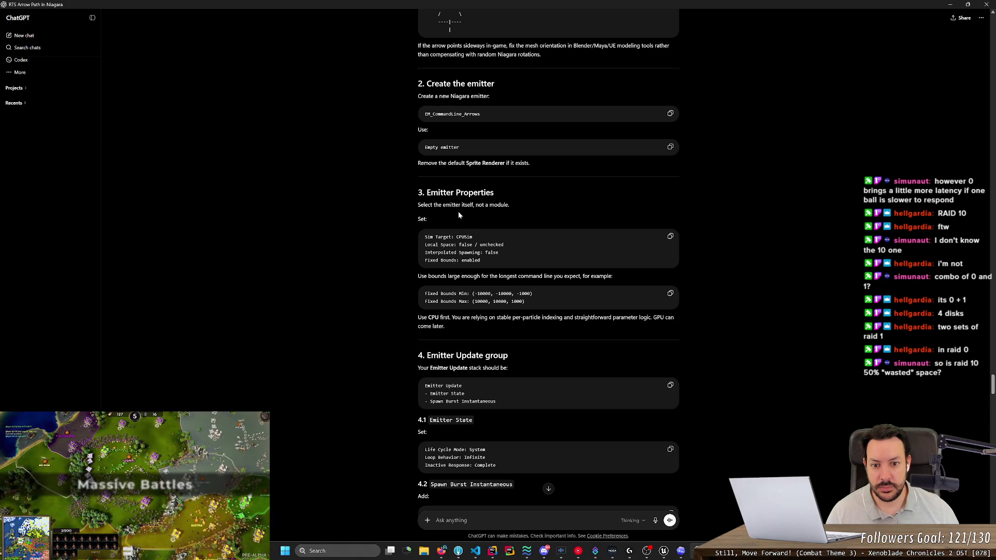
{"action": "key", "text": "alt+Tab"}
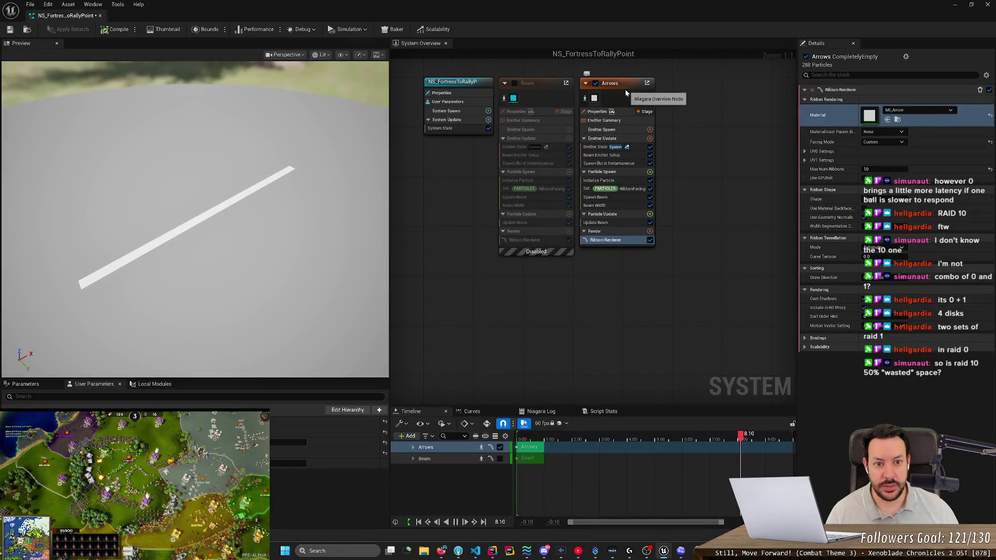
{"action": "left_click", "coordinate": [620, 121]}
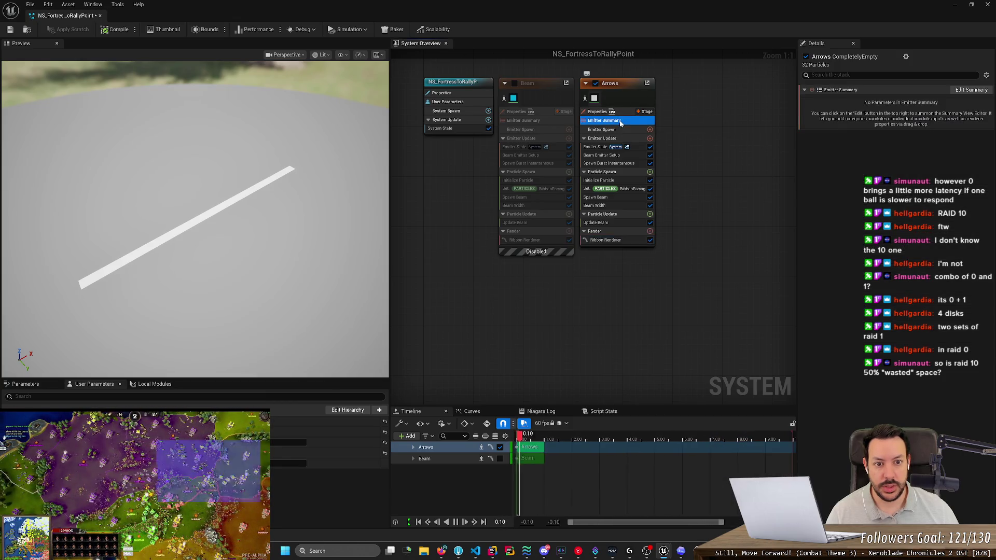
{"action": "left_click", "coordinate": [611, 131]}
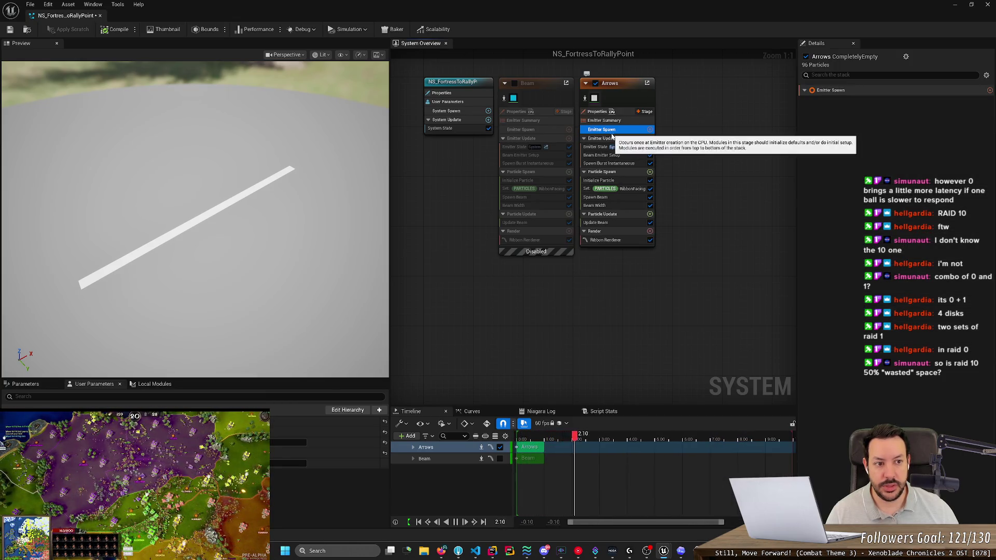
{"action": "left_click", "coordinate": [612, 138]}
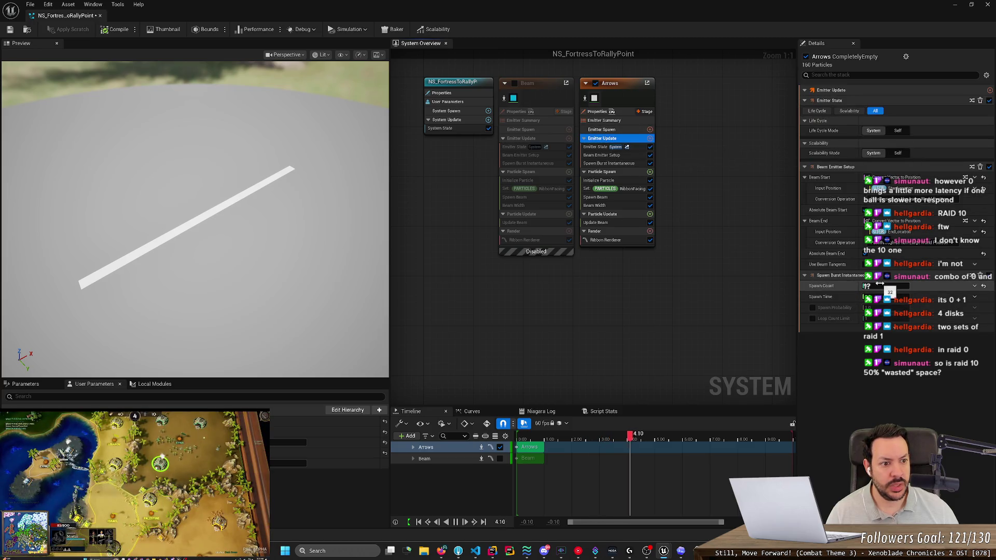
{"action": "left_click", "coordinate": [629, 88]}
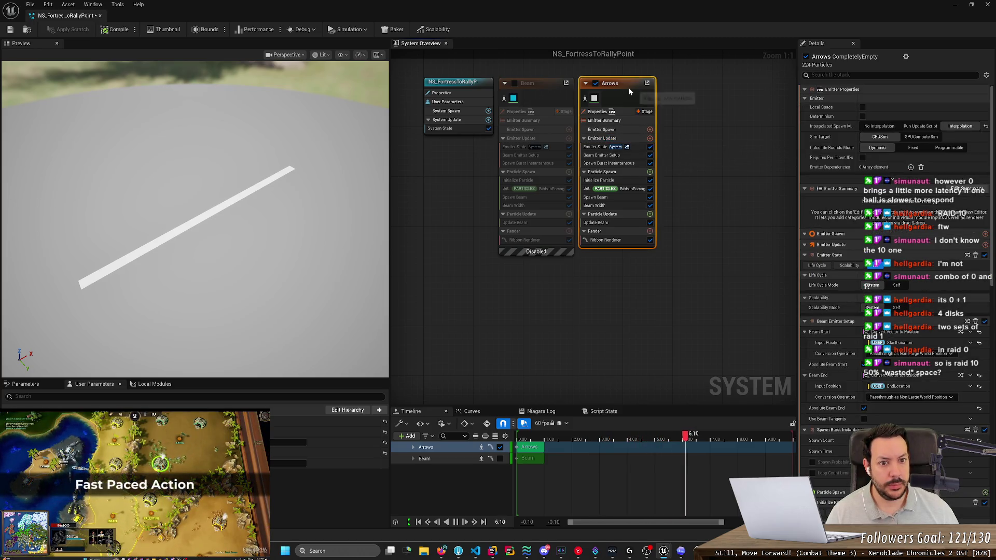
{"action": "key", "text": "alt+Tab"}
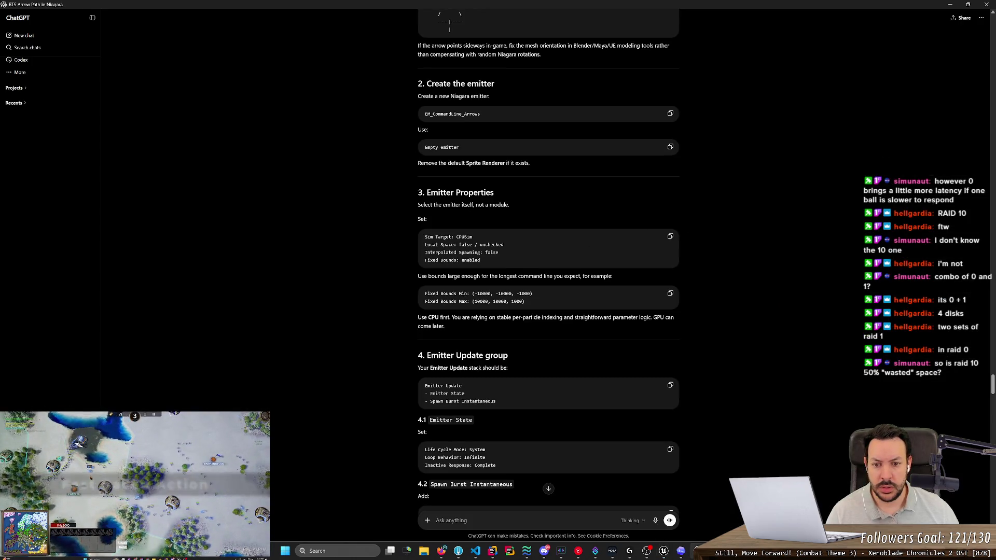
{"action": "key", "text": "alt+Tab"}
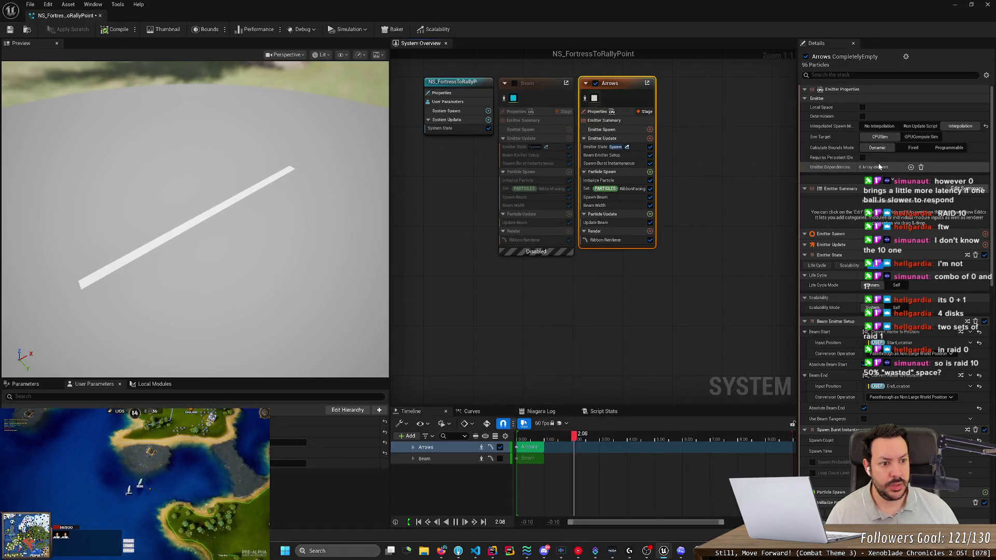
{"action": "key", "text": "alt+Tab"}
{"action": "key", "text": "alt+Tab"}
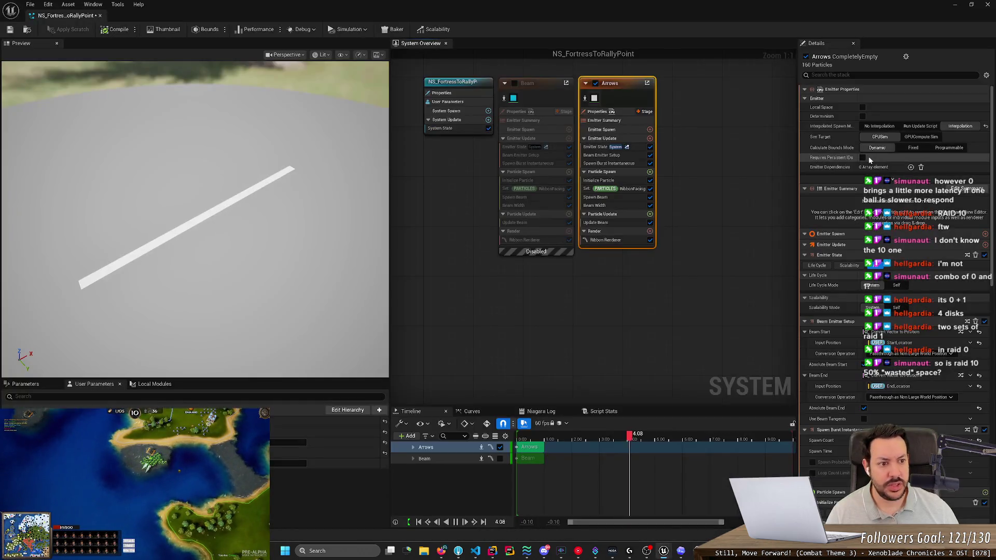
{"action": "key", "text": "alt+Tab"}
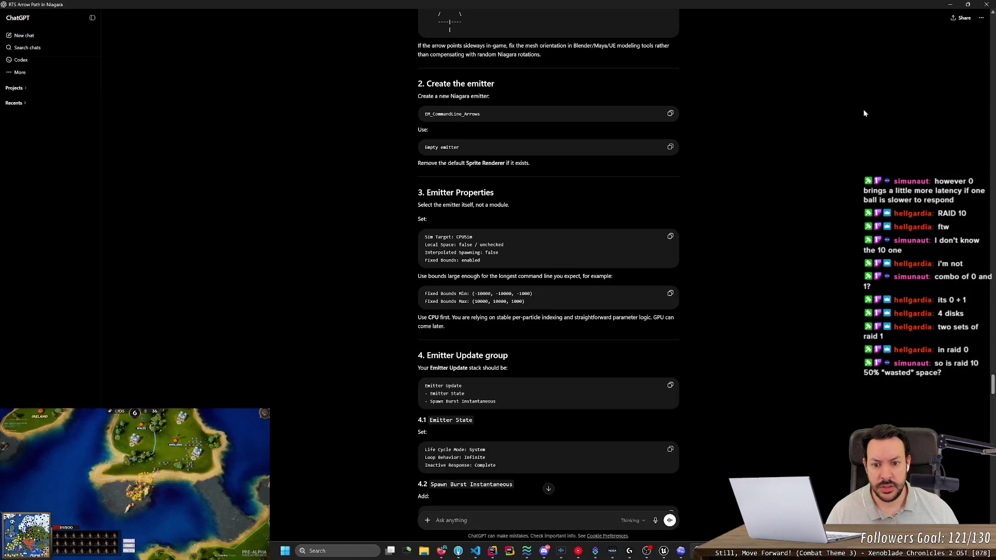
{"action": "key", "text": "alt+Tab"}
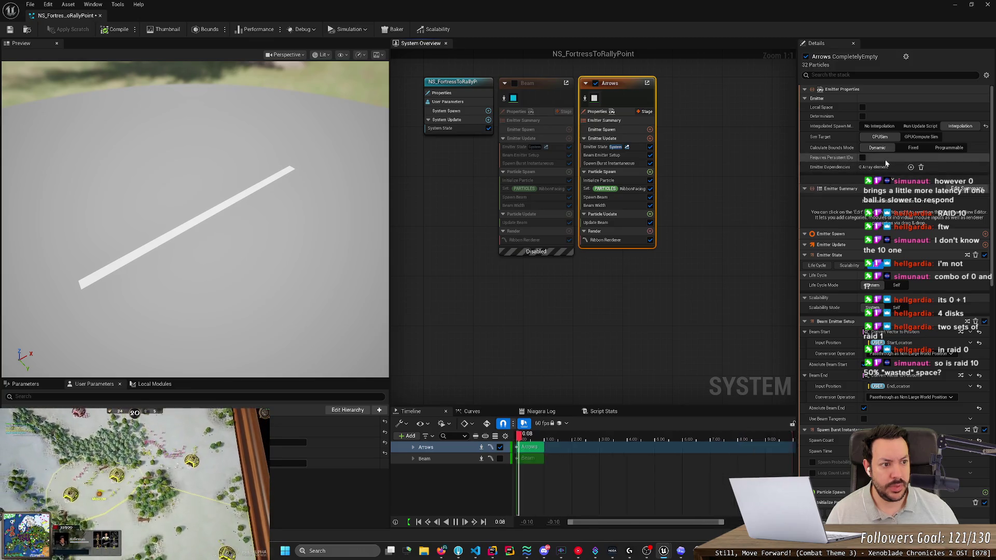
{"action": "key", "text": "alt+Tab"}
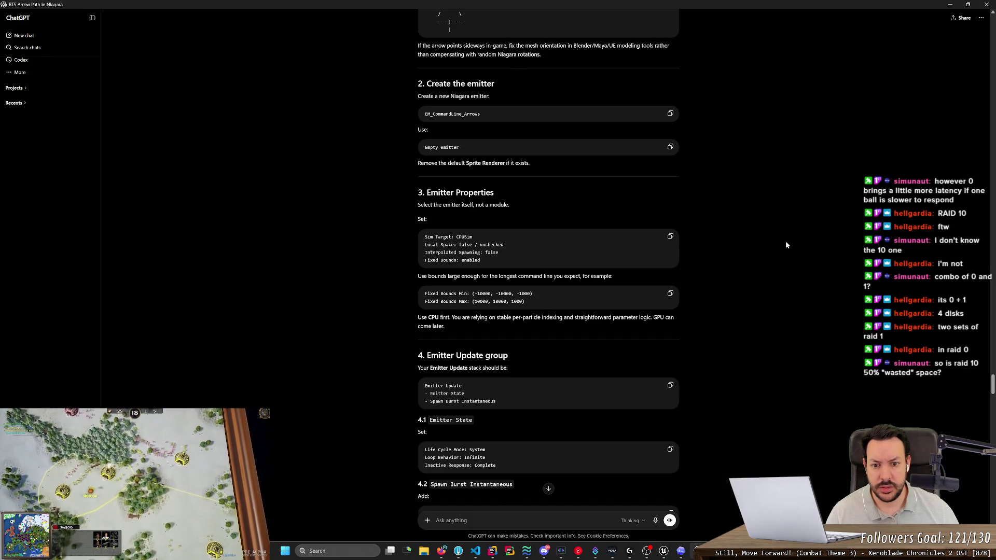
{"action": "key", "text": "alt+Tab"}
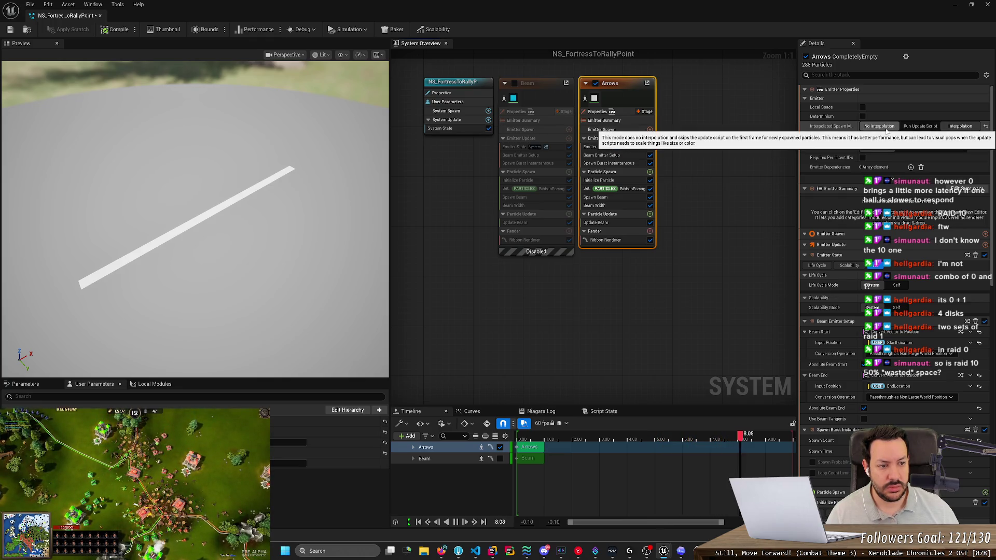
{"action": "key", "text": "alt+Tab"}
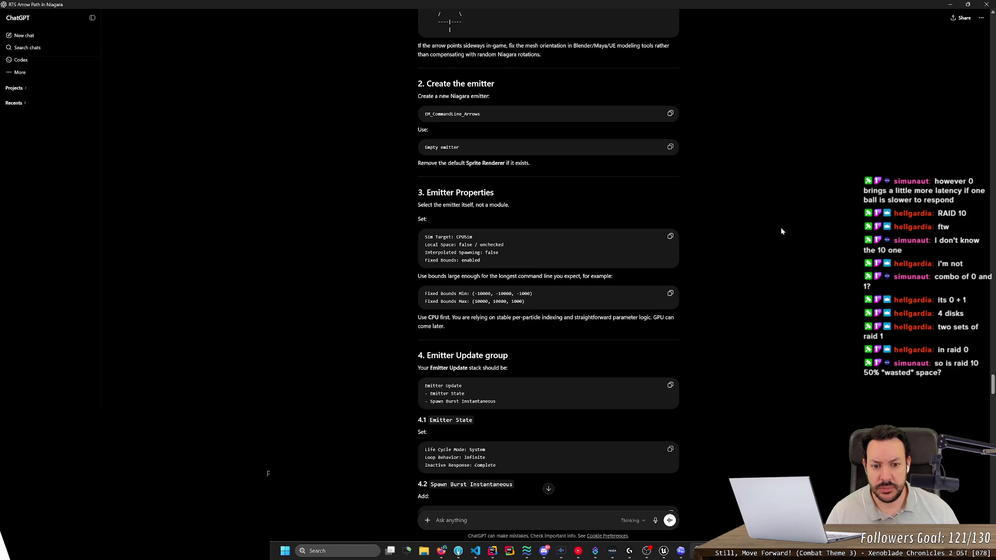
{"action": "scroll", "coordinate": [782, 231], "scroll_direction": "down", "scroll_amount": 2}
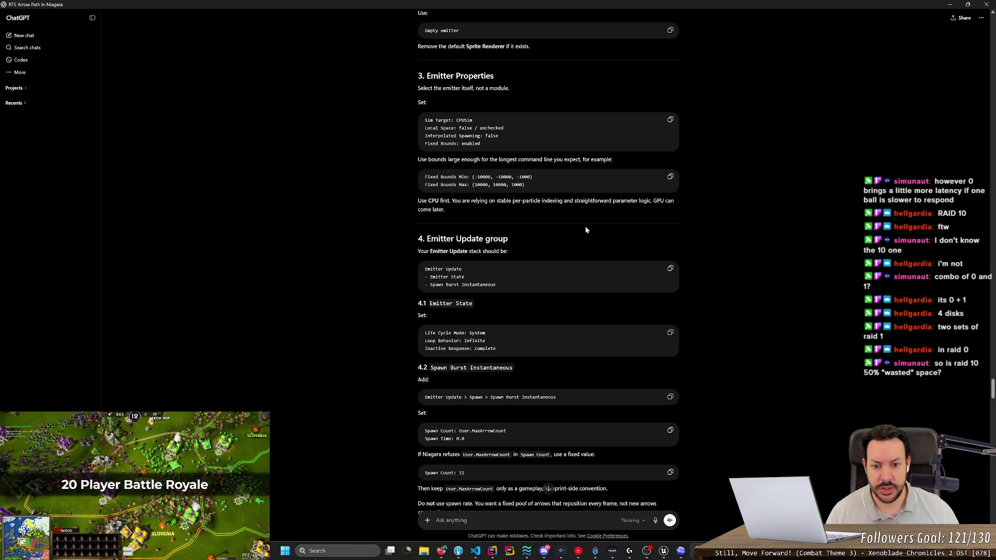
{"action": "key", "text": "alt+Tab"}
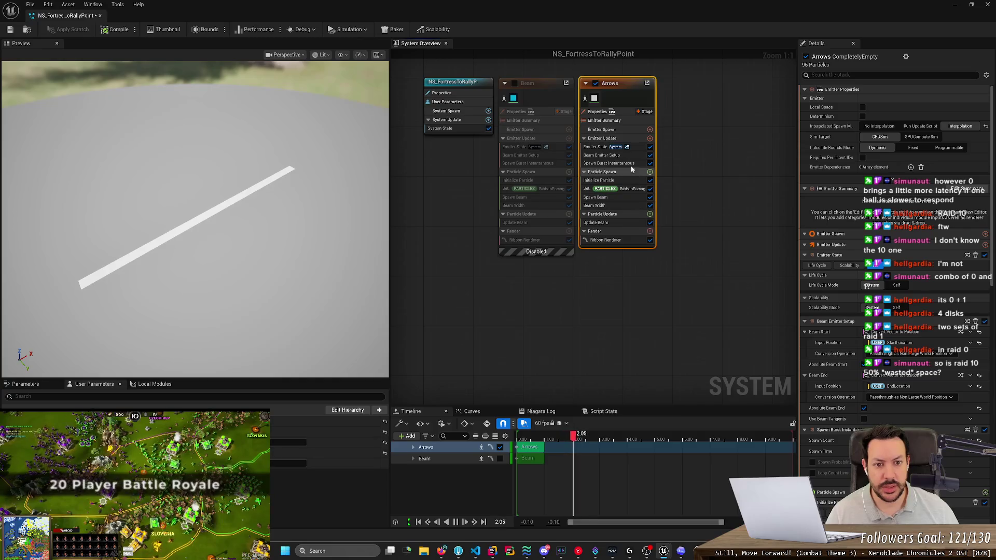
{"action": "key", "text": "alt+Tab"}
{"action": "key", "text": "alt+Tab"}
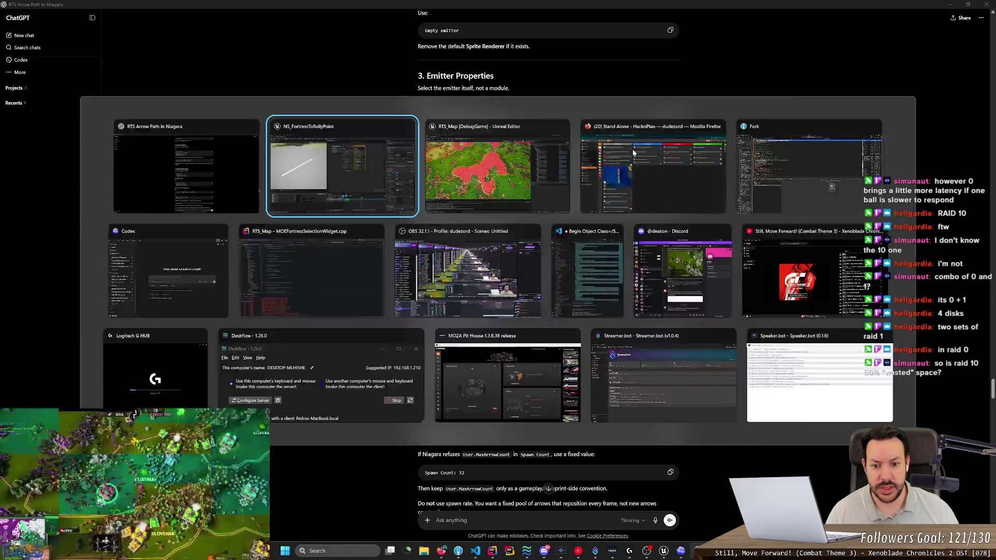
{"action": "left_click", "coordinate": [631, 155]}
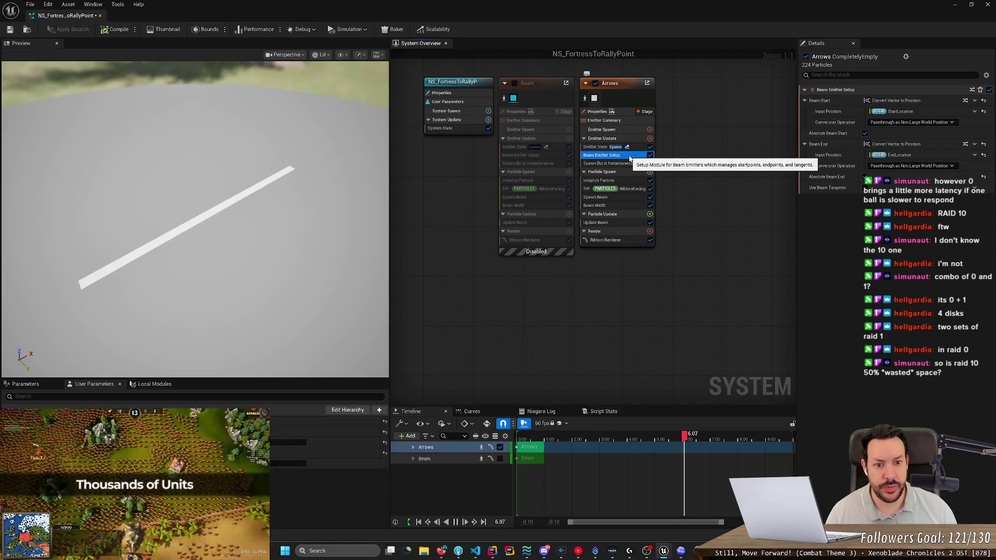
Compare the Arrows emitter's Emitter State settings against the ChatGPT setup guide.
{"action": "key", "text": "alt+Tab"}
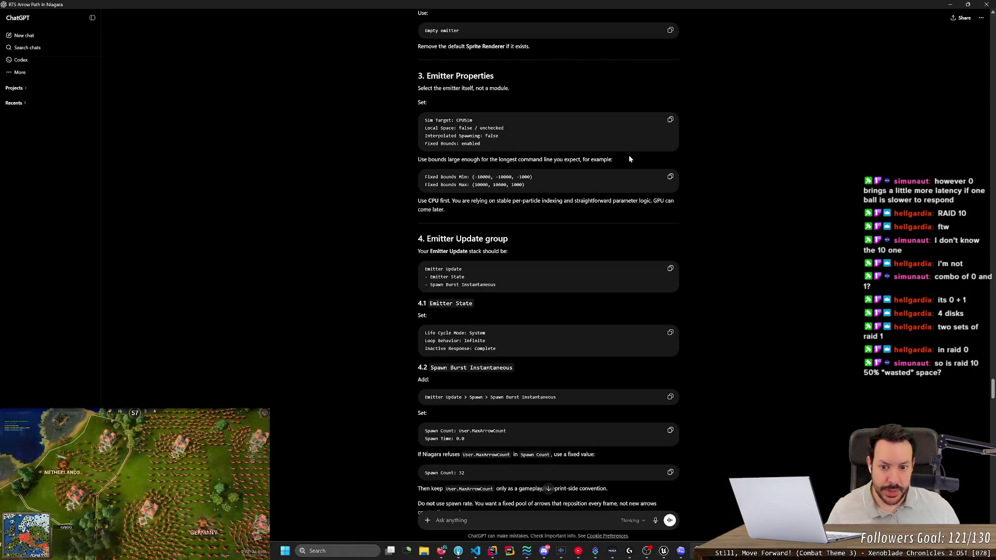
{"action": "key", "text": "alt+Tab"}
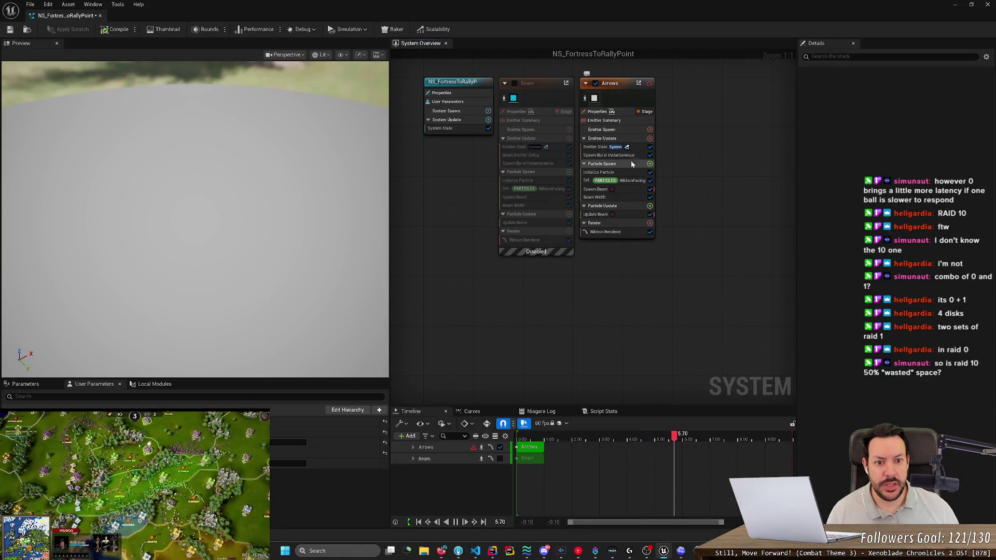
{"action": "key", "text": "alt+Tab"}
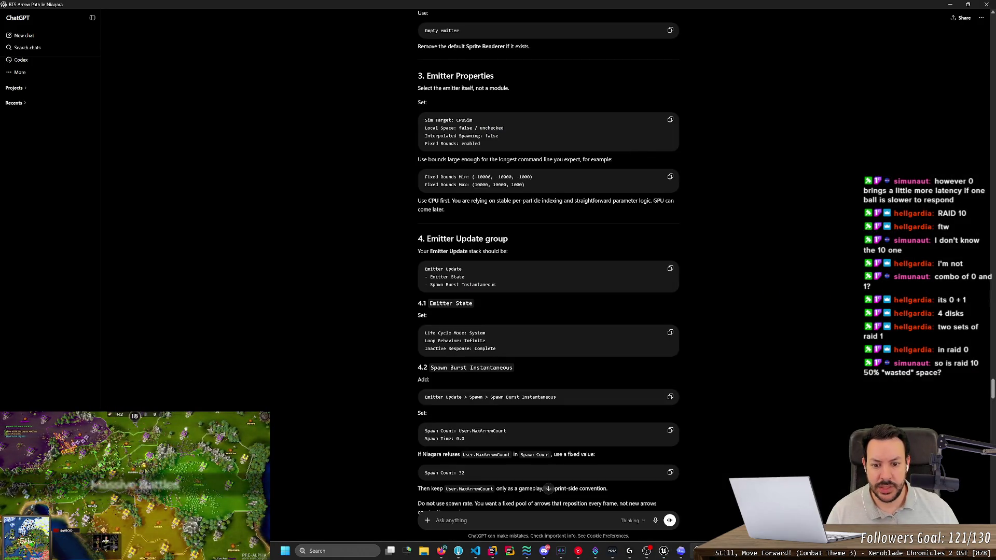
{"action": "key", "text": "alt+Tab"}
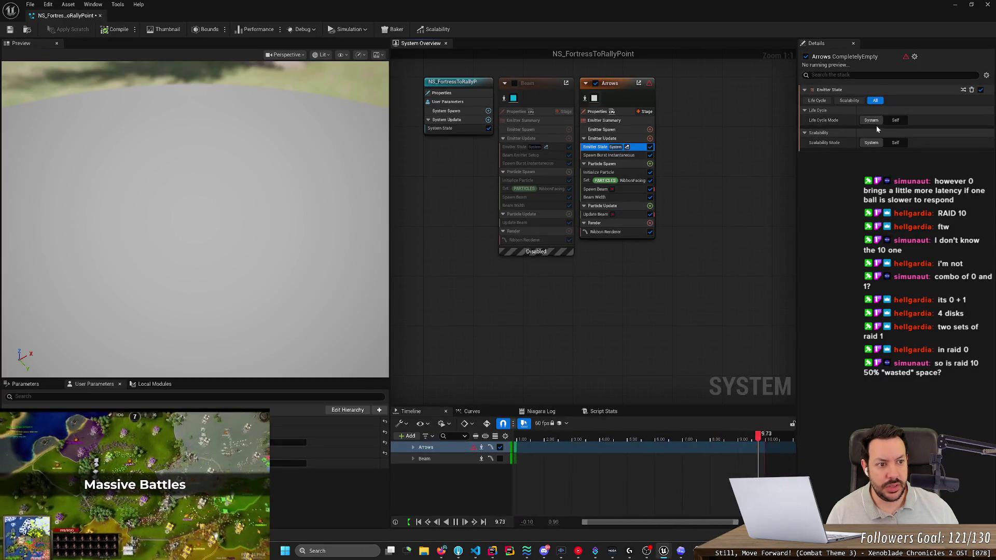
{"action": "key", "text": "alt+Tab"}
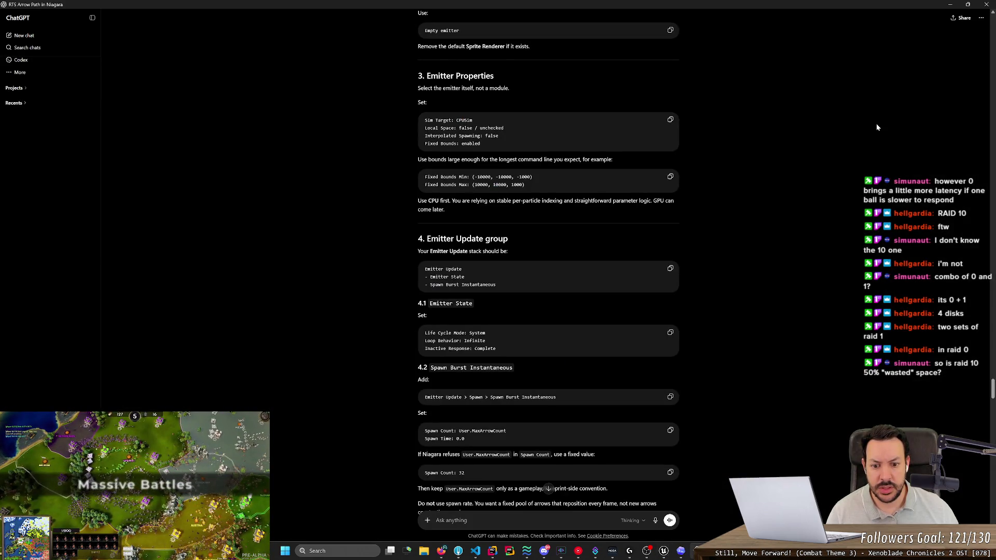
{"action": "key", "text": "alt+Tab"}
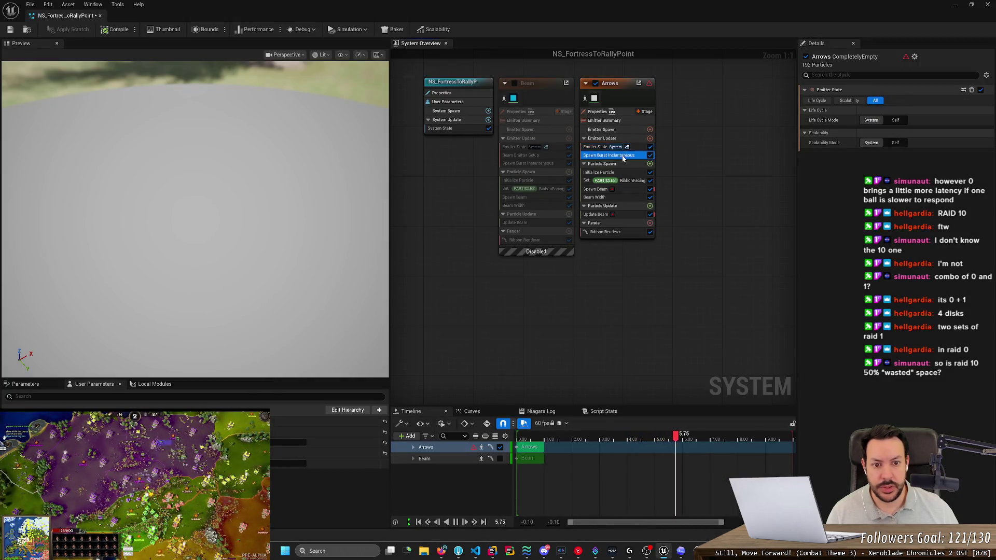
{"action": "key", "text": "alt+Tab"}
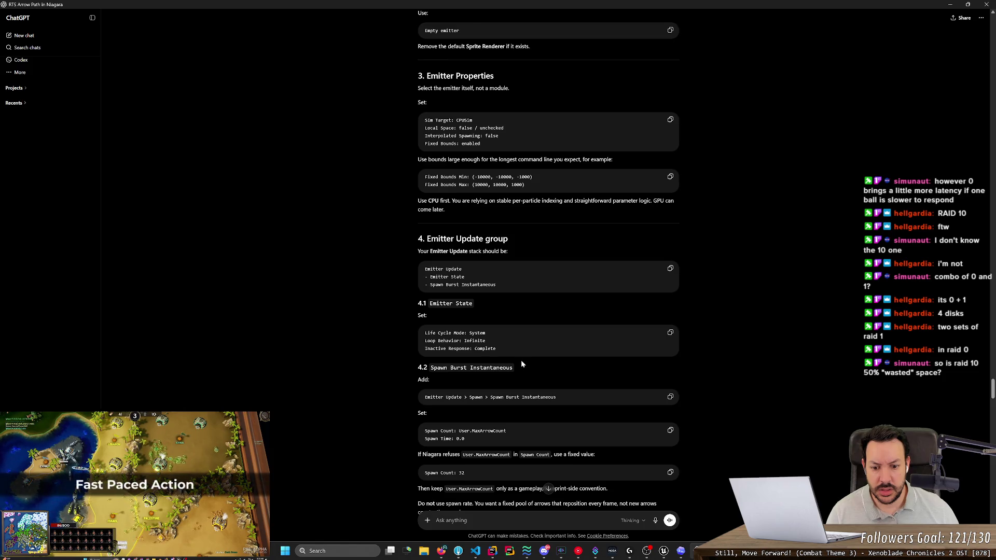
Check the Spawn Burst Instantaneous values against the guide, reading ahead to Initialize Particle.
{"action": "scroll", "coordinate": [521, 360], "scroll_direction": "down", "scroll_amount": 3}
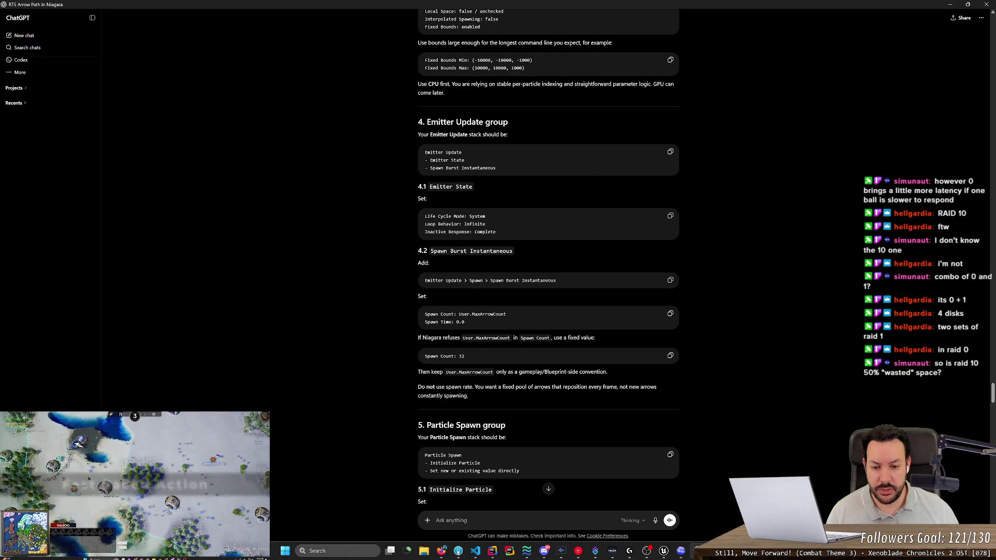
{"action": "key", "text": "alt+Tab"}
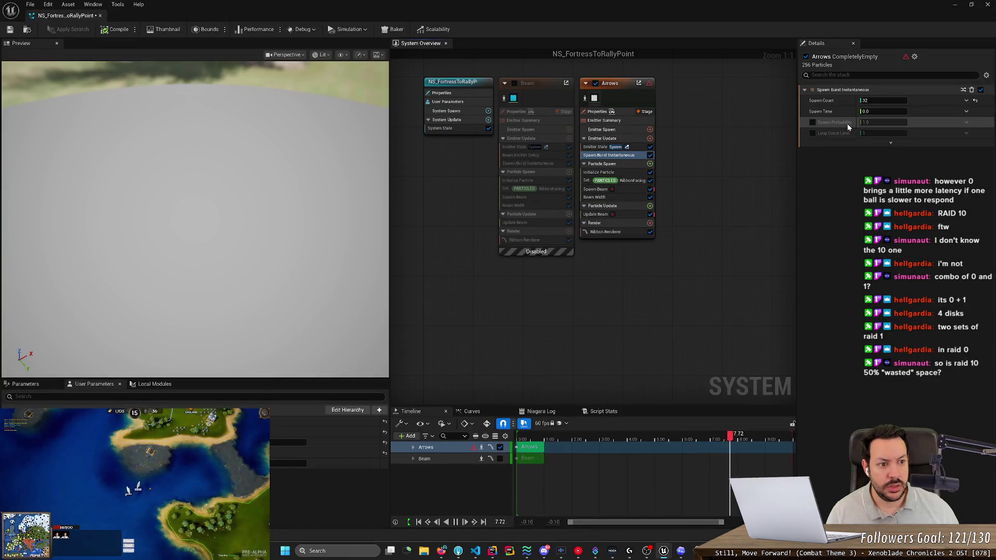
{"action": "key", "text": "alt+Tab"}
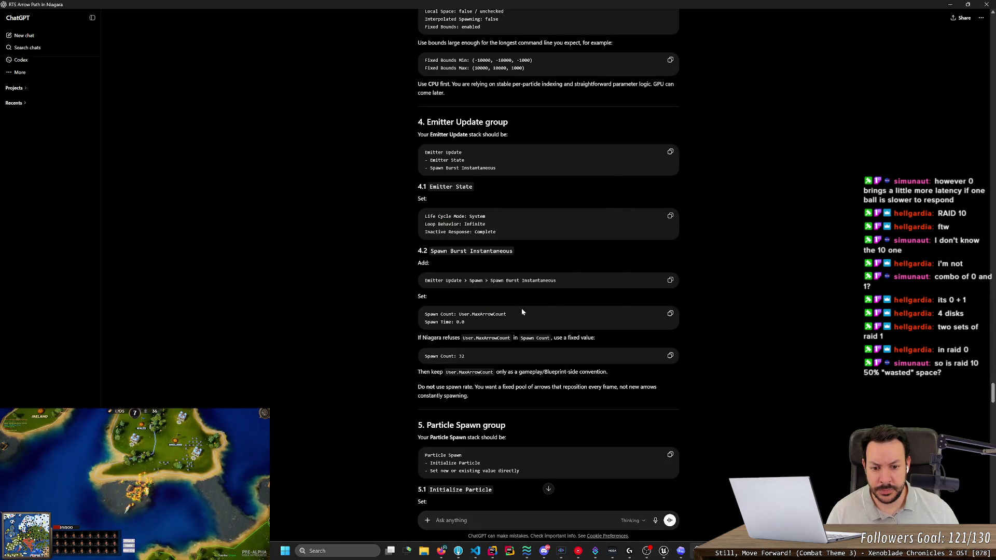
{"action": "scroll", "coordinate": [548, 267], "scroll_direction": "down", "scroll_amount": 3}
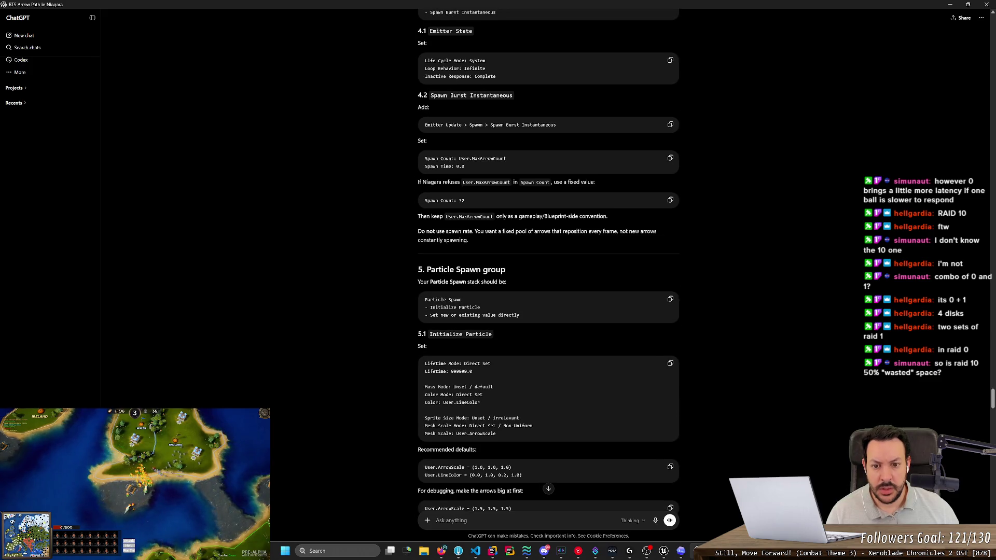
{"action": "key", "text": "alt+Tab"}
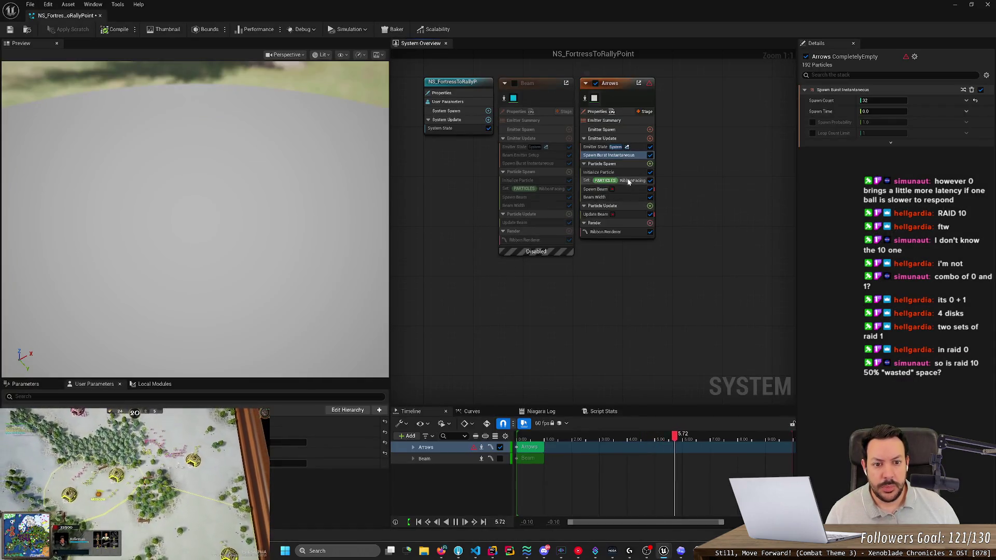
{"action": "key", "text": "alt+Tab"}
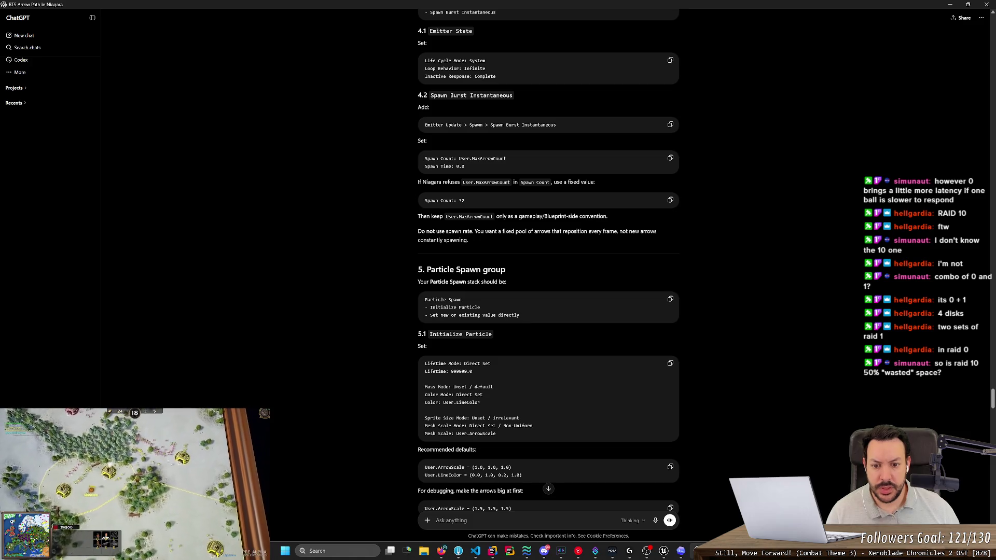
{"action": "key", "text": "alt+Tab"}
{"action": "key", "text": "alt+Tab"}
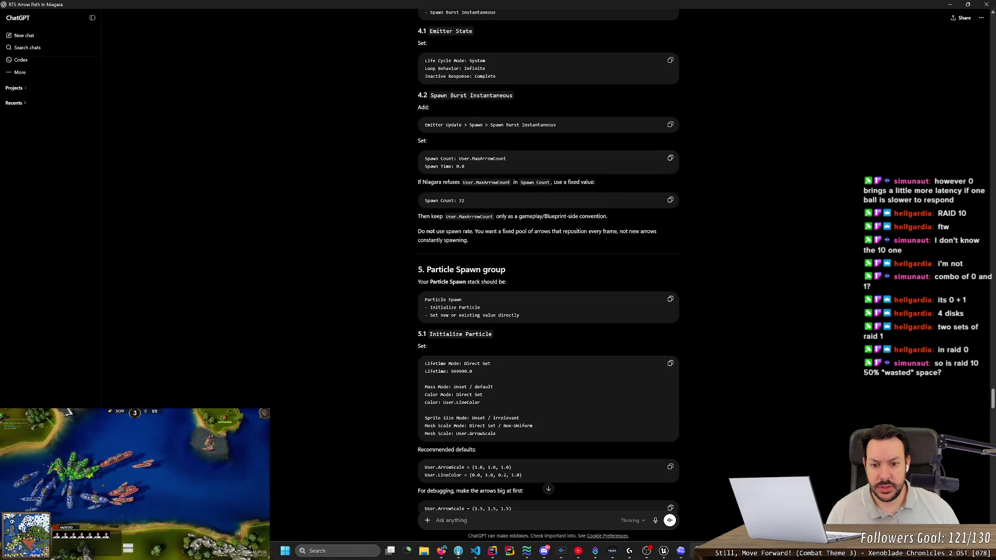
{"action": "key", "text": "alt+Tab"}
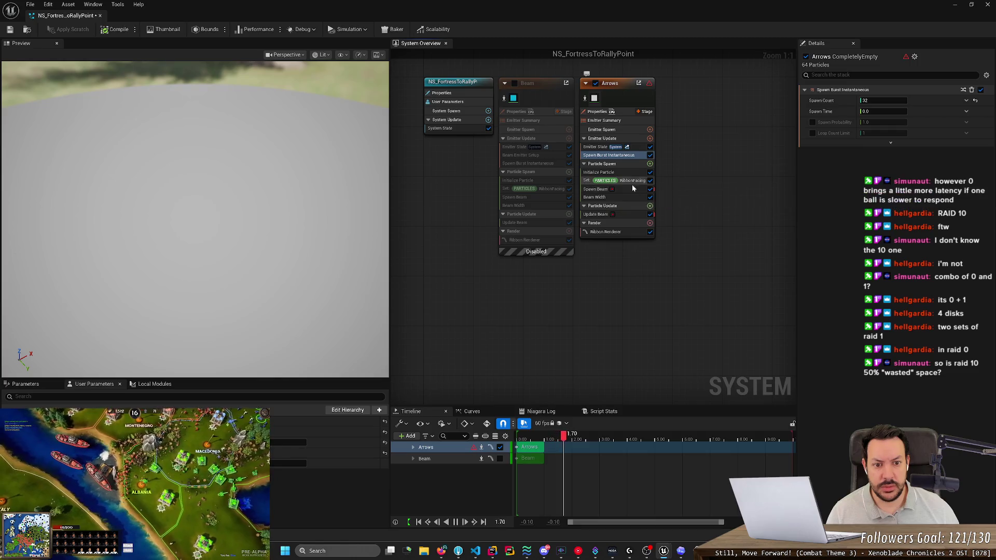
Delete the Spawn Beam and Beam Width modules, then open Initialize Particle's Lifetime setting.
{"action": "left_click", "coordinate": [631, 189]}
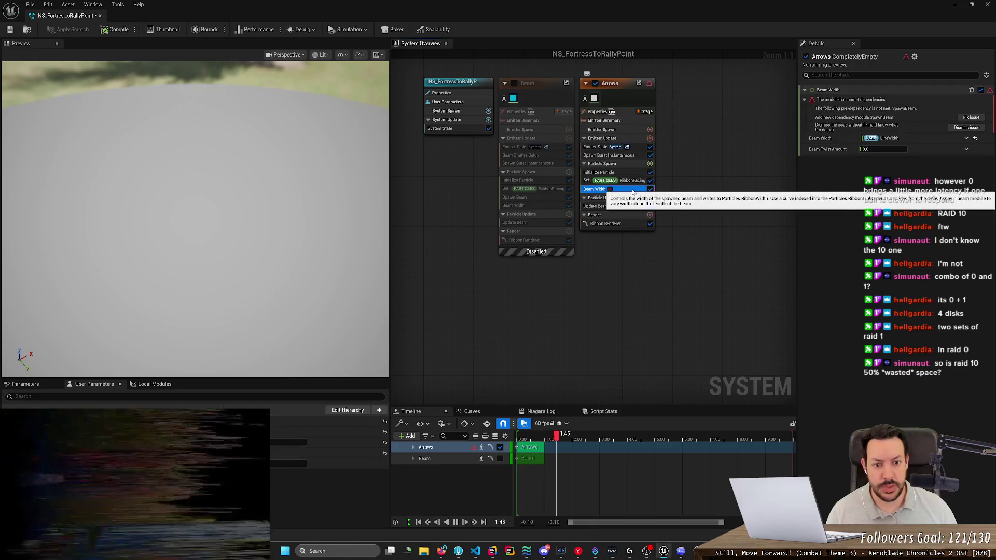
{"action": "key", "text": "Delete"}
{"action": "left_click", "coordinate": [628, 173]}
{"action": "key", "text": "alt+Tab"}
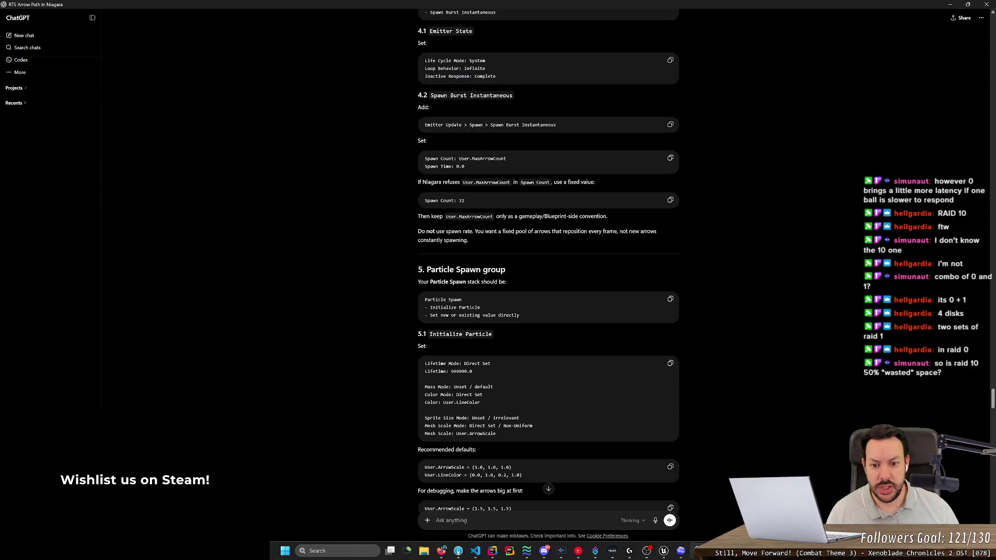
{"action": "key", "text": "alt+Tab"}
{"action": "left_click", "coordinate": [888, 131]}
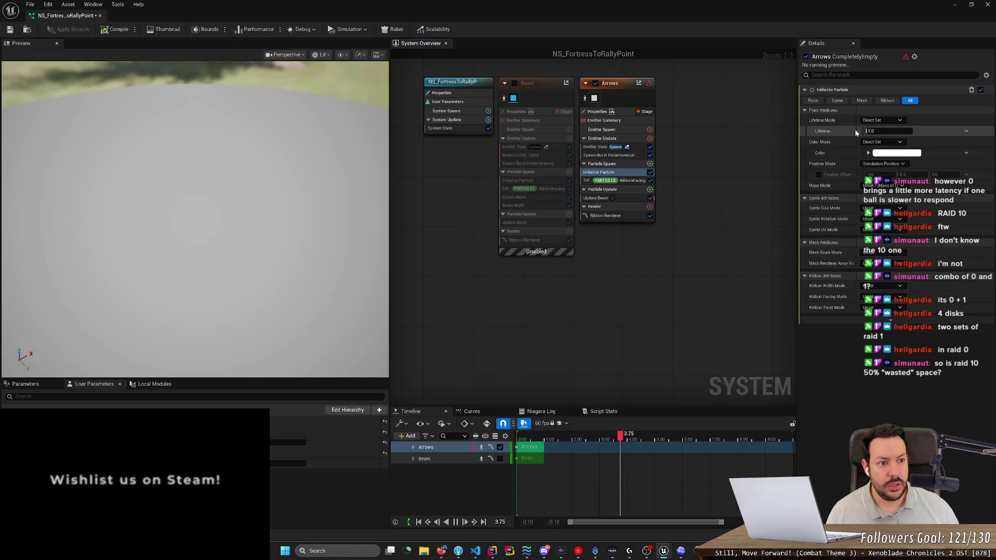
Compare the Initialize Particle settings with the ChatGPT guide's instructions.
{"action": "key", "text": "alt+Tab"}
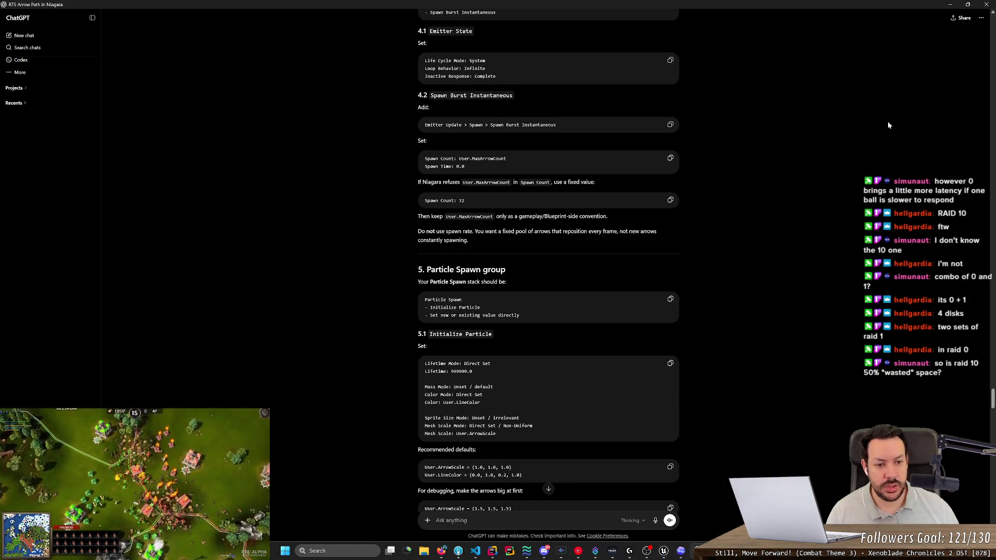
{"action": "key", "text": "alt+Tab"}
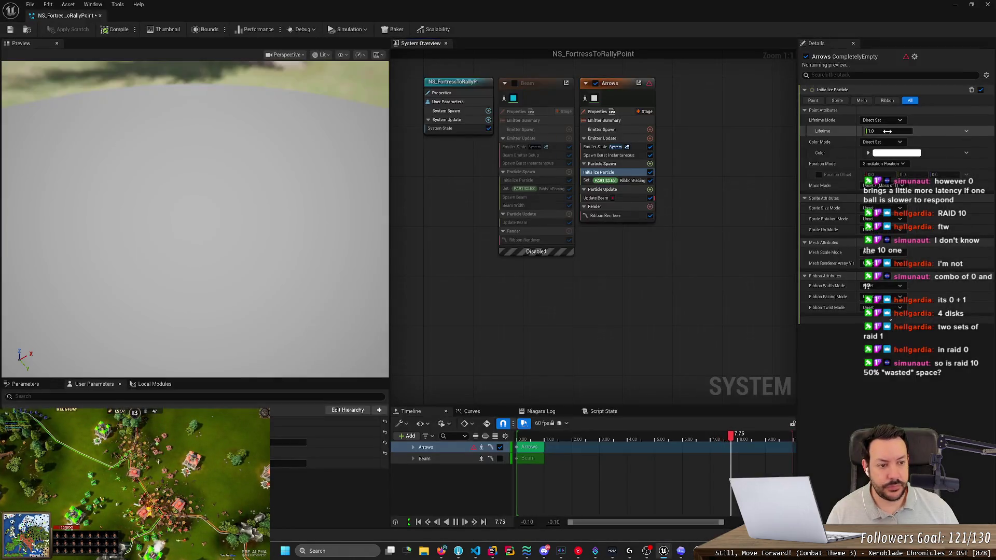
{"action": "key", "text": "alt+Tab"}
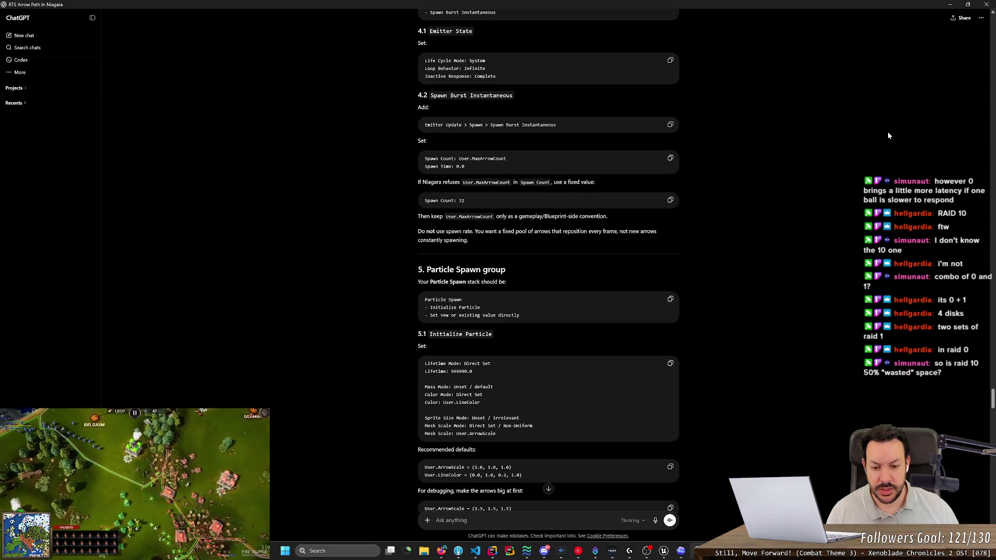
{"action": "key", "text": "alt+Tab"}
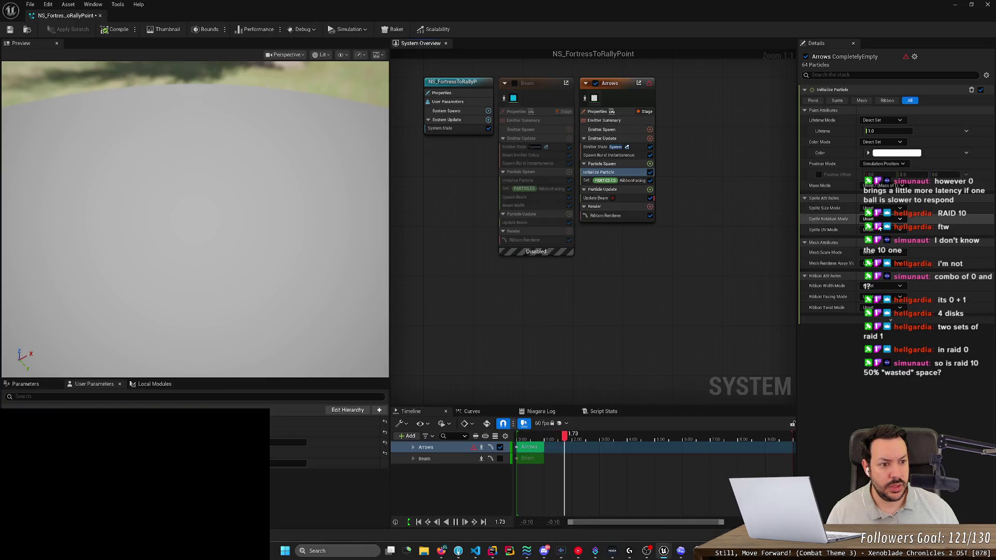
{"action": "key", "text": "alt+Tab"}
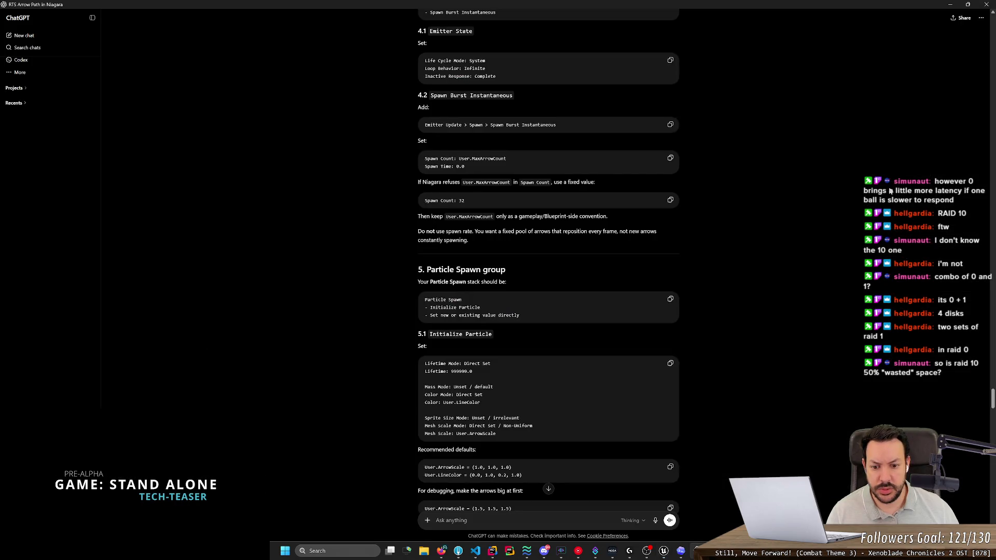
{"action": "key", "text": "alt+Tab"}
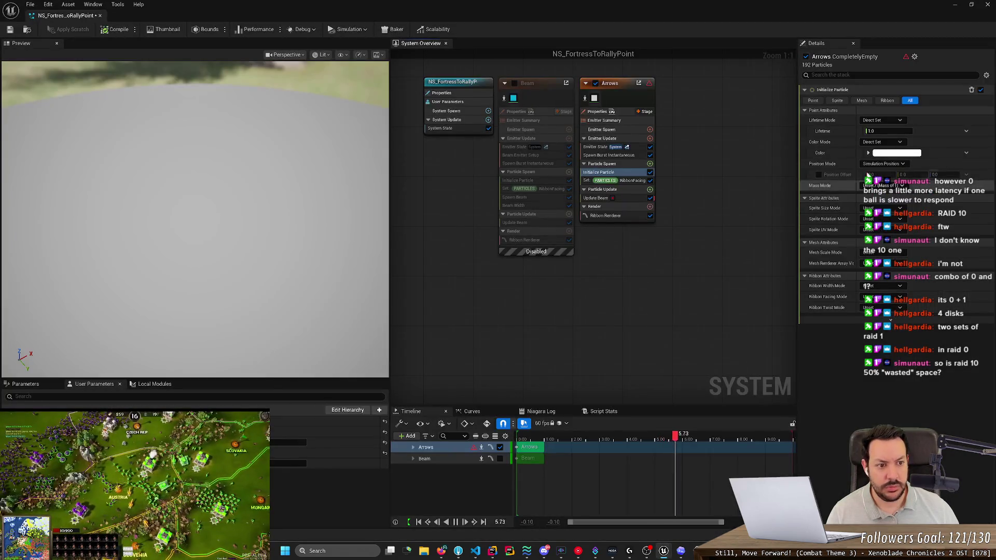
{"action": "key", "text": "alt+Tab"}
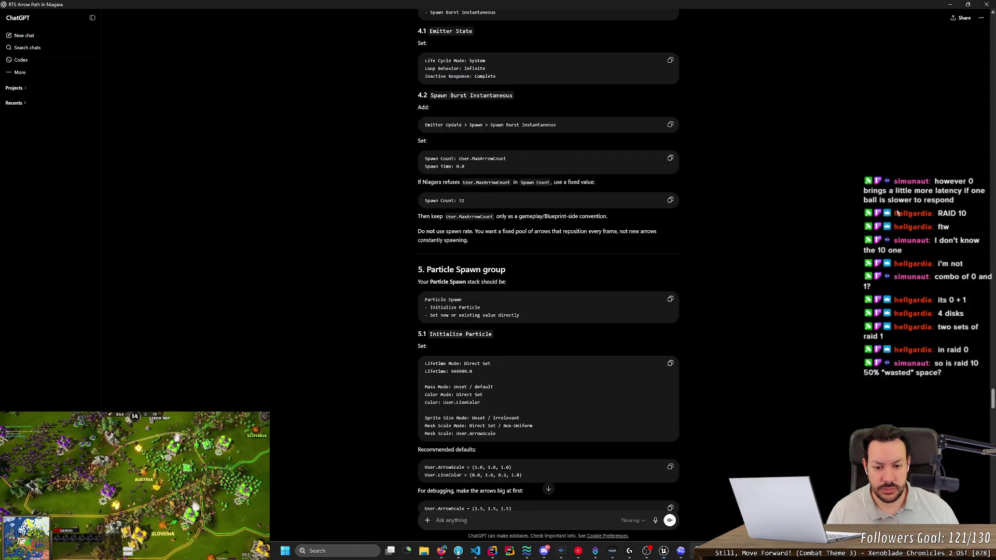
{"action": "key", "text": "alt+Tab"}
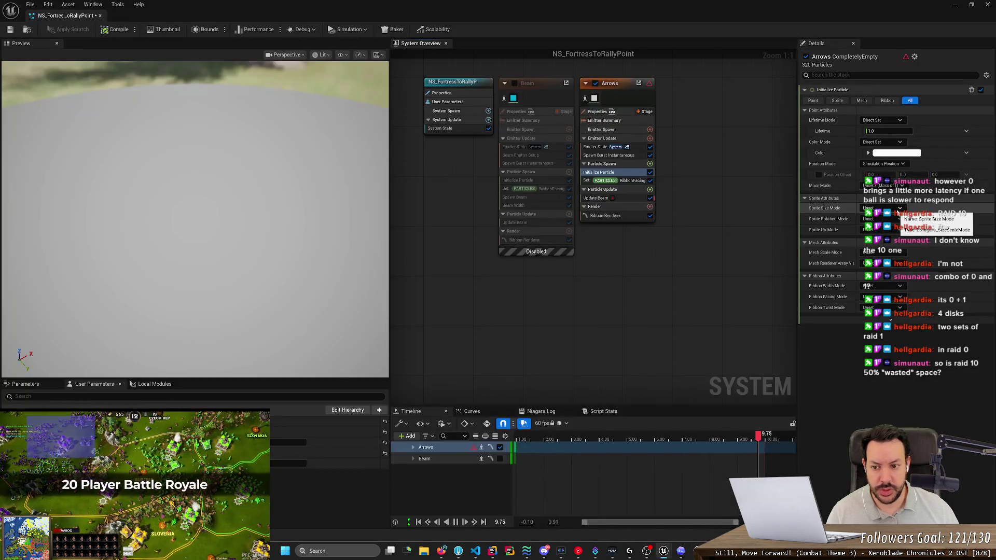
{"action": "key", "text": "alt+Tab"}
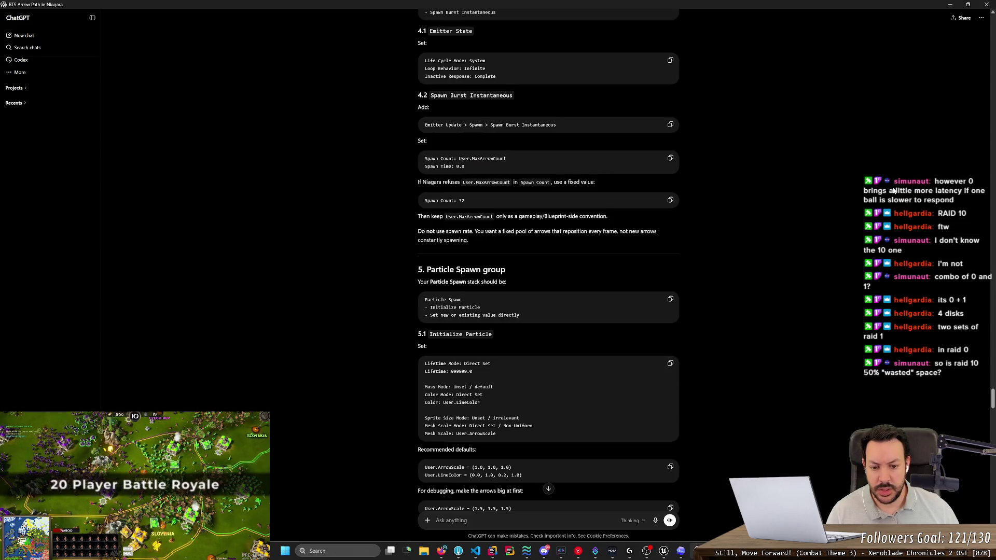
{"action": "key", "text": "alt+Tab"}
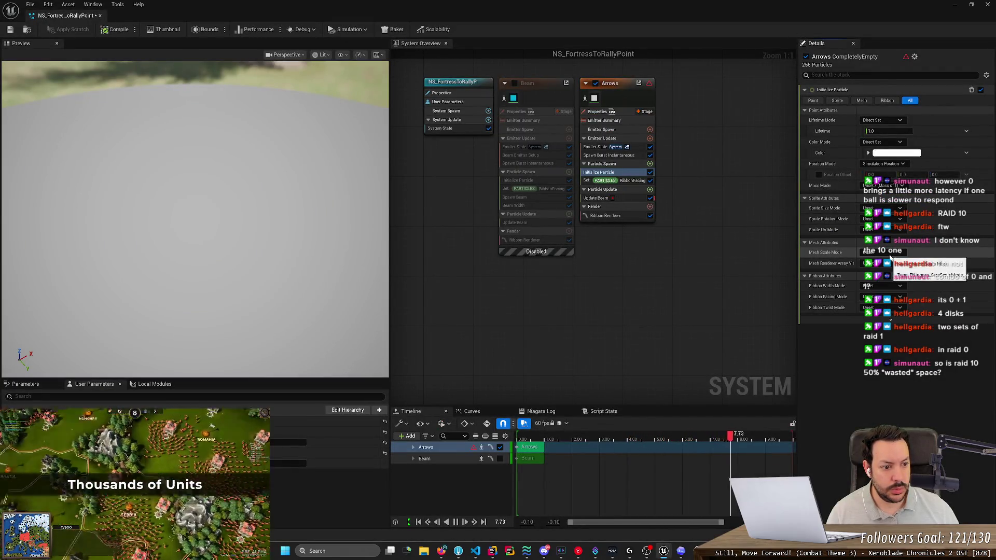
Set Mesh Scale Mode to uniform scale and Mesh Renderer Array Visibility to Direct Set.
{"action": "left_click", "coordinate": [882, 252]}
{"action": "left_click", "coordinate": [885, 273]}
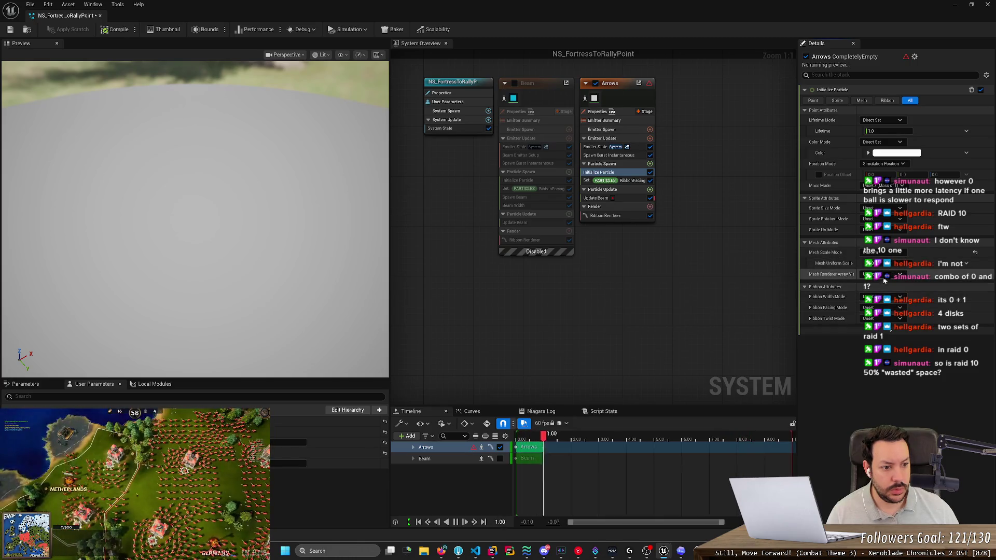
{"action": "left_click", "coordinate": [882, 275]}
{"action": "left_click", "coordinate": [880, 295]}
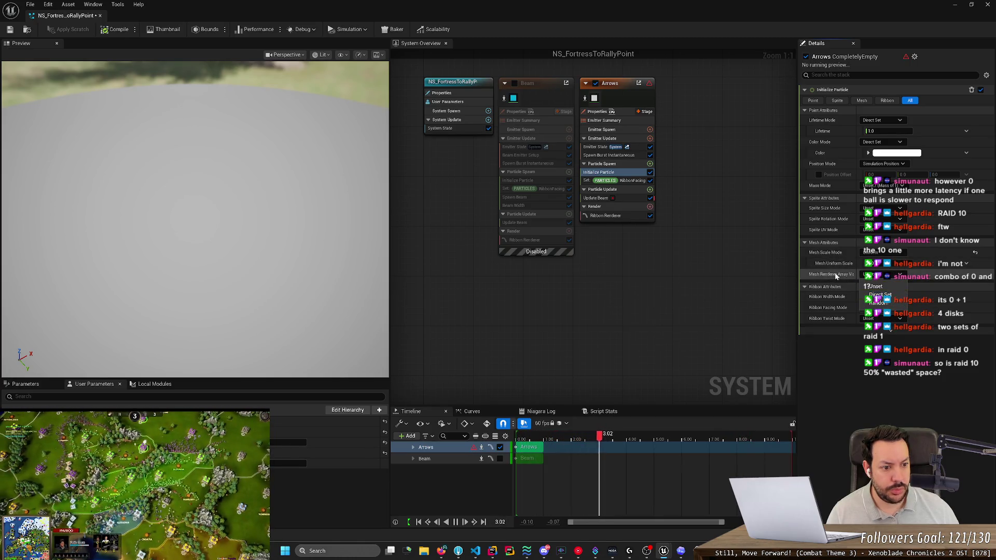
Recheck Mesh Scale Mode against the guide, then select Set RibbonFacing in Particle Spawn.
{"action": "key", "text": "alt+Tab"}
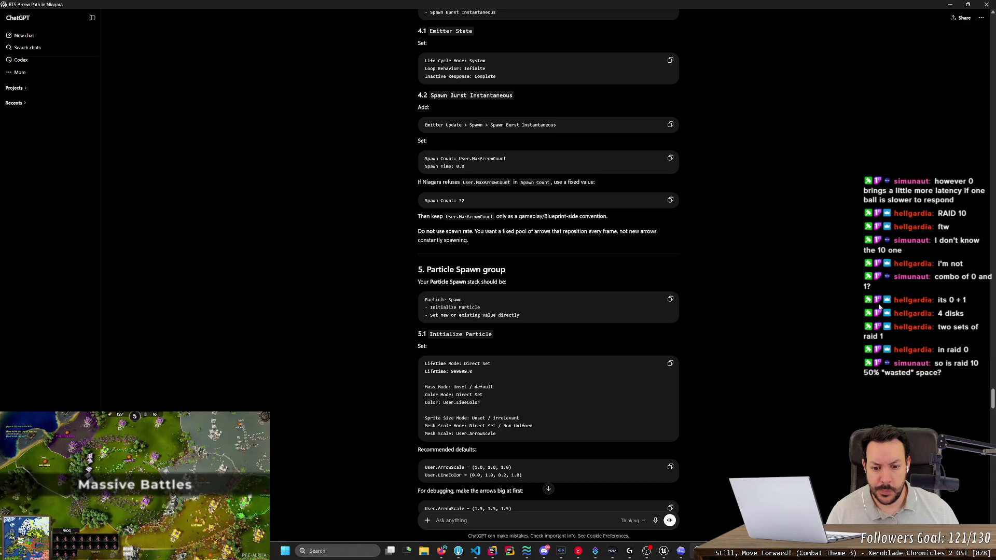
{"action": "key", "text": "alt+Tab"}
{"action": "left_click", "coordinate": [882, 252]}
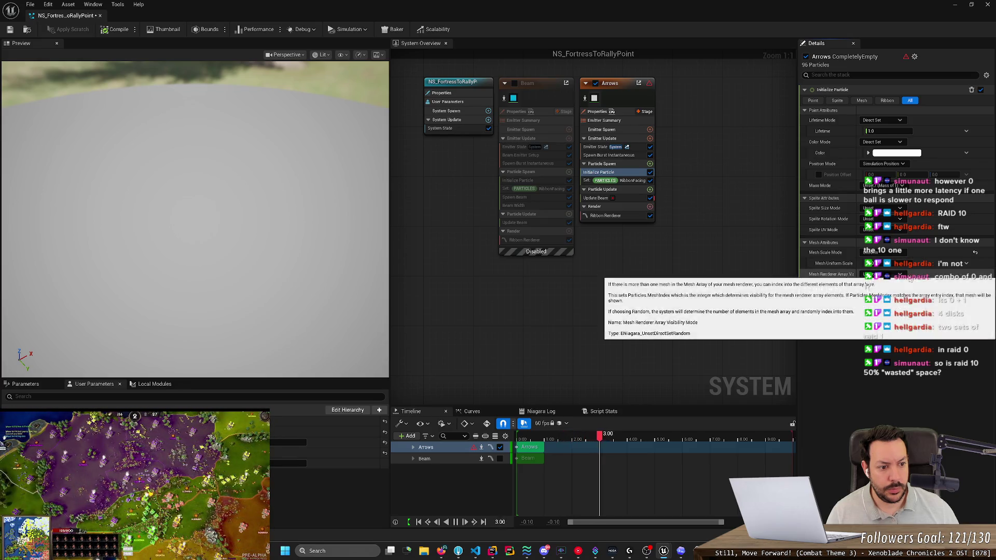
{"action": "key", "text": "alt+Tab"}
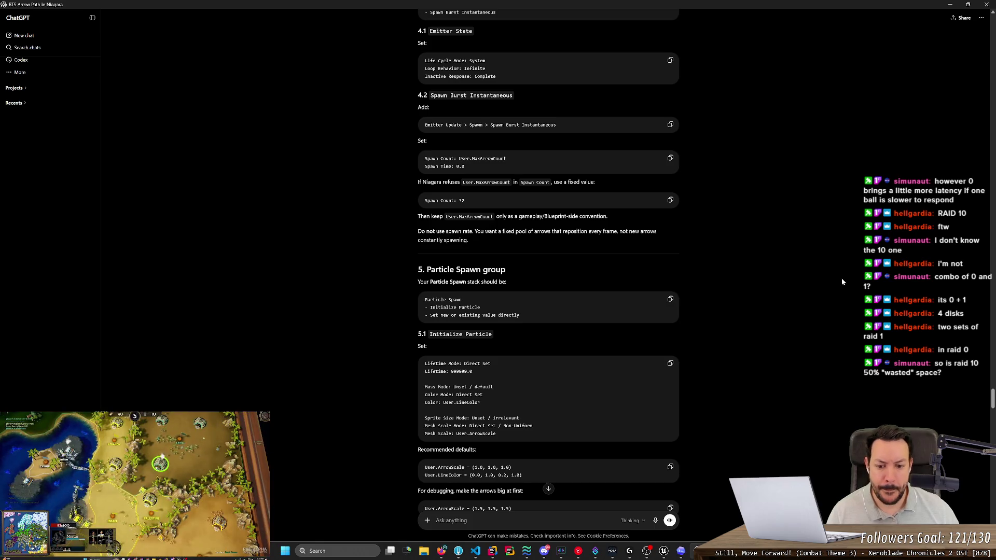
{"action": "key", "text": "alt+Tab"}
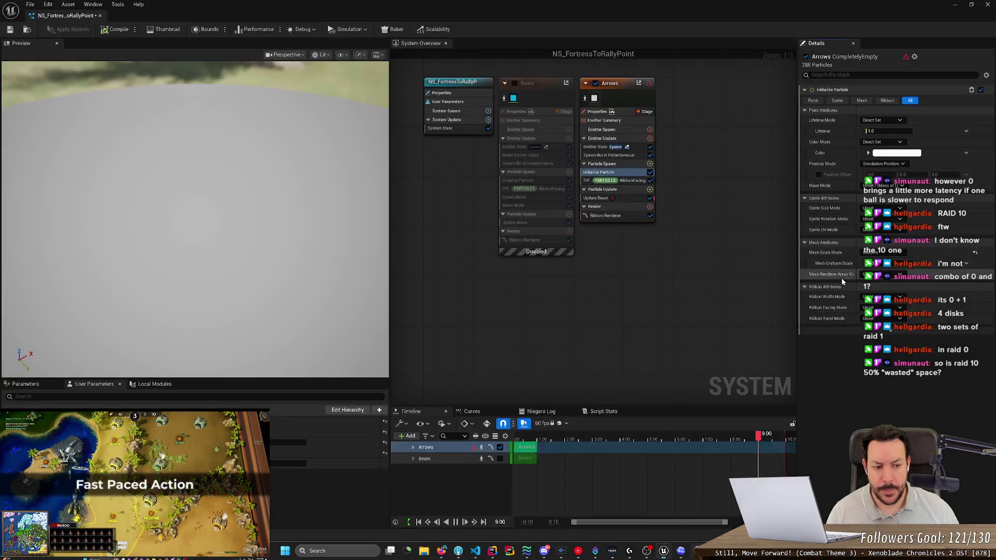
{"action": "left_click", "coordinate": [885, 270]}
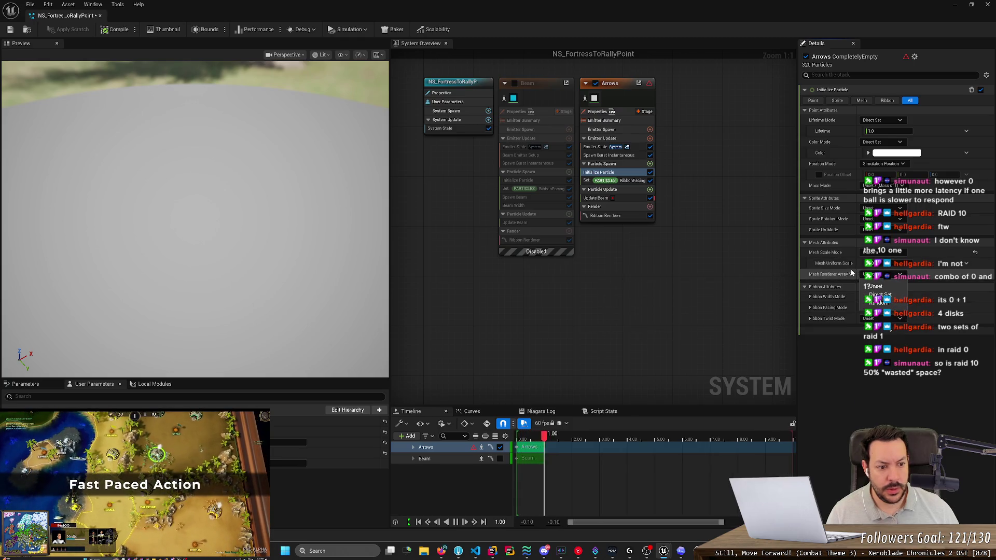
{"action": "key", "text": "alt+Tab"}
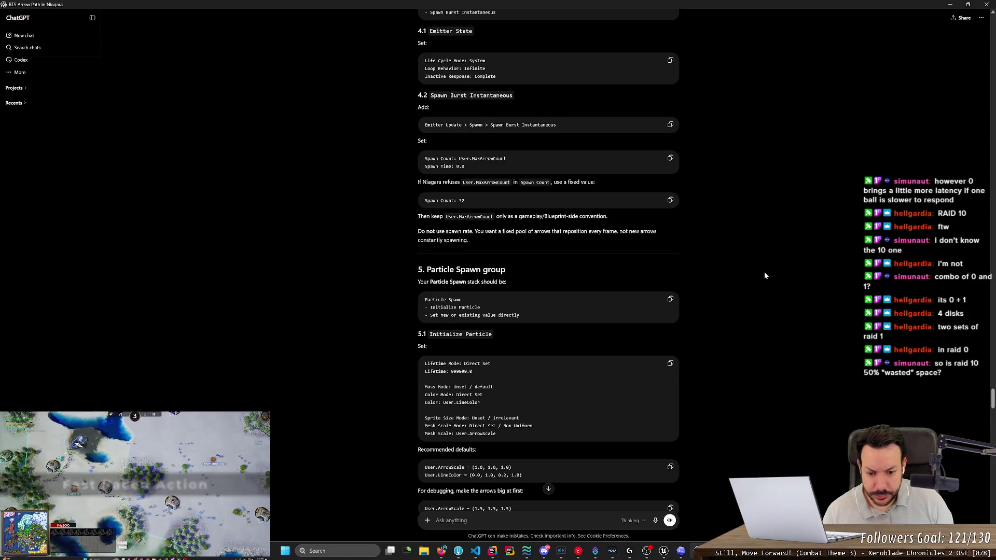
{"action": "scroll", "coordinate": [764, 273], "scroll_direction": "down", "scroll_amount": 5}
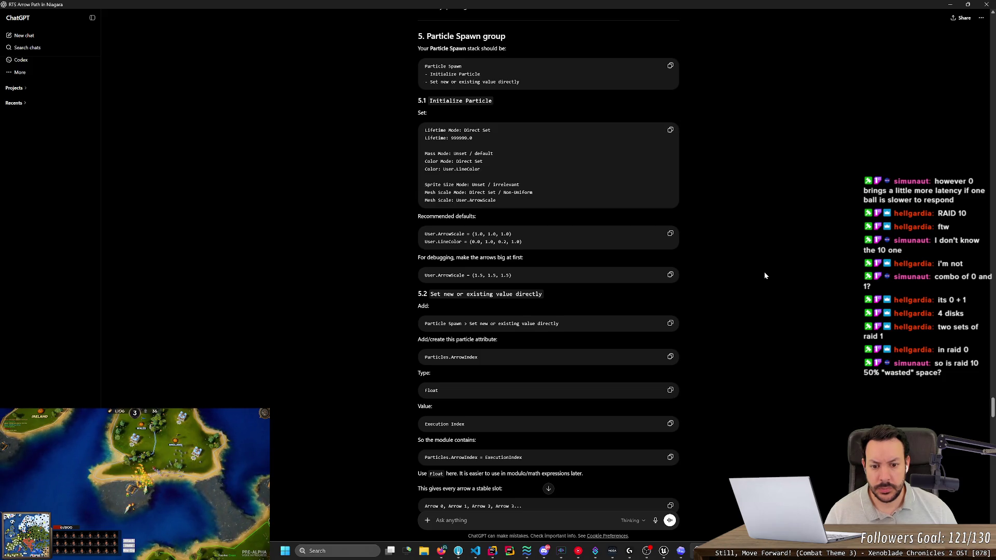
{"action": "key", "text": "alt+Tab"}
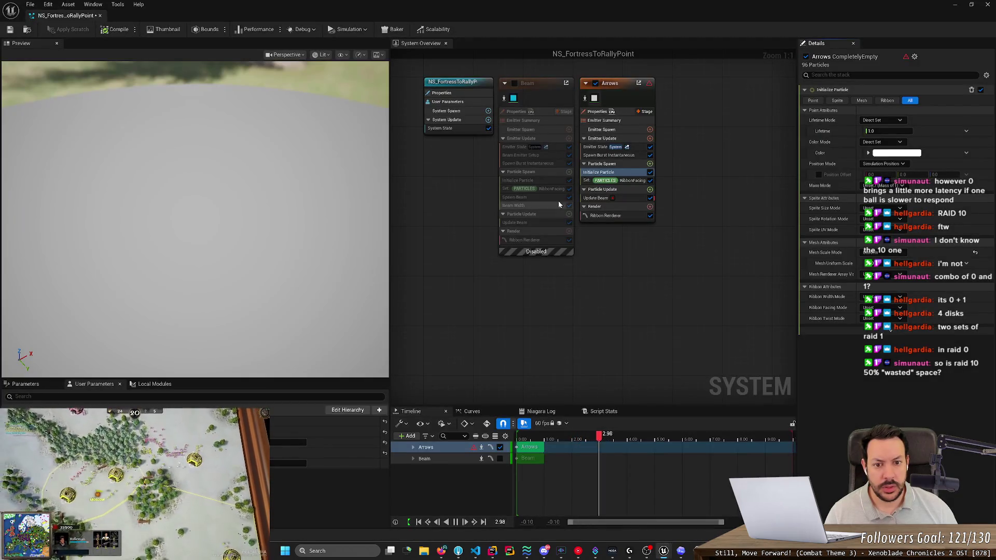
{"action": "left_click", "coordinate": [625, 180]}
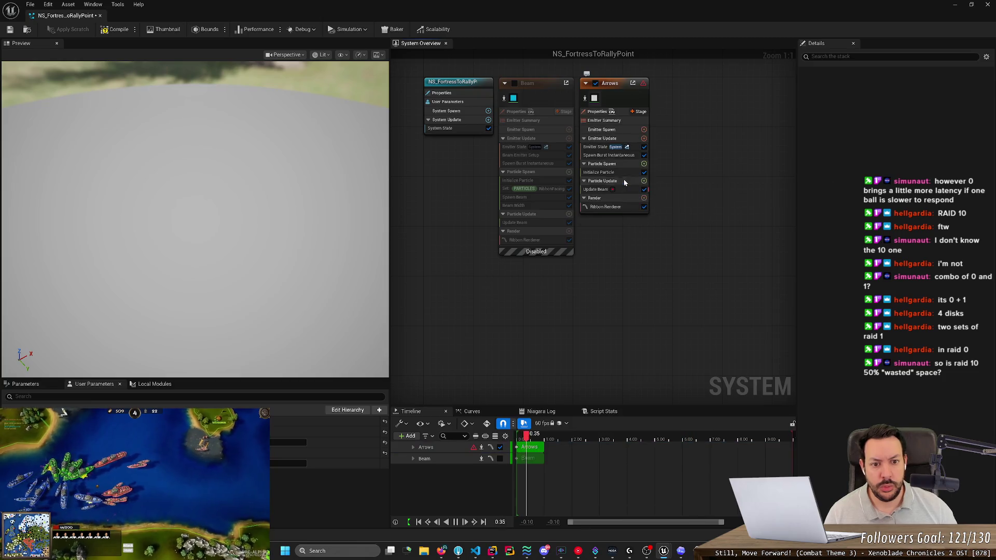
{"action": "key", "text": "alt+Tab"}
{"action": "key", "text": "alt+Tab"}
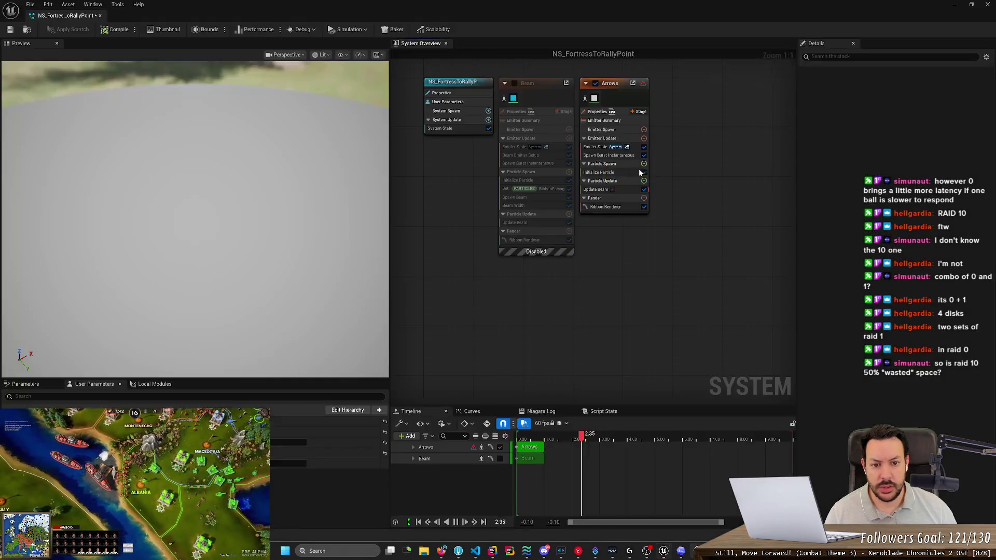
Add a 'Set new or existing value directly' (Set Parameters) module to Particle Spawn.
{"action": "left_click", "coordinate": [644, 164]}
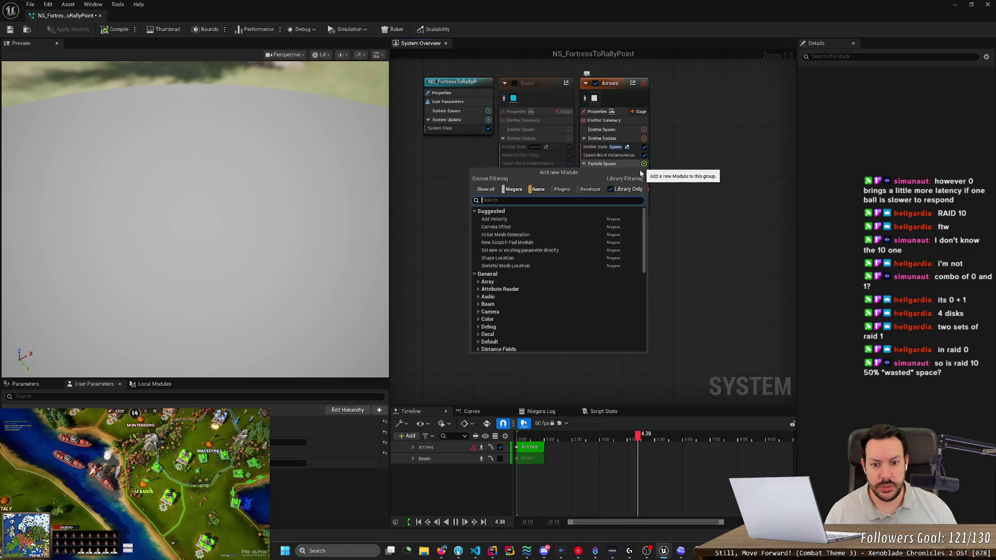
{"action": "left_click", "coordinate": [549, 249]}
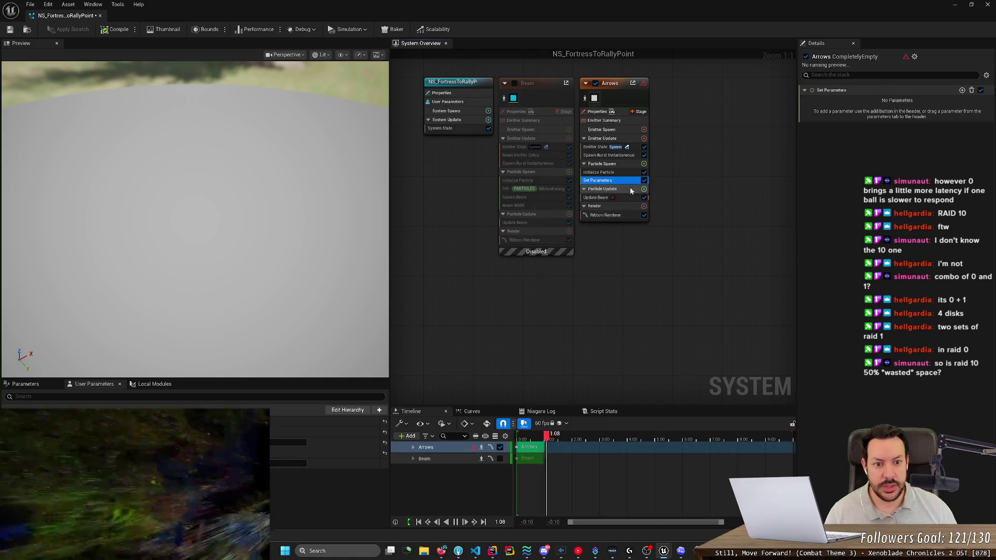
{"action": "key", "text": "alt+Tab"}
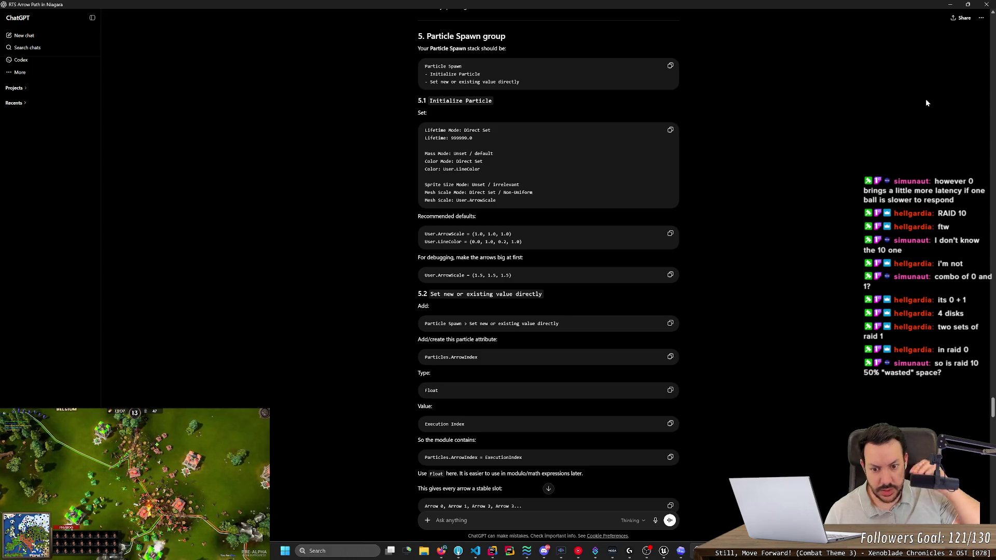
{"action": "key", "text": "alt+Tab"}
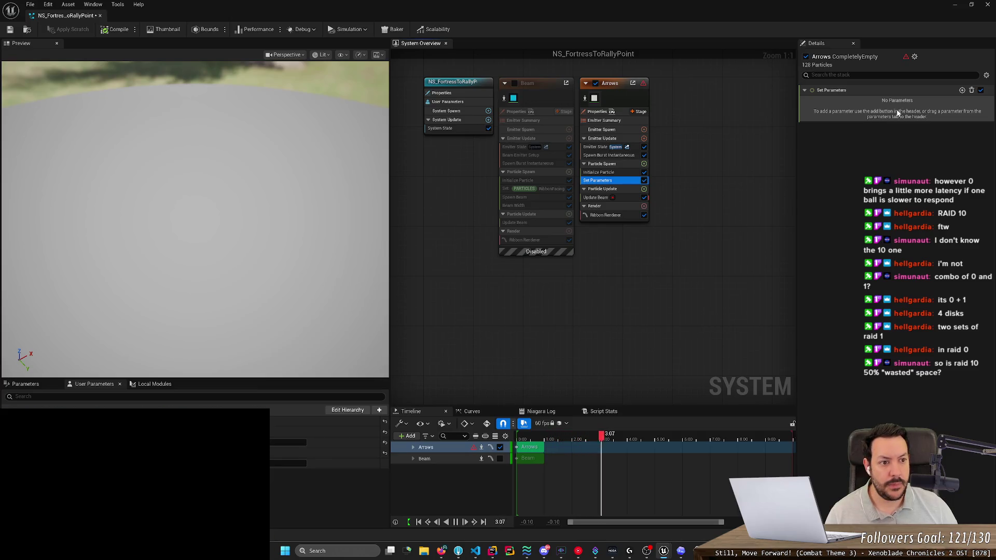
Add a new common int32 PARTICLES parameter to the Set module.
{"action": "left_click", "coordinate": [963, 91]}
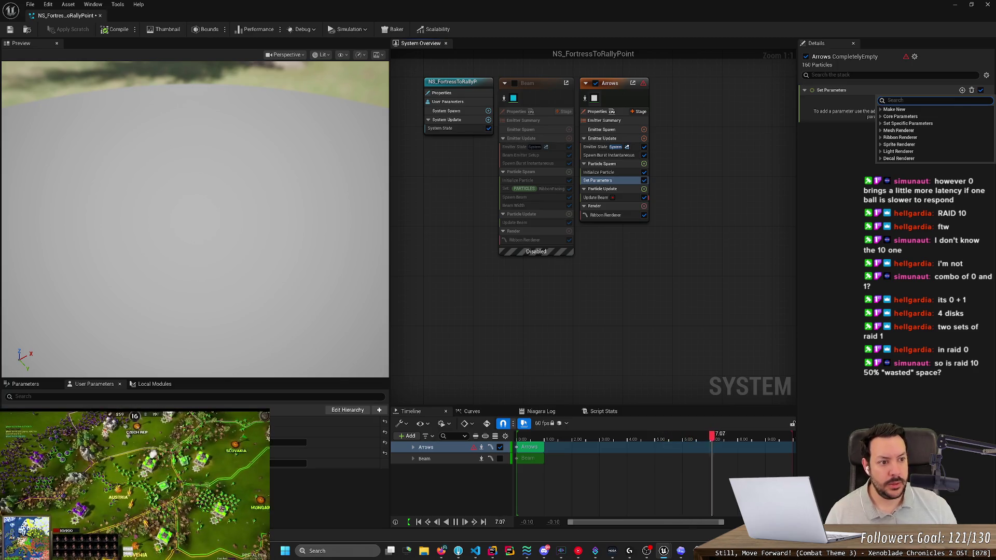
{"action": "left_click", "coordinate": [886, 110]}
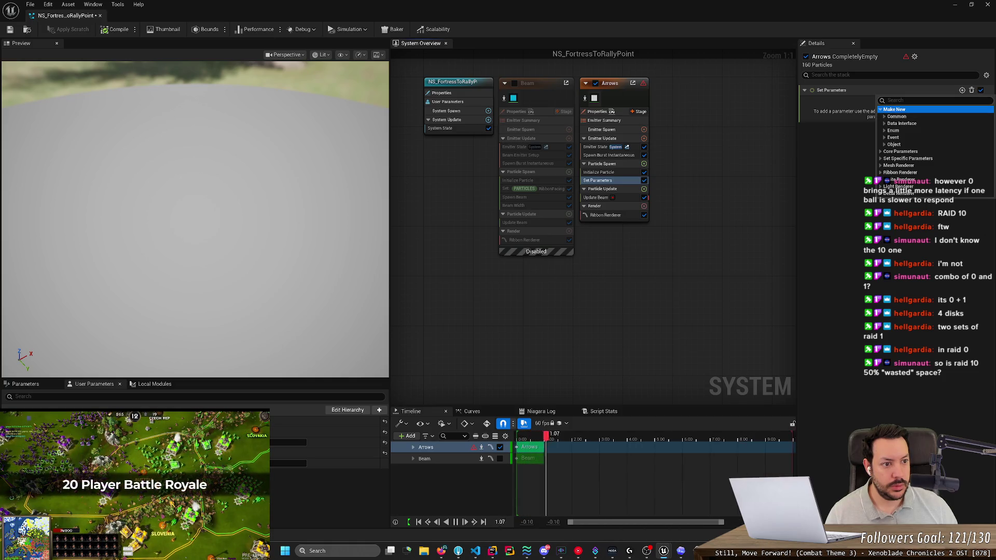
{"action": "left_click", "coordinate": [888, 101]}
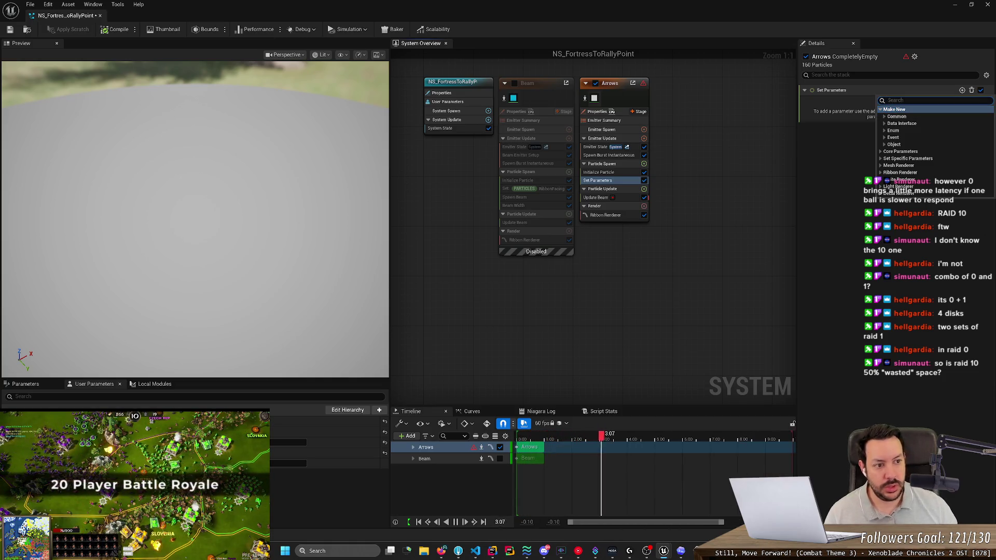
{"action": "left_click", "coordinate": [886, 117]}
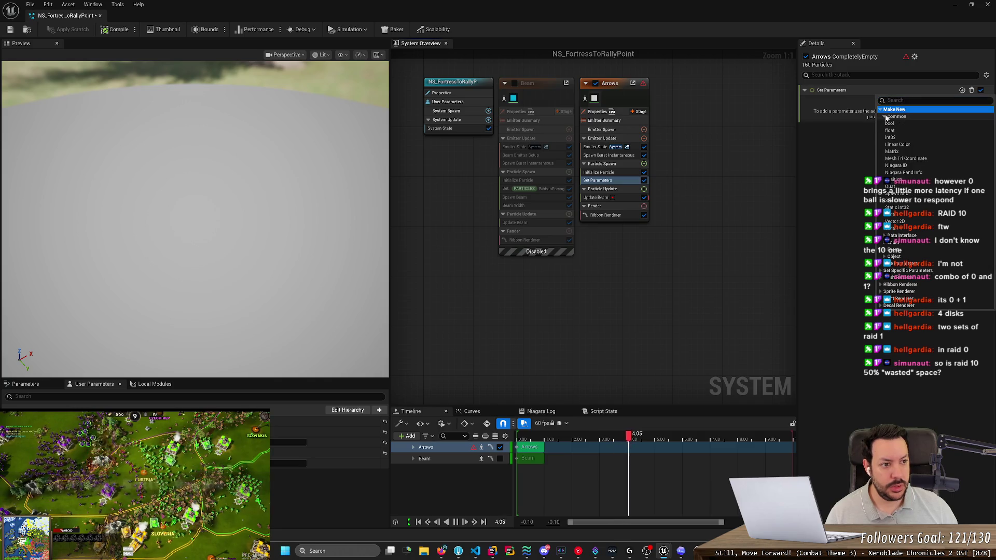
{"action": "left_click", "coordinate": [900, 137]}
{"action": "left_click", "coordinate": [884, 101]}
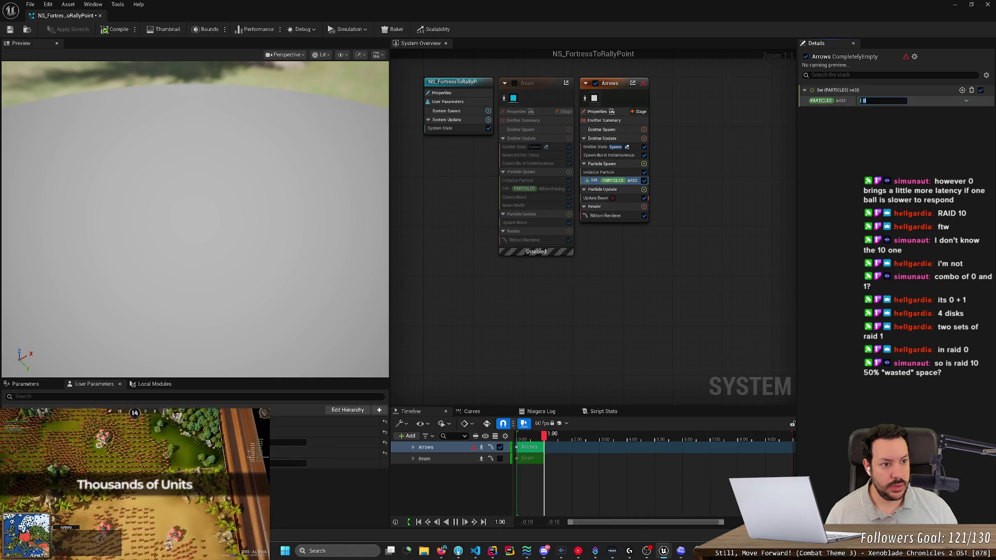
{"action": "left_click", "coordinate": [846, 92]}
{"action": "left_click", "coordinate": [846, 92]}
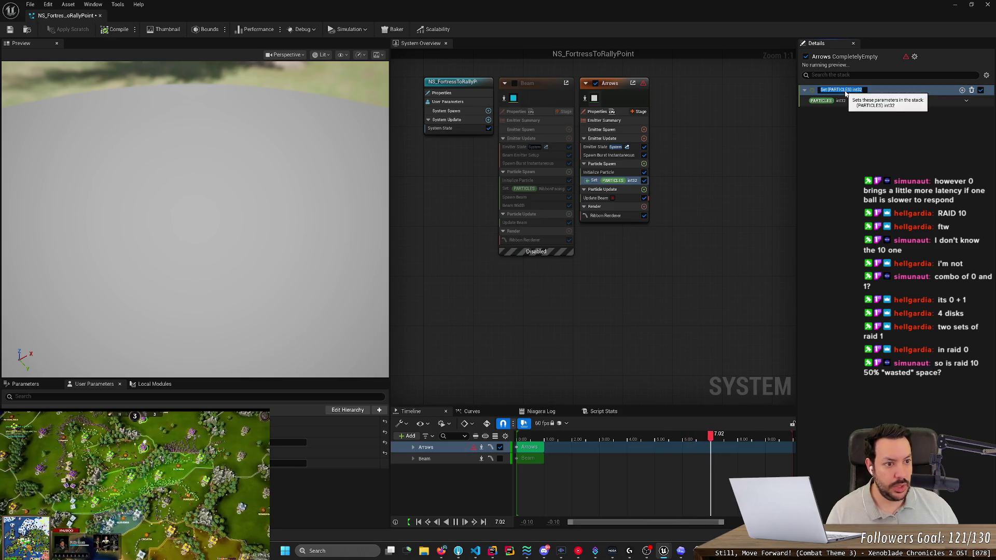
{"action": "left_click", "coordinate": [830, 101]}
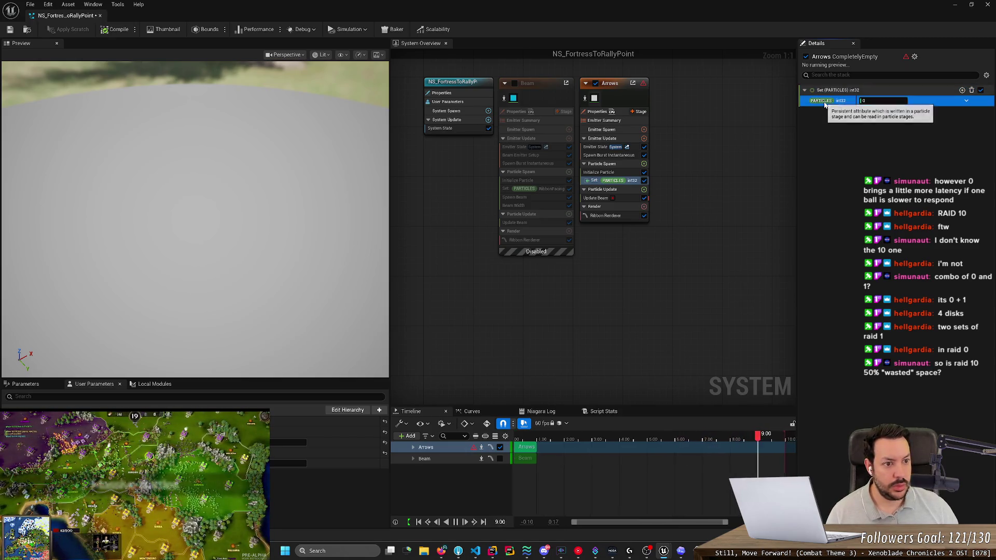
{"action": "right_click", "coordinate": [825, 105]}
{"action": "left_click", "coordinate": [872, 106]}
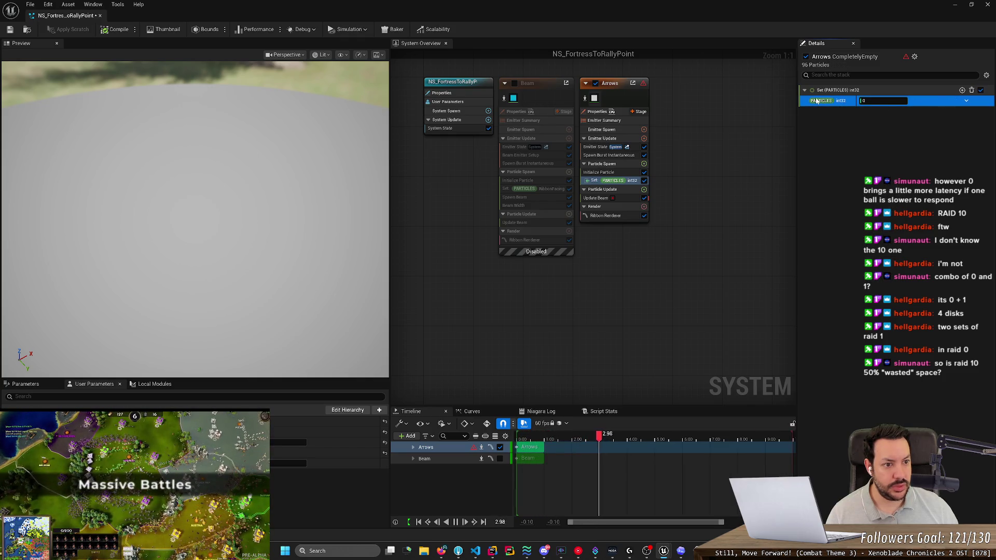
{"action": "key", "text": "alt+Tab"}
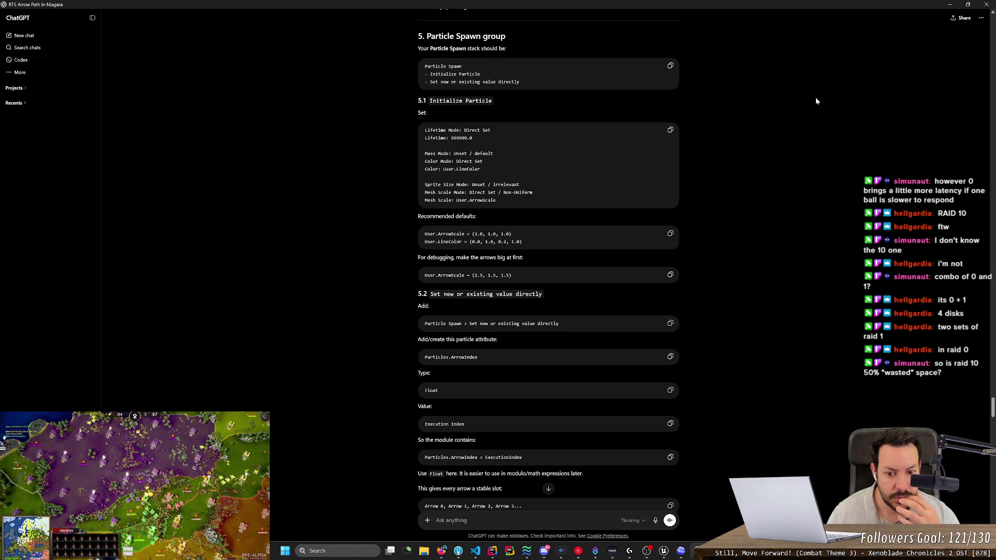
{"action": "key", "text": "alt+Tab"}
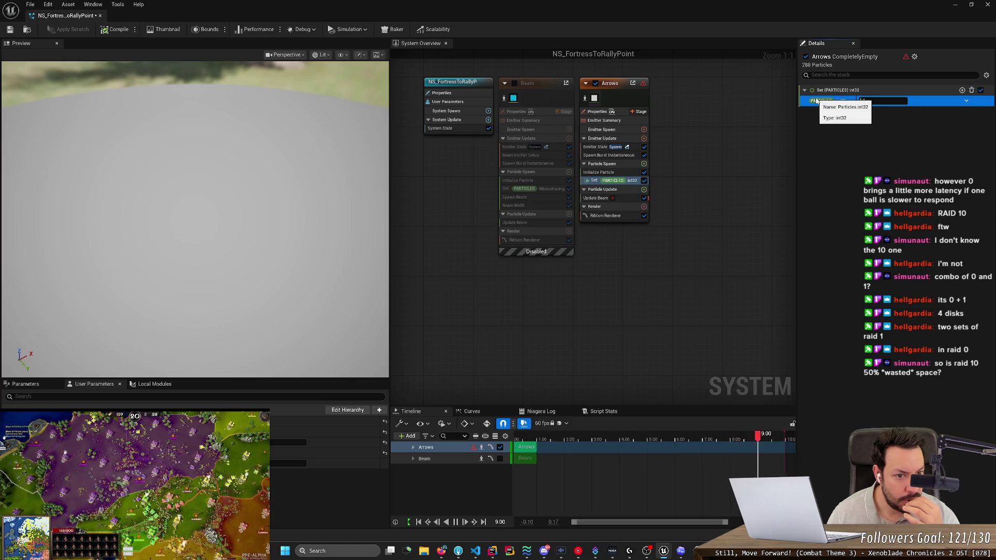
{"action": "key", "text": "alt+Tab"}
{"action": "key", "text": "alt+Tab"}
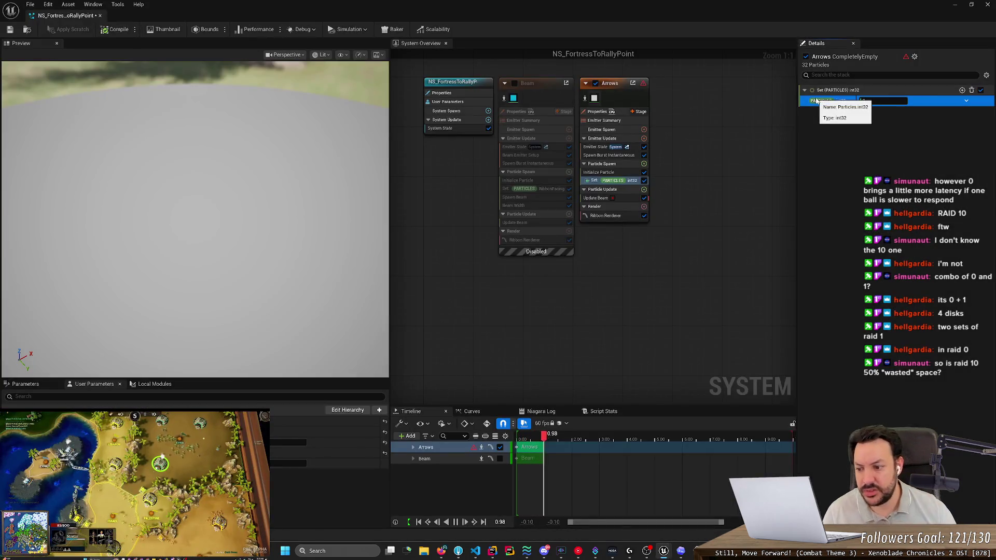
{"action": "key", "text": "alt+Tab"}
{"action": "scroll", "coordinate": [610, 253], "scroll_direction": "up", "scroll_amount": 15}
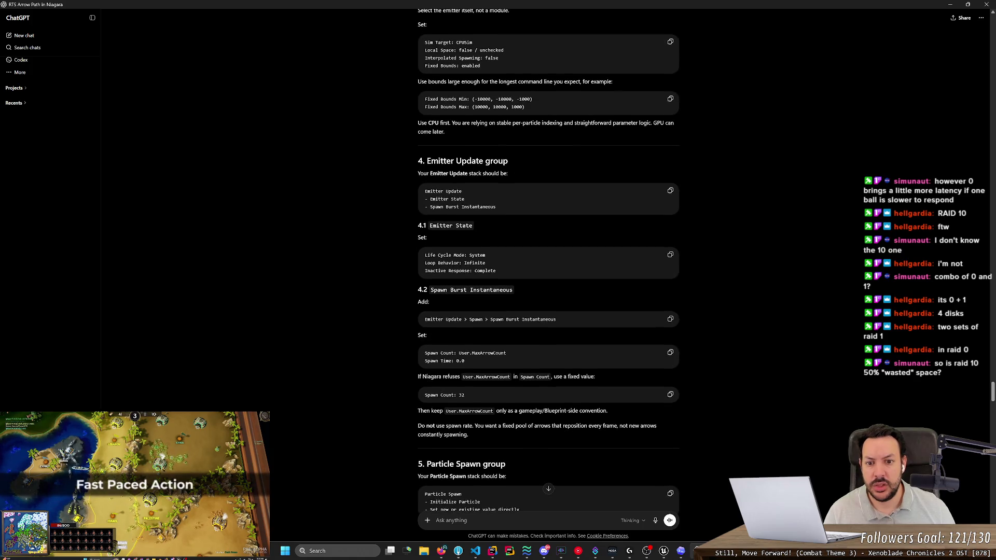
{"action": "scroll", "coordinate": [556, 275], "scroll_direction": "up", "scroll_amount": 6}
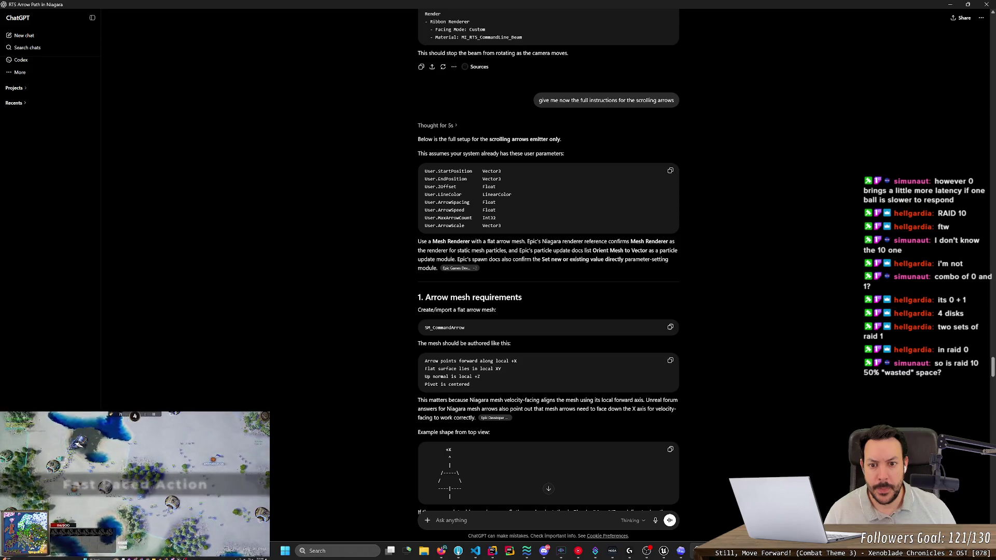
{"action": "scroll", "coordinate": [406, 306], "scroll_direction": "down", "scroll_amount": 20}
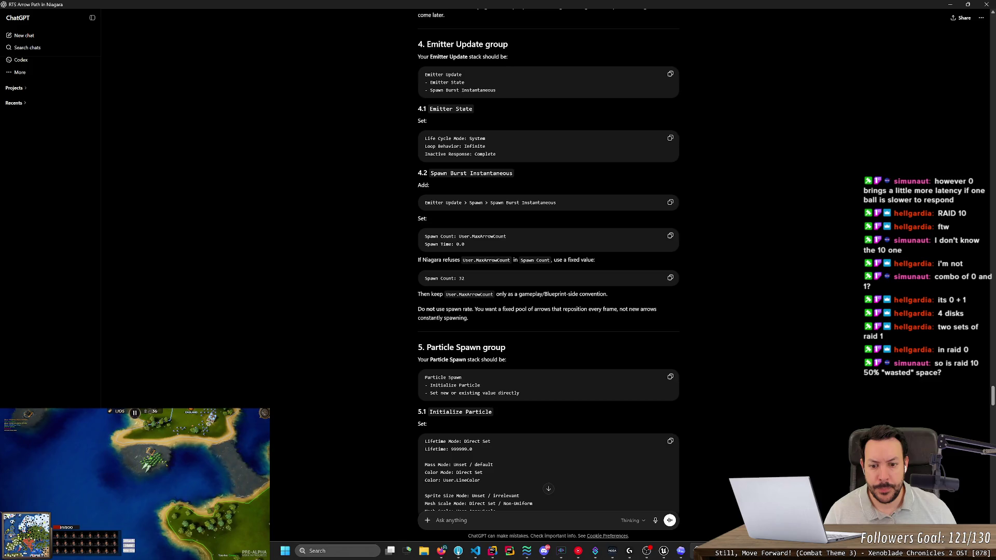
{"action": "scroll", "coordinate": [426, 209], "scroll_direction": "down", "scroll_amount": 5}
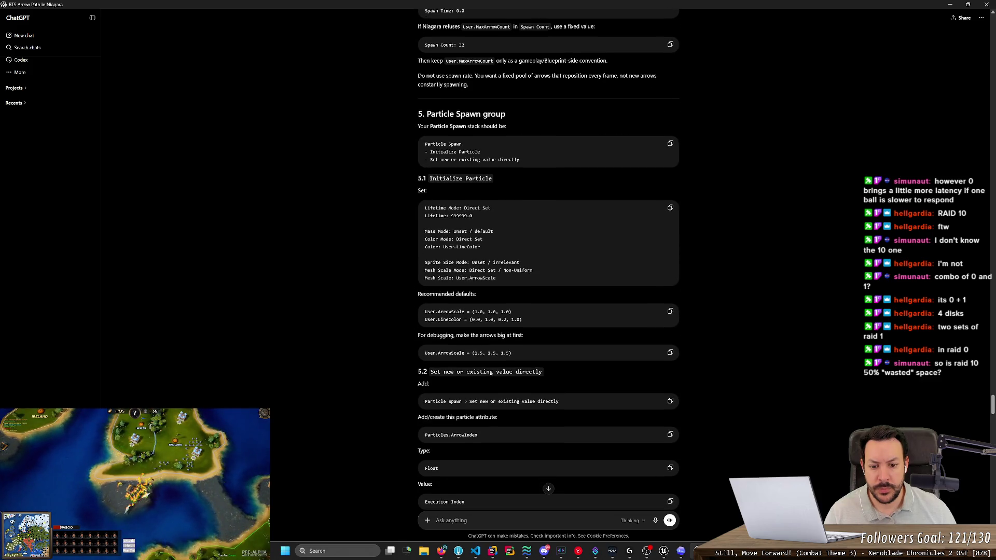
{"action": "scroll", "coordinate": [450, 269], "scroll_direction": "down", "scroll_amount": 3}
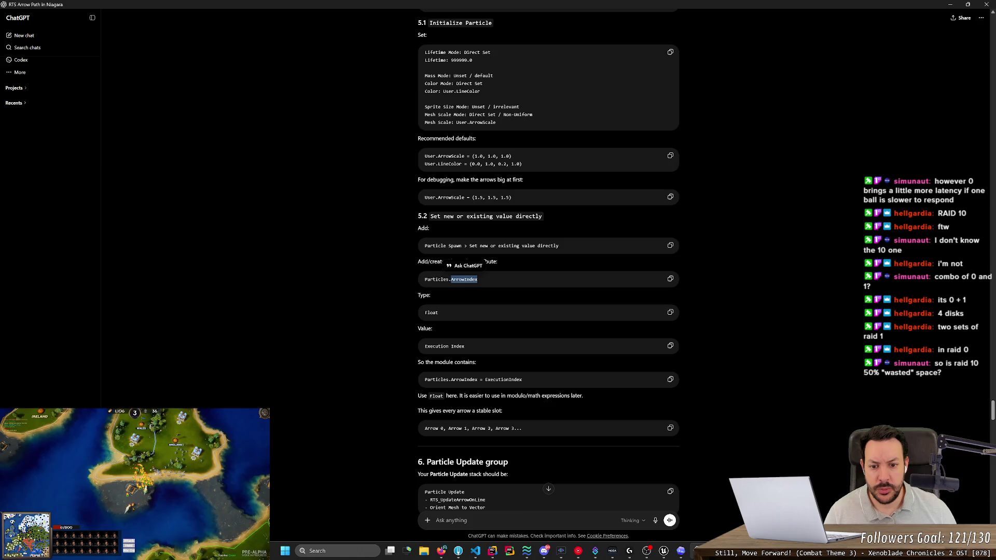
{"action": "key", "text": "alt+Tab"}
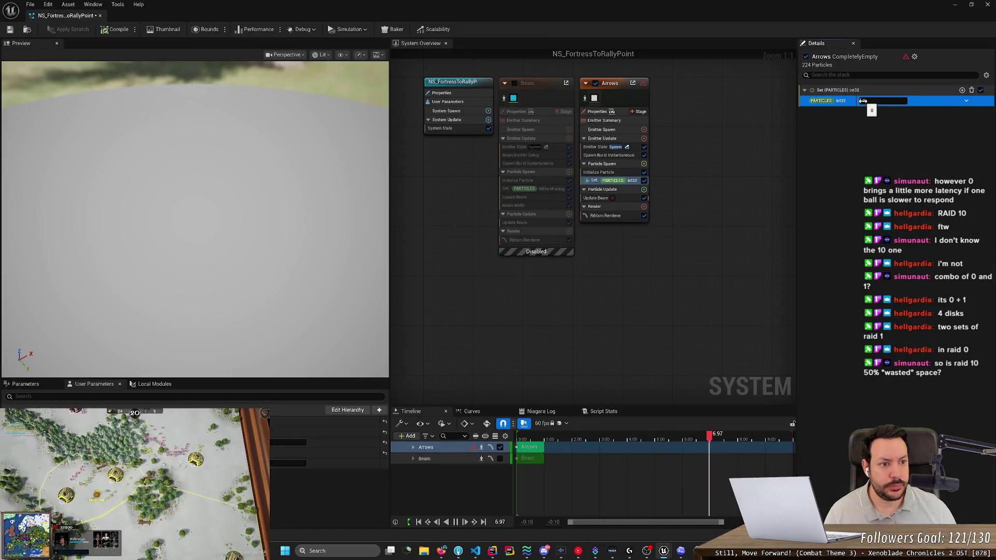
Rename the Set module's new int32 attribute to ArrowIndex and check the ChatGPT guide.
{"action": "left_click", "coordinate": [864, 100]}
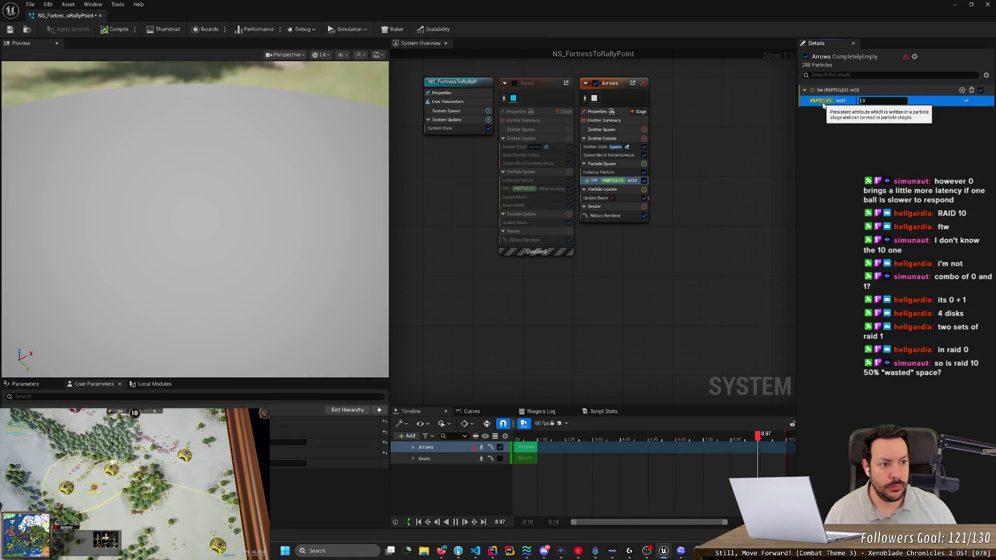
{"action": "left_click", "coordinate": [966, 100]}
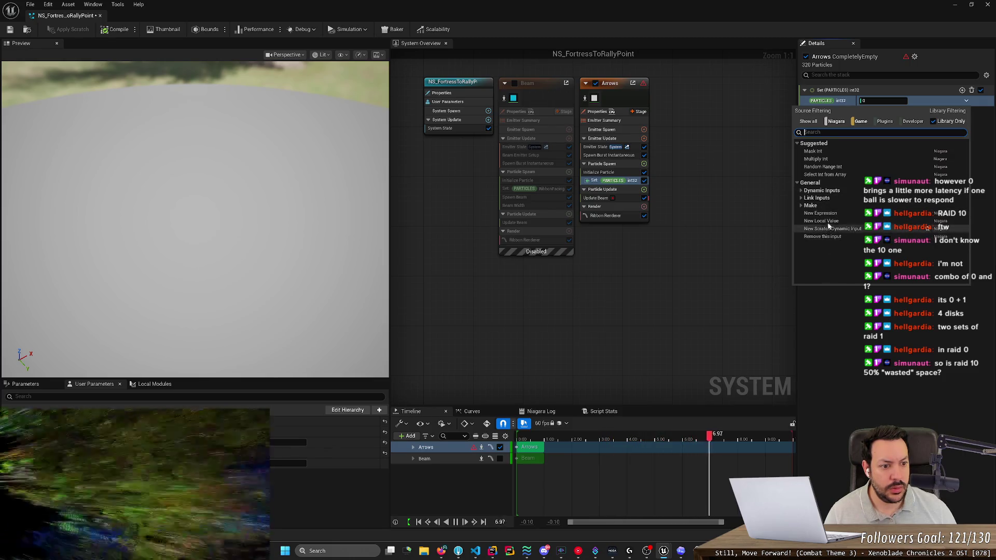
{"action": "key", "text": "Escape"}
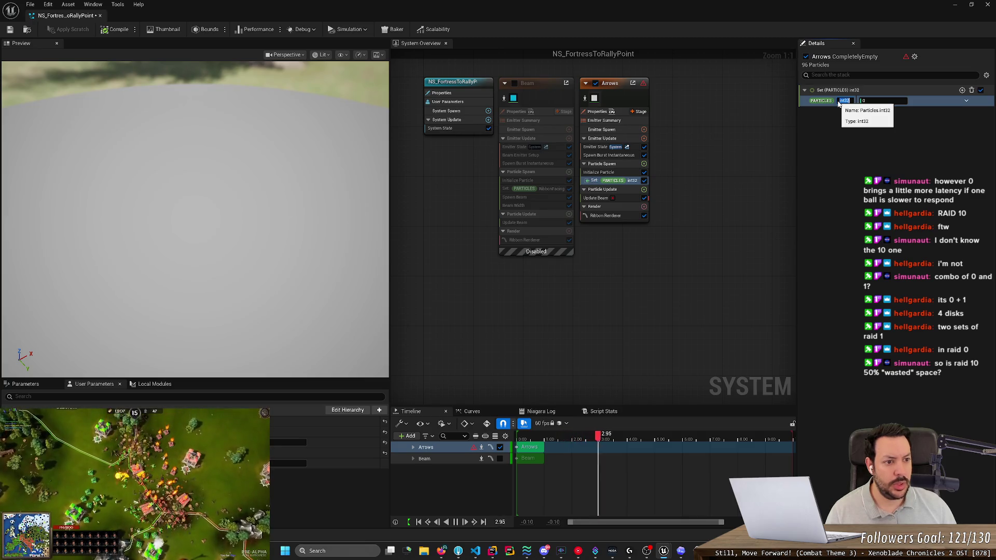
{"action": "type", "text": "ArrowIndex"}
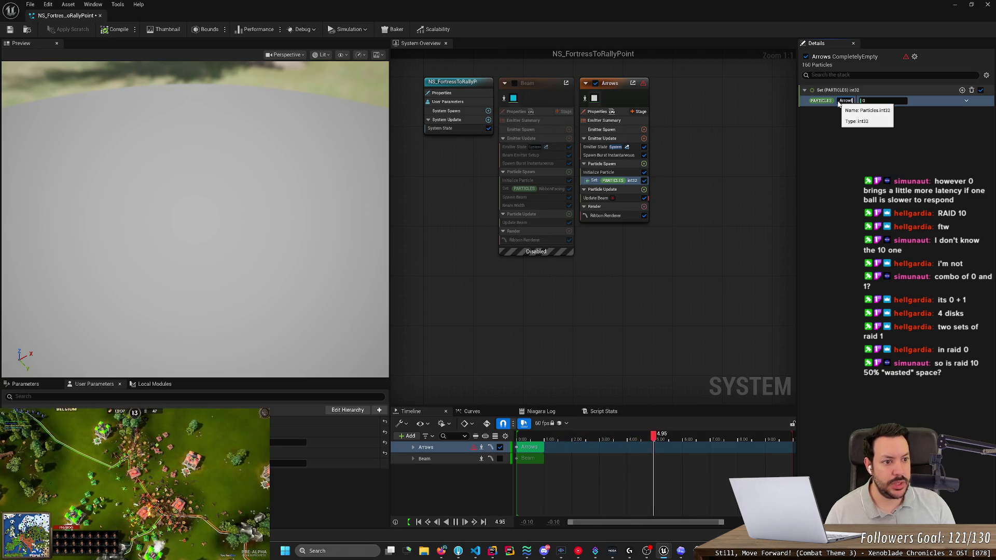
{"action": "key", "text": "Return"}
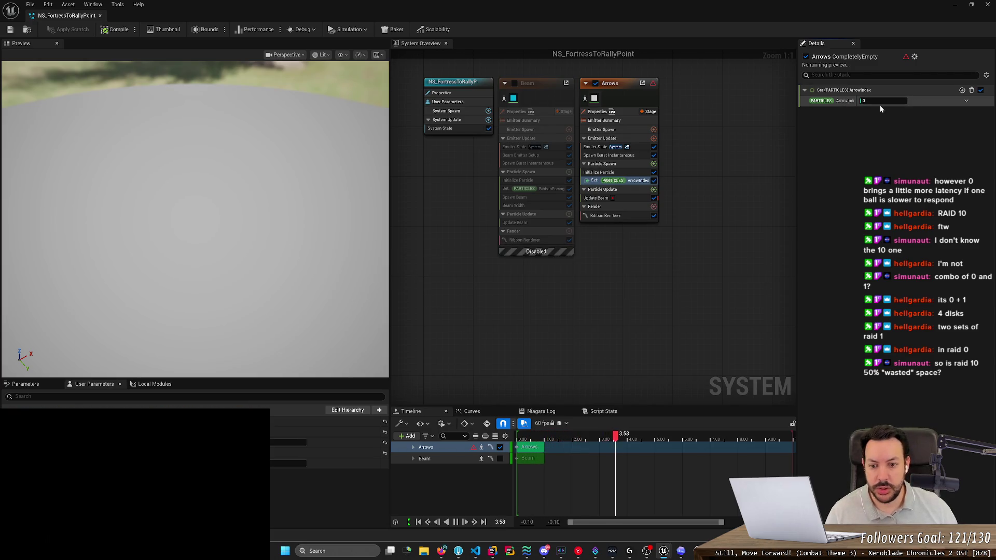
{"action": "key", "text": "alt+Tab"}
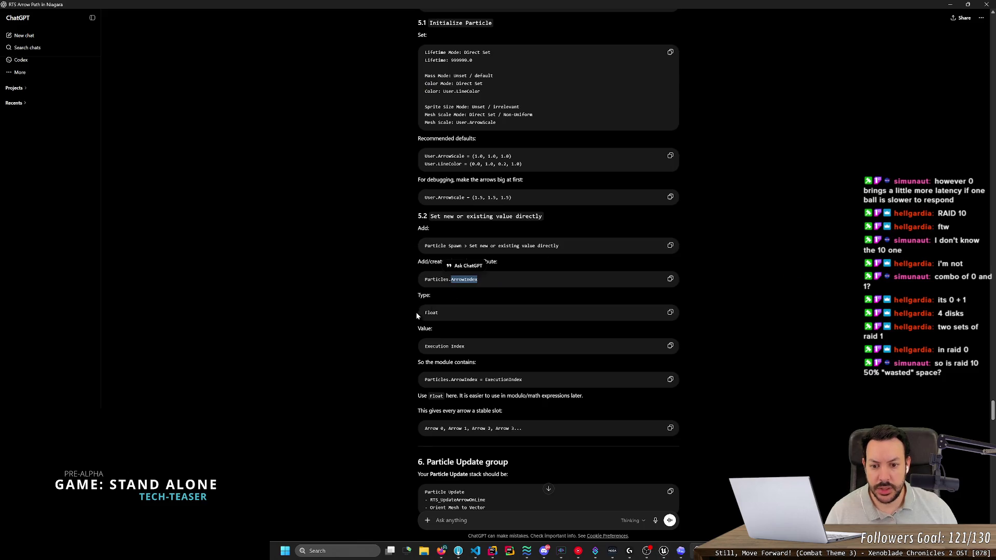
{"action": "key", "text": "alt+Tab"}
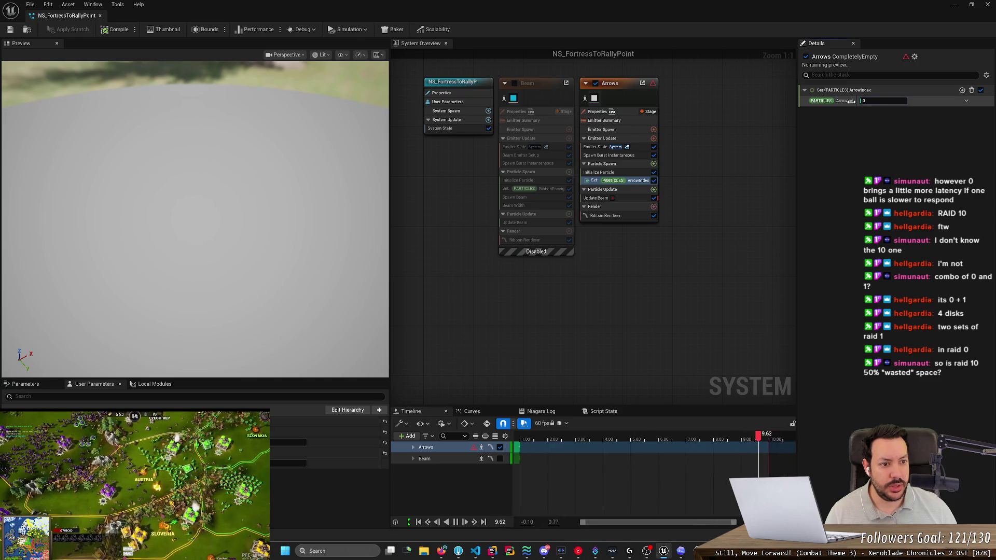
Inspect ArrowIndex's options and search its value inputs for 'float', leaving it unchanged.
{"action": "right_click", "coordinate": [843, 103]}
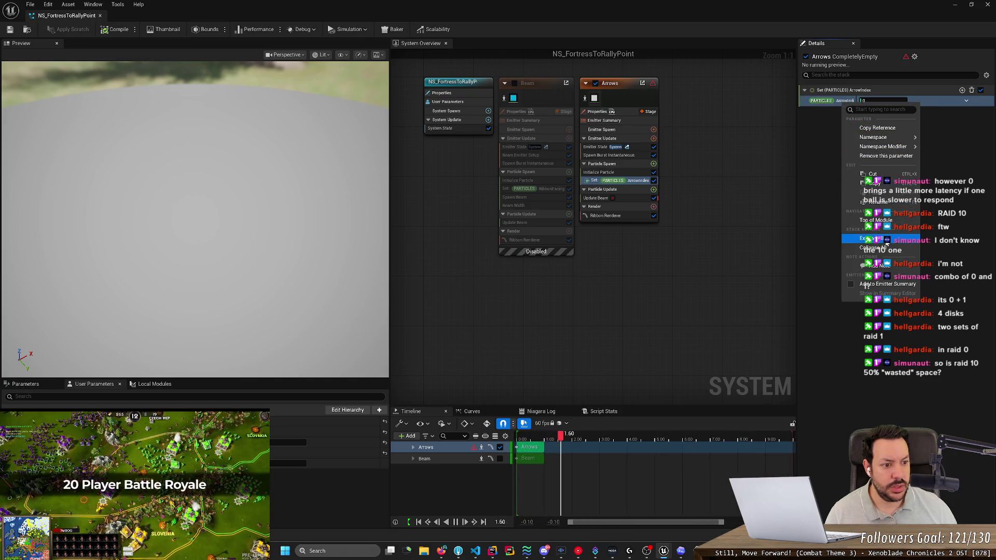
{"action": "left_click", "coordinate": [846, 101]}
{"action": "right_click", "coordinate": [848, 102]}
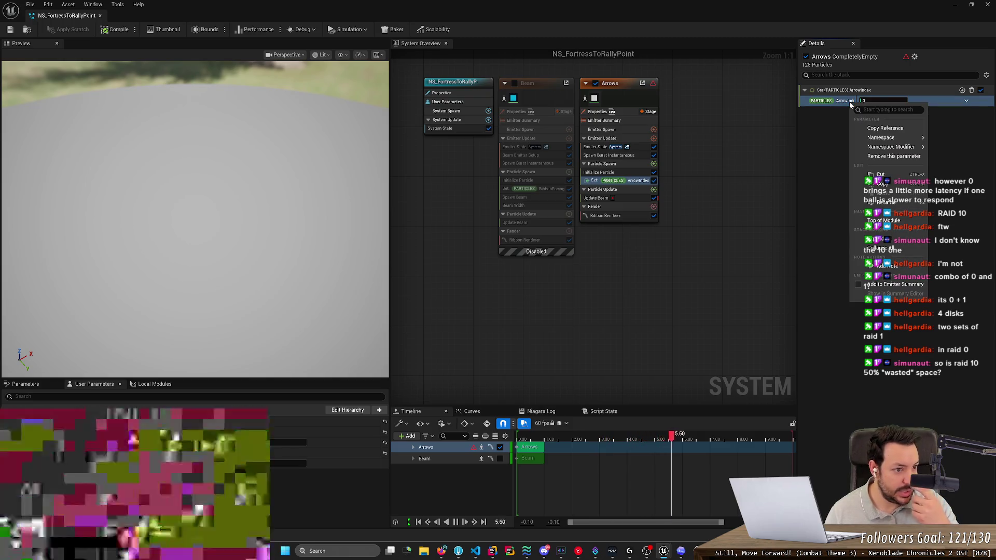
{"action": "left_click", "coordinate": [966, 100]}
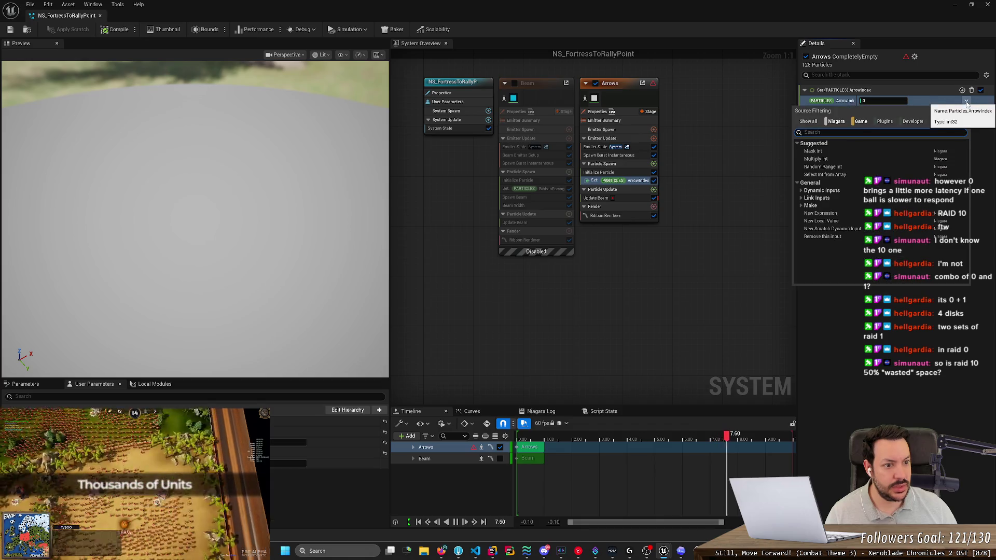
{"action": "type", "text": "float"}
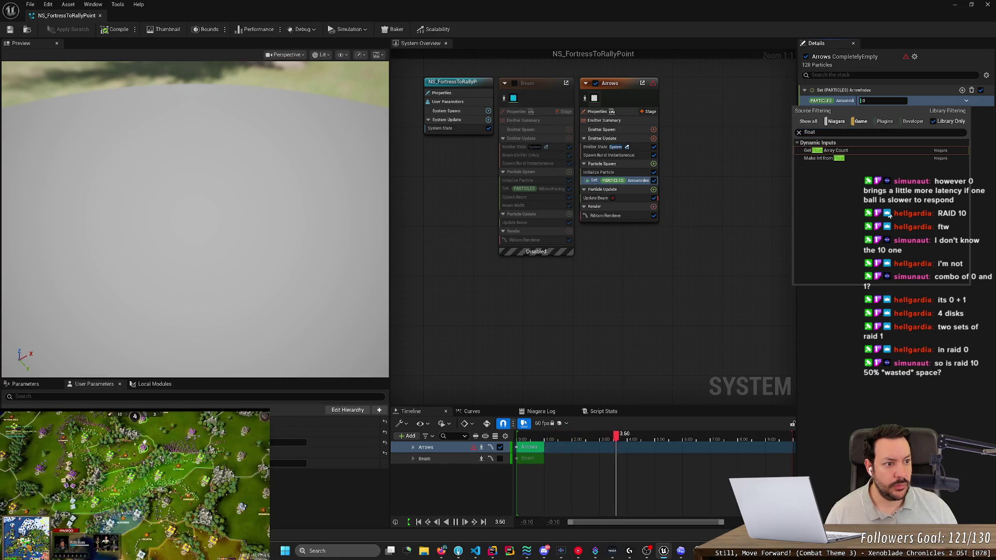
{"action": "left_click", "coordinate": [993, 149]}
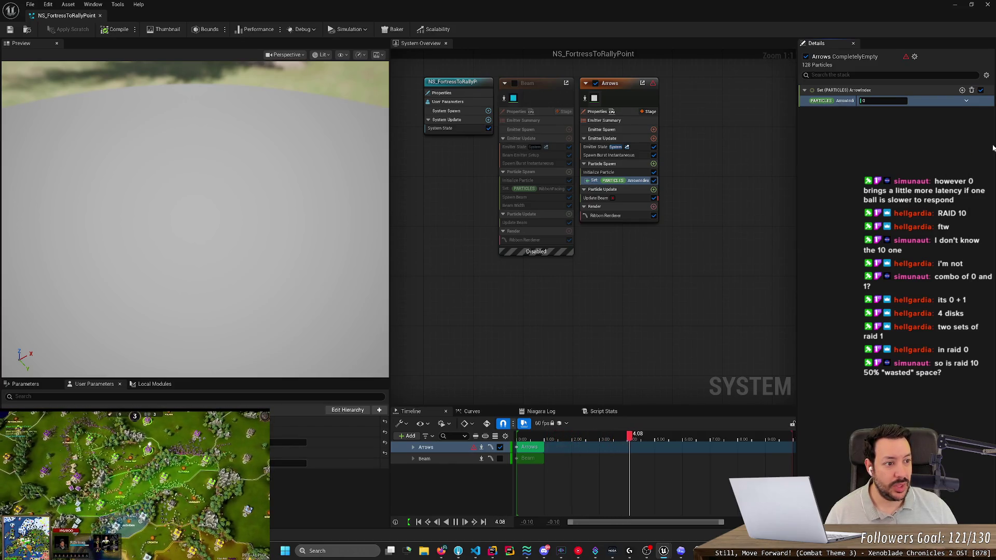
{"action": "right_click", "coordinate": [847, 102]}
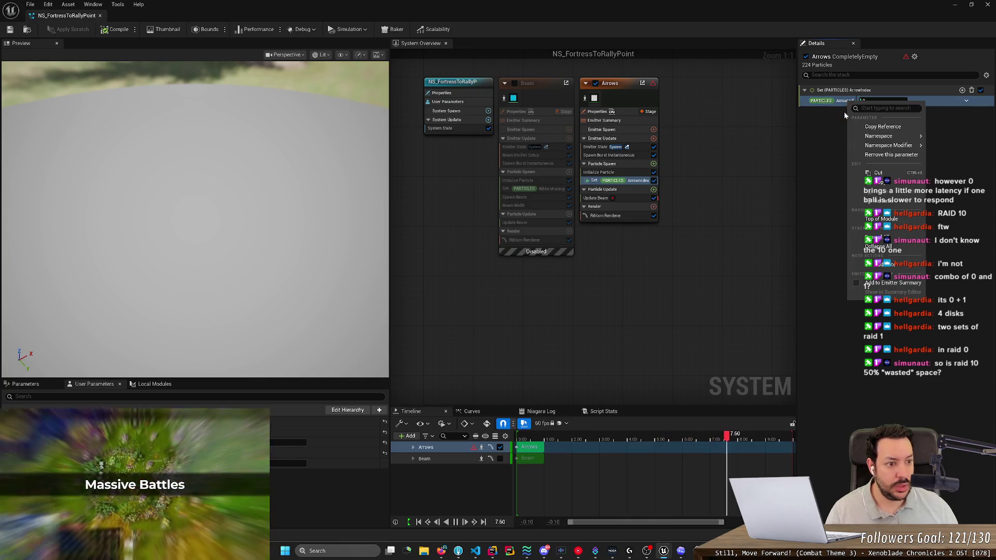
{"action": "left_click", "coordinate": [845, 111]}
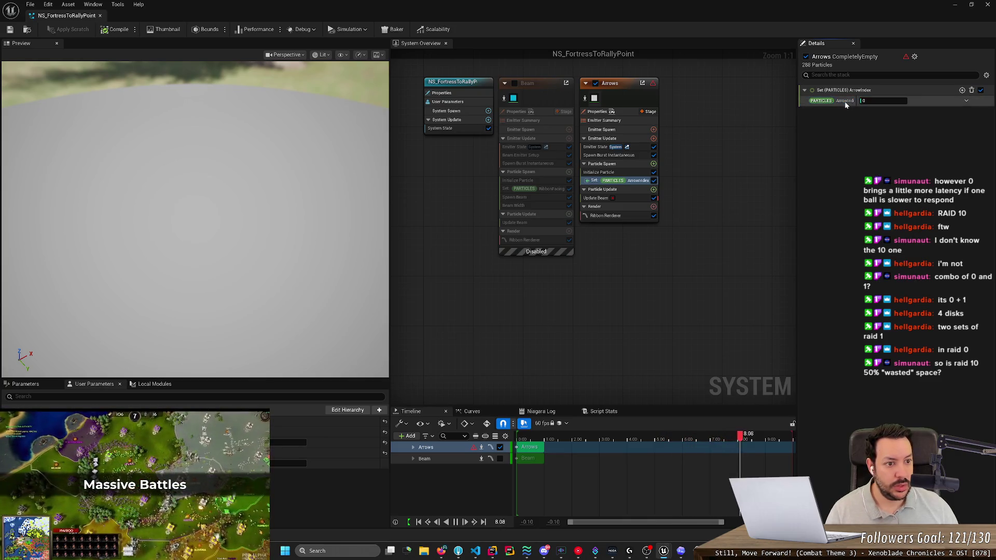
Replace the int32 ArrowIndex with a new float attribute named ArrowIndex.
{"action": "left_click", "coordinate": [966, 101]}
{"action": "left_click", "coordinate": [894, 110]}
{"action": "type", "text": "flo"}
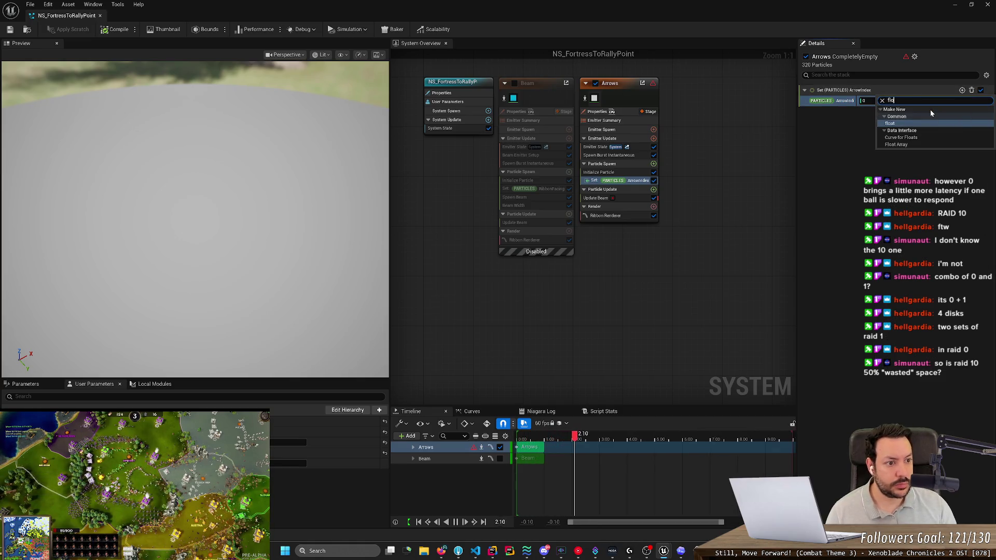
{"action": "left_click", "coordinate": [930, 110]}
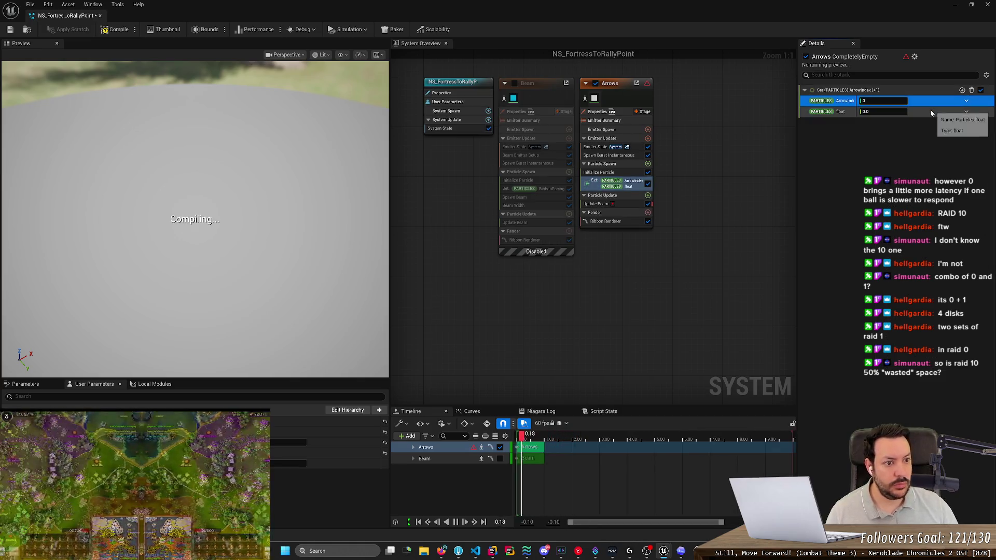
{"action": "right_click", "coordinate": [844, 106]}
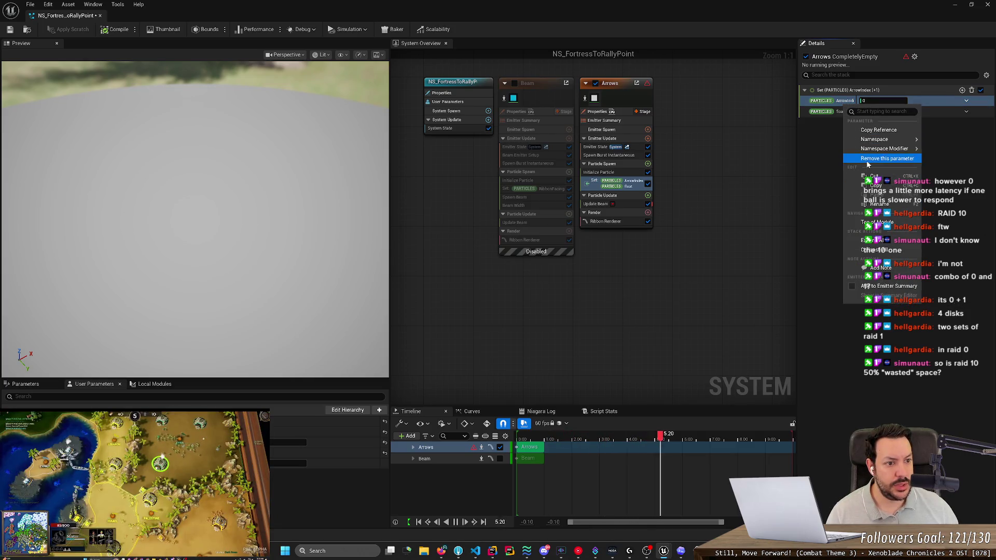
{"action": "left_click", "coordinate": [887, 158]}
{"action": "key", "text": "ctrl+v"}
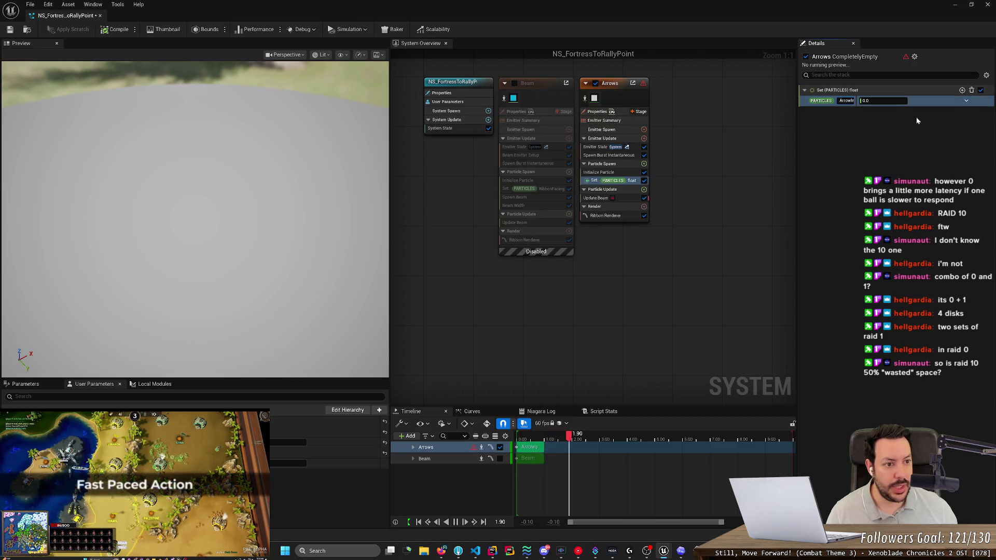
{"action": "left_click", "coordinate": [894, 124]}
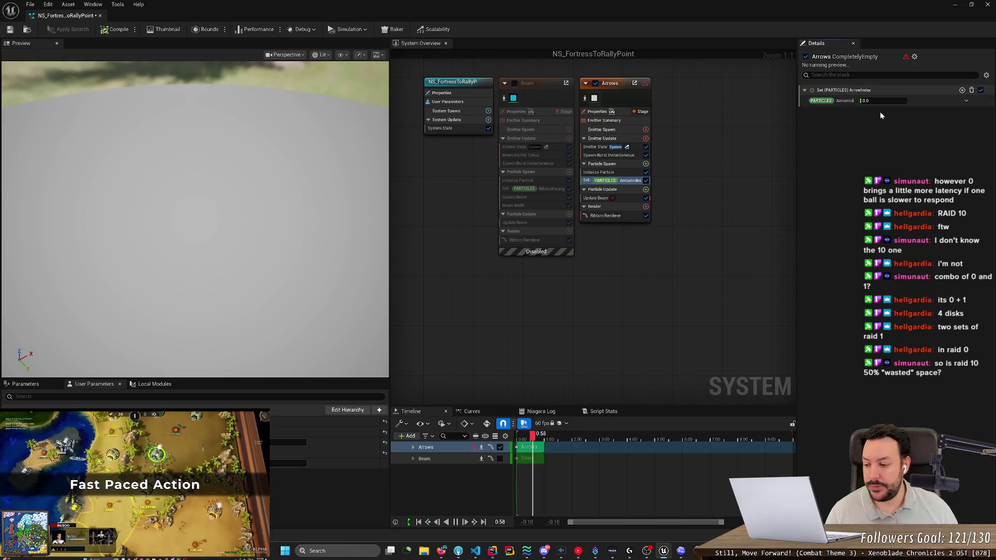
Save the Niagara system with Ctrl+S and consult the ChatGPT guide.
{"action": "key", "text": "ctrl+s"}
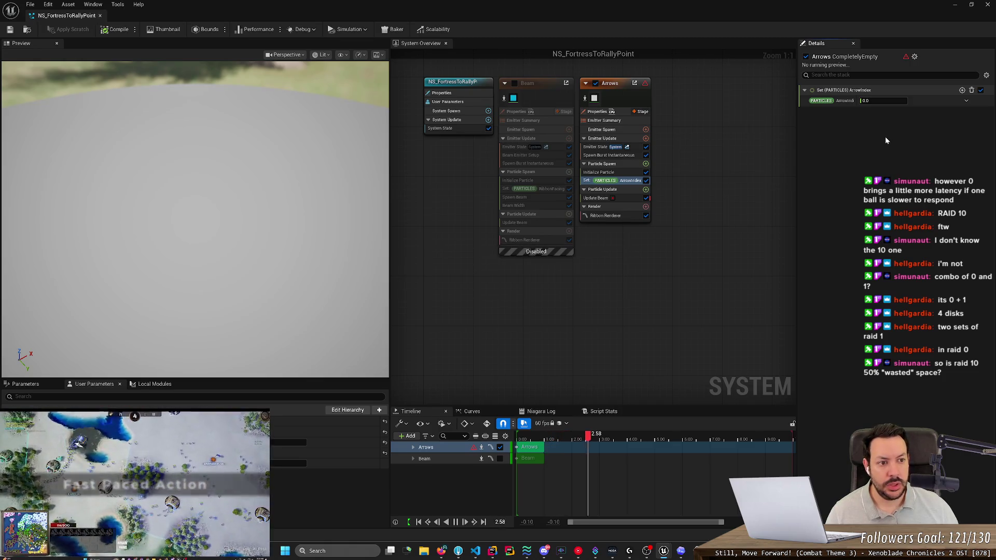
{"action": "key", "text": "alt+Tab"}
{"action": "key", "text": "alt+Tab"}
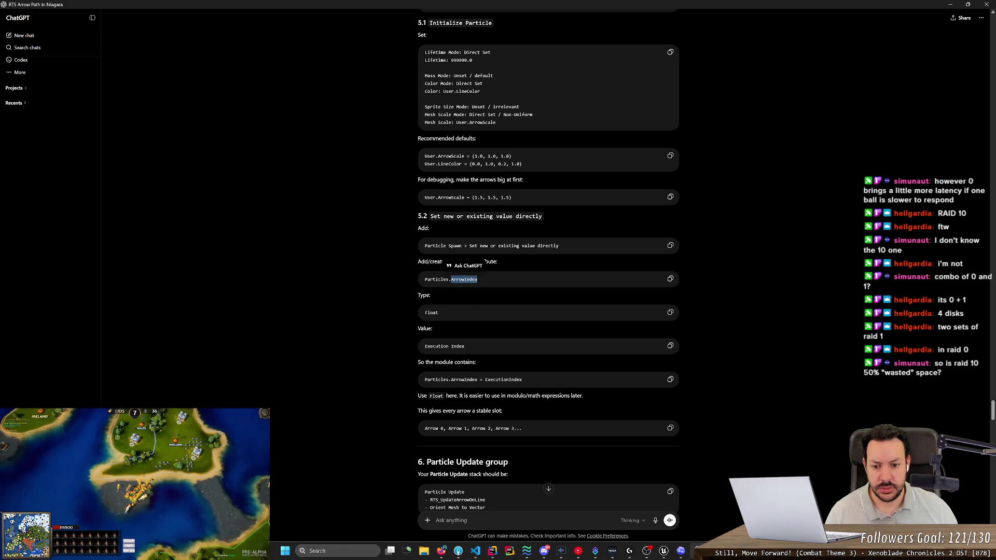
{"action": "key", "text": "alt+Tab"}
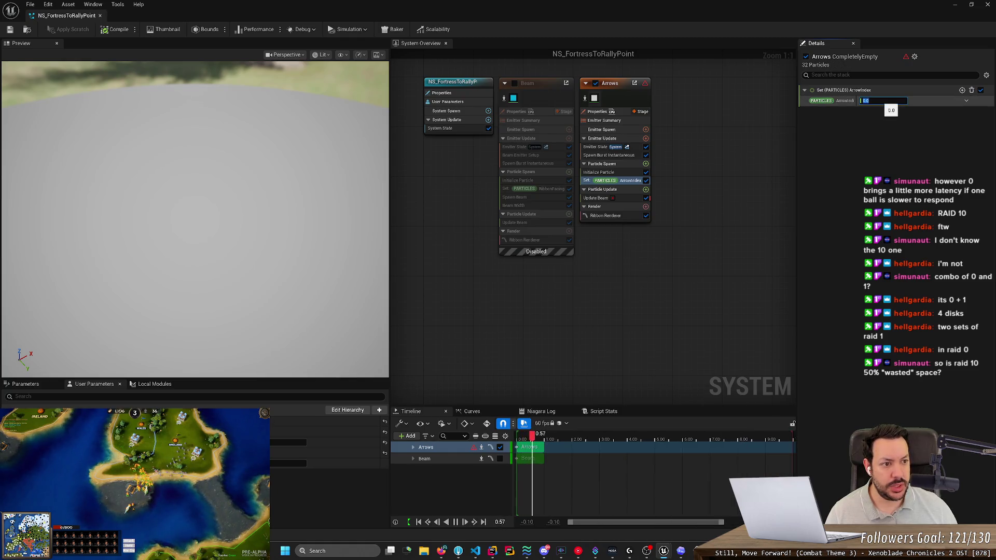
{"action": "key", "text": "alt+Tab"}
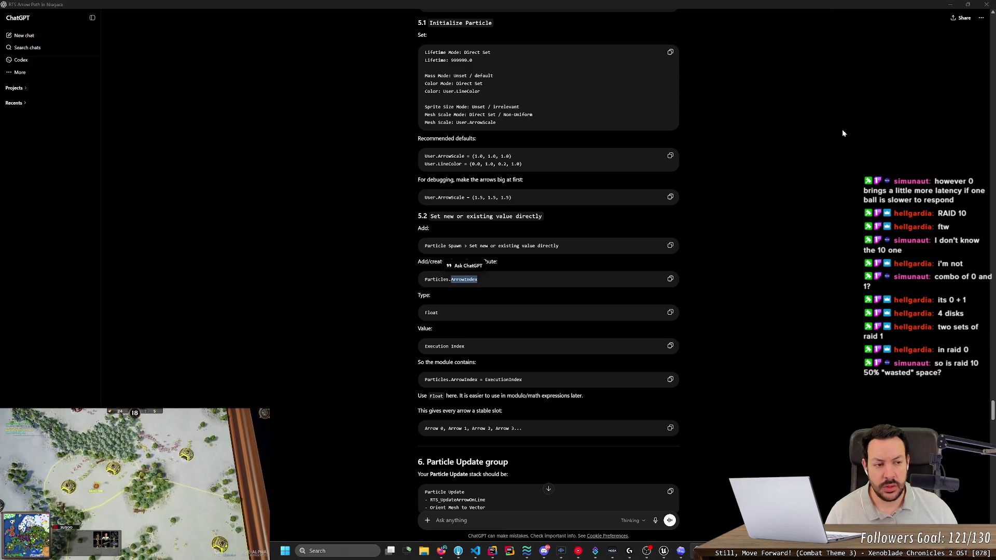
{"action": "key", "text": "alt+Tab"}
{"action": "left_click", "coordinate": [966, 101]}
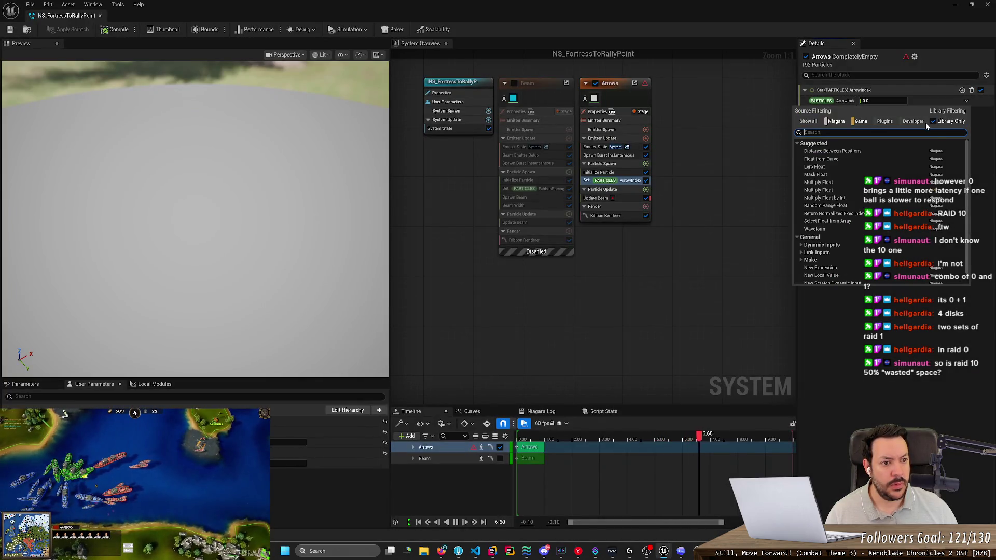
Drive ArrowIndex with Return Normalized Exec Index, widening the Details panel while choosing it.
{"action": "type", "text": "exec"}
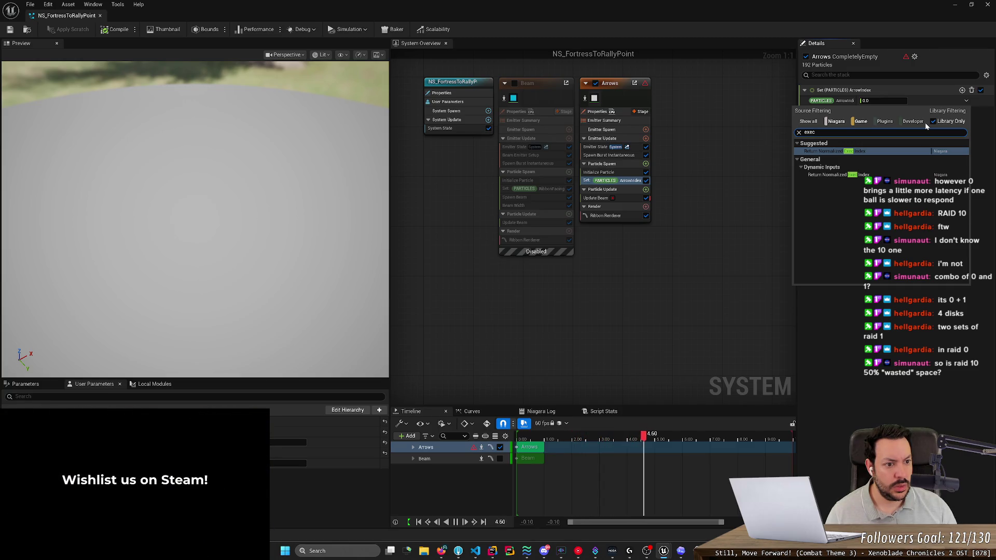
{"action": "key", "text": "Return"}
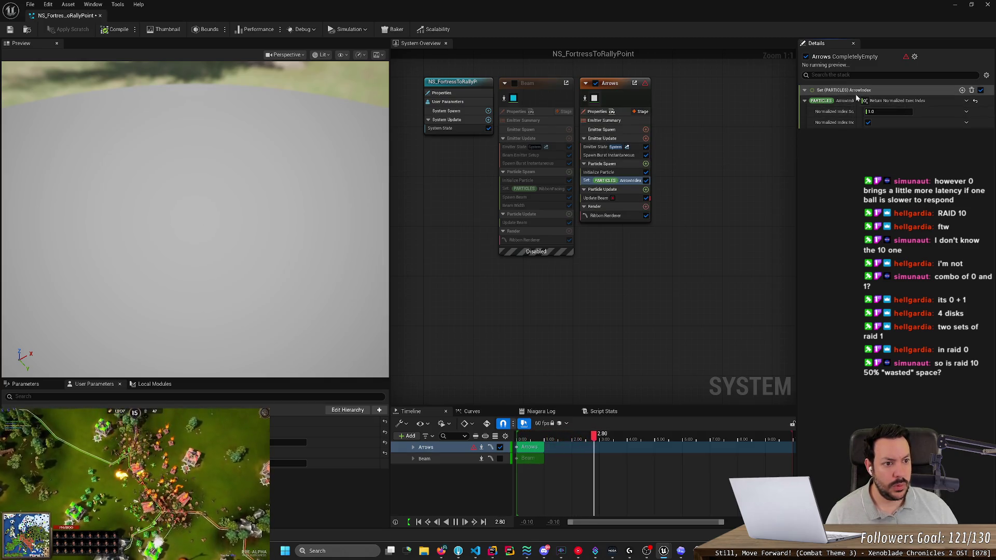
{"action": "left_click_drag", "start_coordinate": [797, 107], "coordinate": [644, 107]}
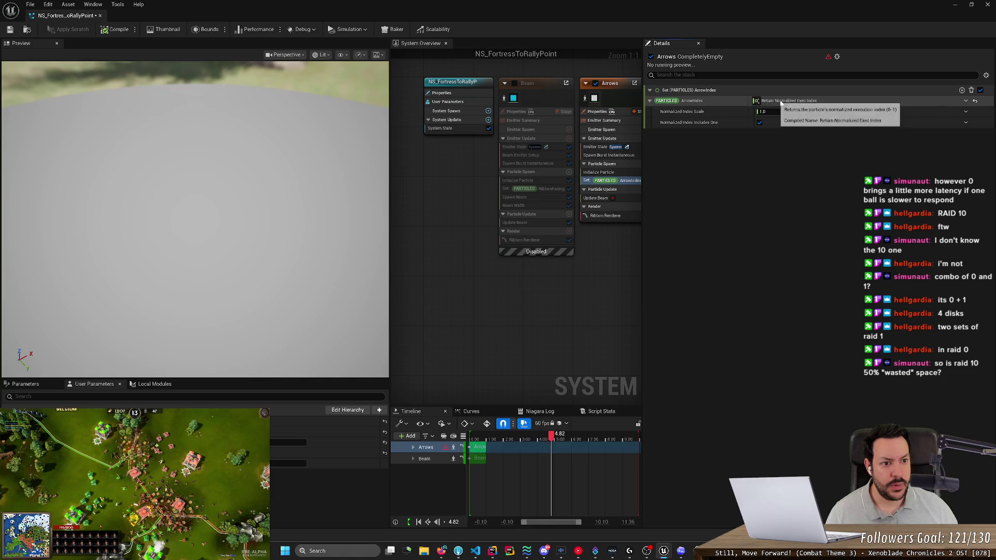
{"action": "left_click", "coordinate": [966, 102]}
{"action": "type", "text": "exec"}
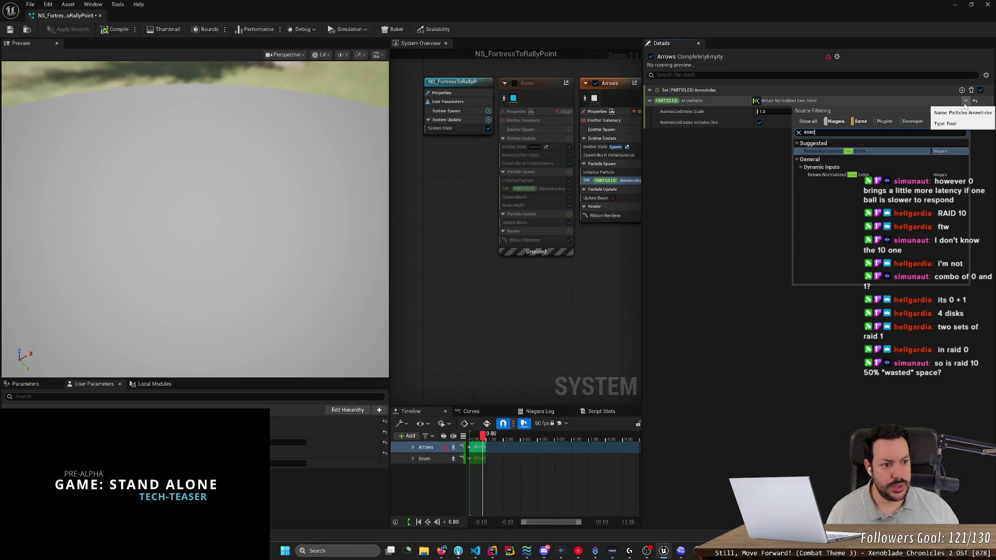
{"action": "left_click", "coordinate": [861, 152]}
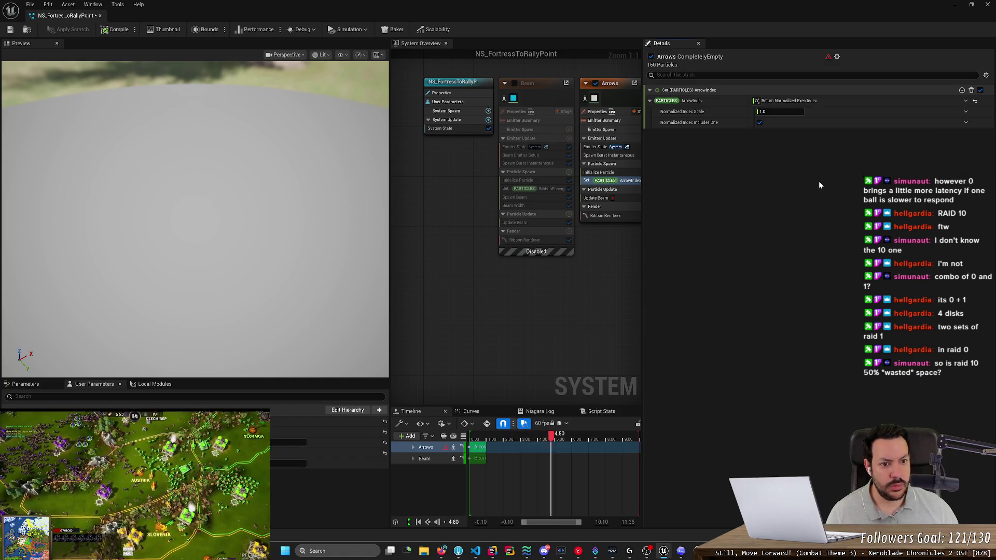
{"action": "left_click_drag", "start_coordinate": [642, 154], "coordinate": [733, 155]}
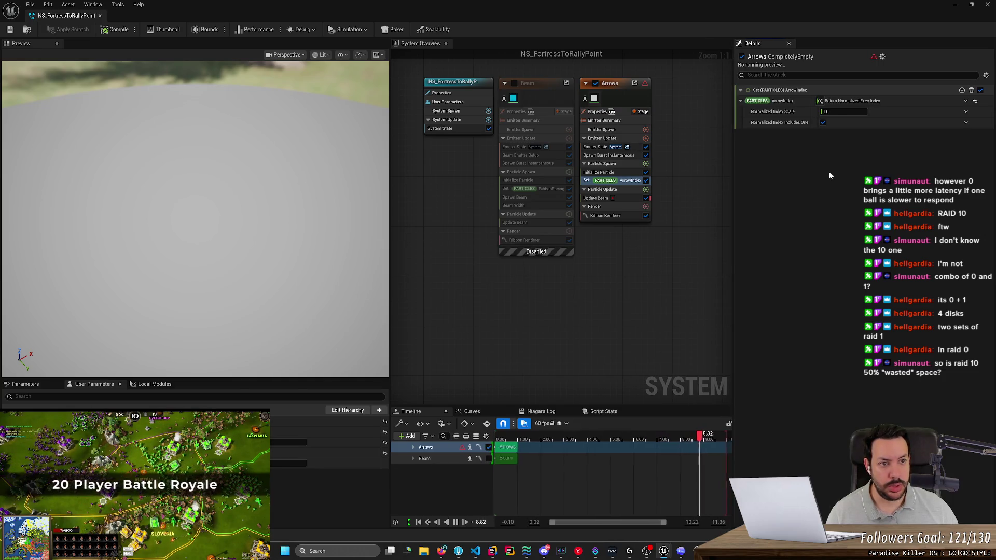
{"action": "mouse_move", "coordinate": [875, 61]}
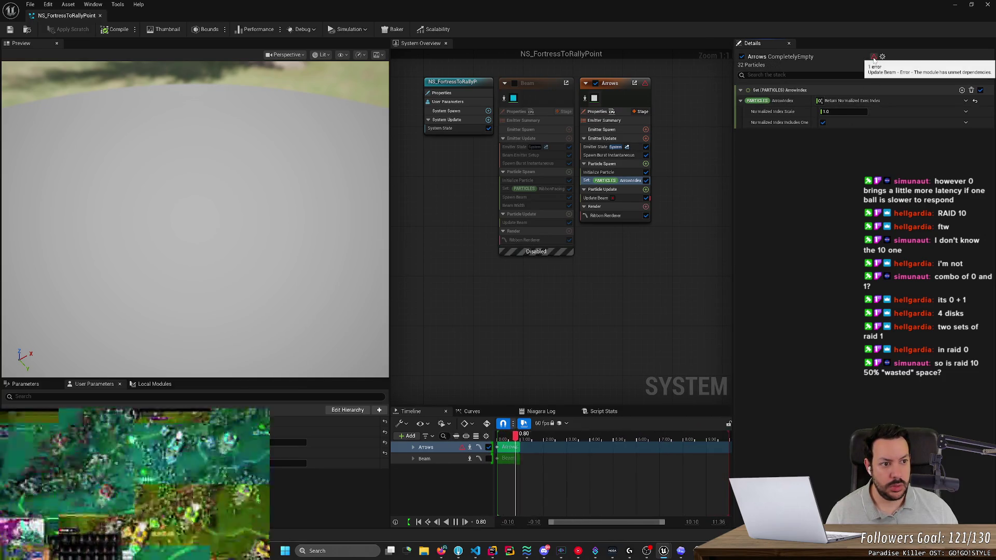
{"action": "key", "text": "alt+Tab"}
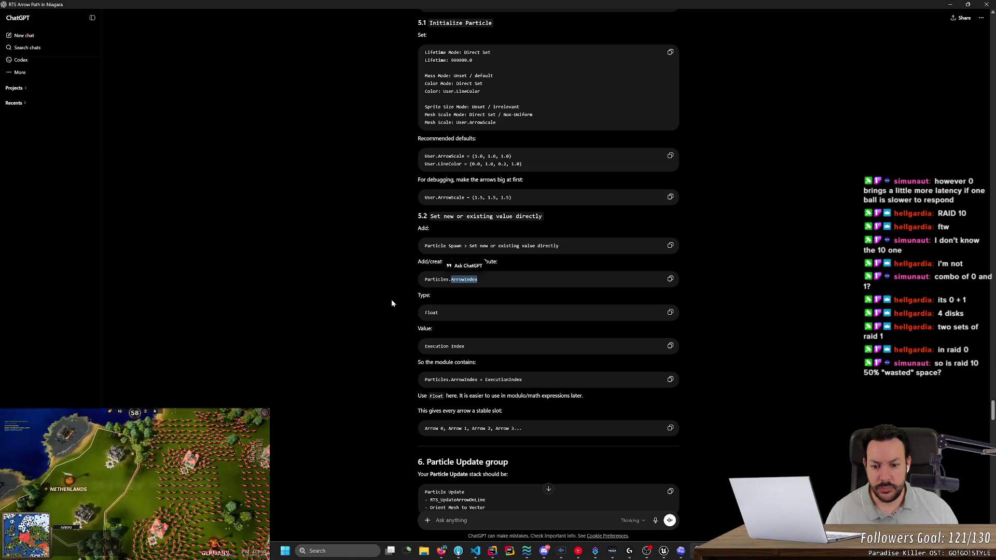
{"action": "scroll", "coordinate": [392, 303], "scroll_direction": "down", "scroll_amount": 2}
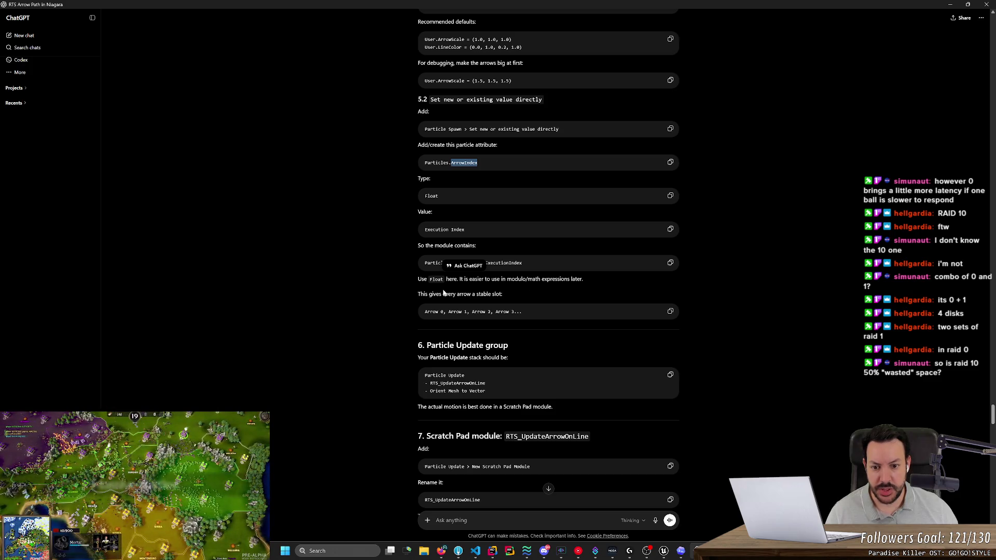
{"action": "left_click_drag", "start_coordinate": [425, 294], "coordinate": [499, 294]}
{"action": "left_click", "coordinate": [467, 294]}
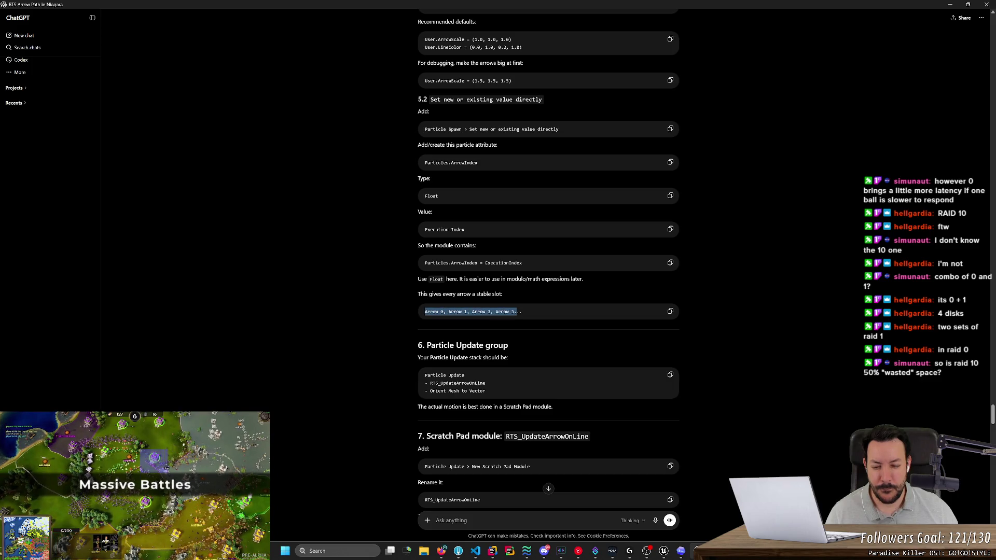
{"action": "scroll", "coordinate": [390, 286], "scroll_direction": "down", "scroll_amount": 3}
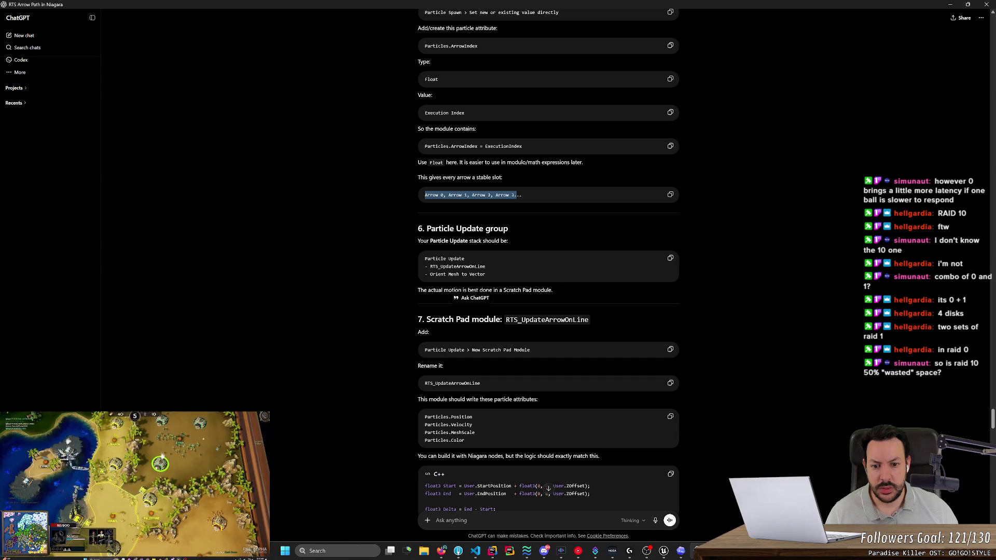
{"action": "key", "text": "alt+Tab"}
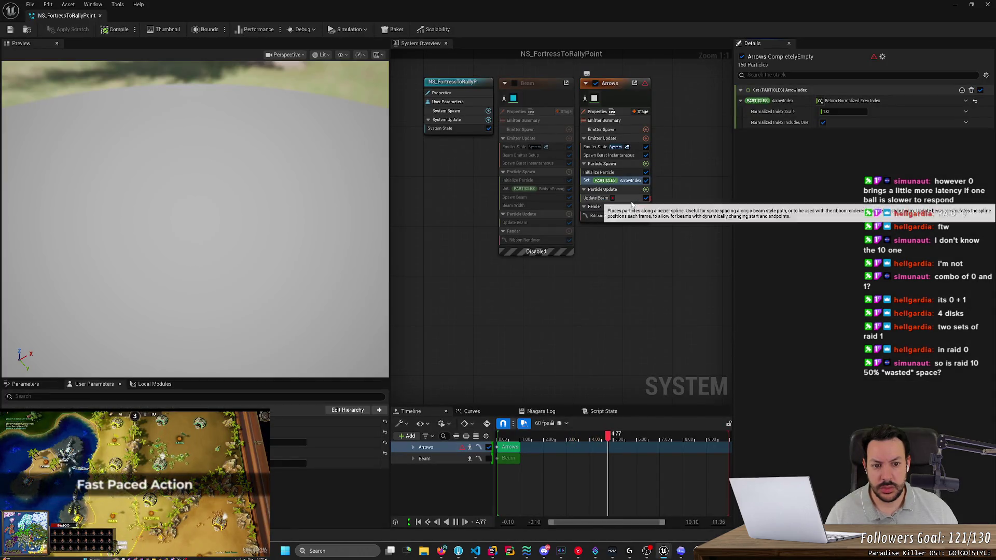
Delete Update Beam and add a New Scratch Pad Module to Particle Update.
{"action": "left_click", "coordinate": [632, 202]}
{"action": "key", "text": "Delete"}
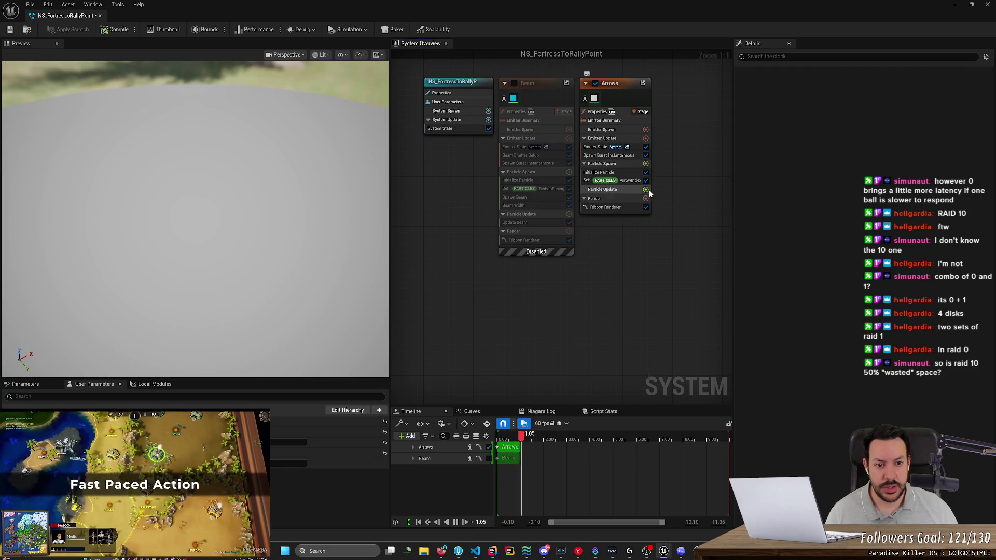
{"action": "left_click", "coordinate": [647, 190]}
{"action": "key", "text": "alt+Tab"}
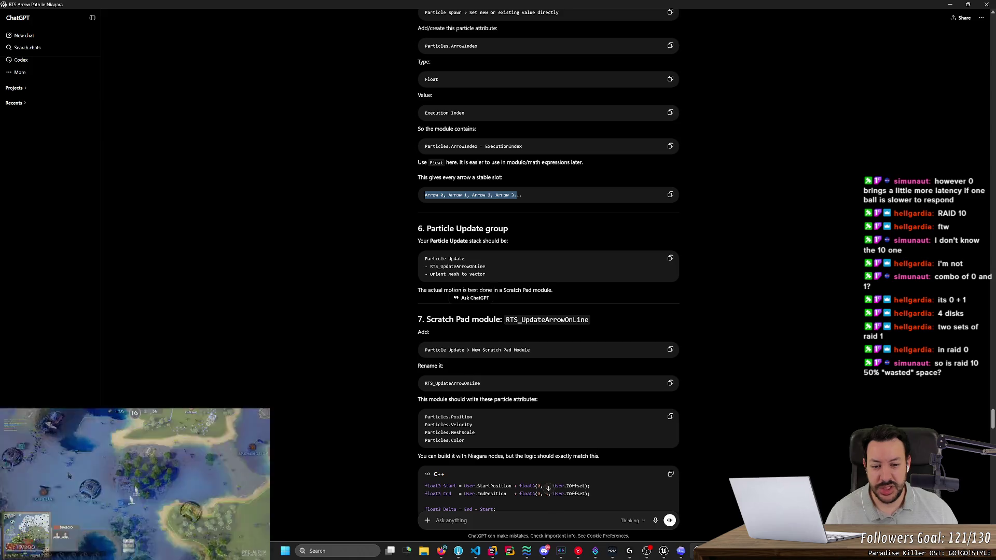
{"action": "key", "text": "alt+Tab"}
{"action": "left_click", "coordinate": [647, 190]}
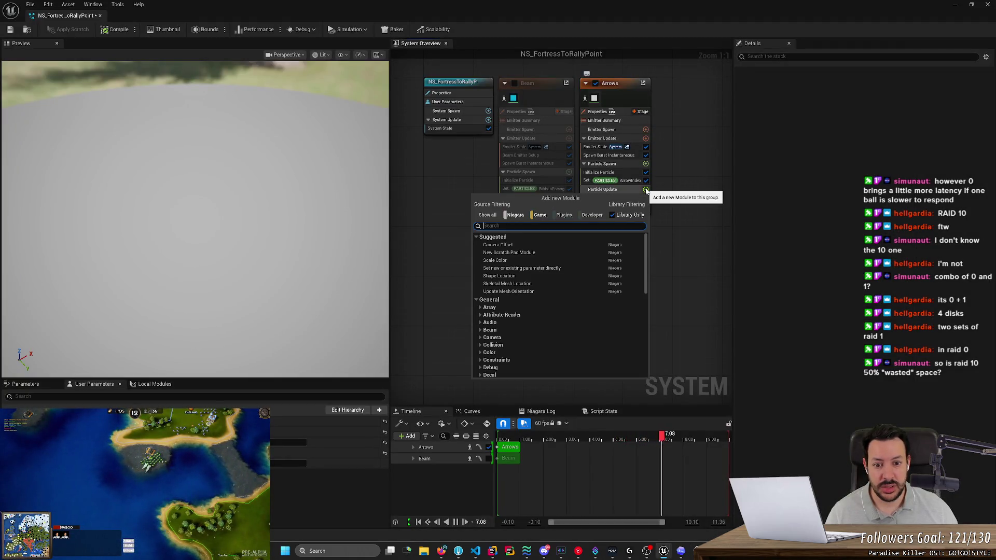
{"action": "left_click", "coordinate": [578, 251]}
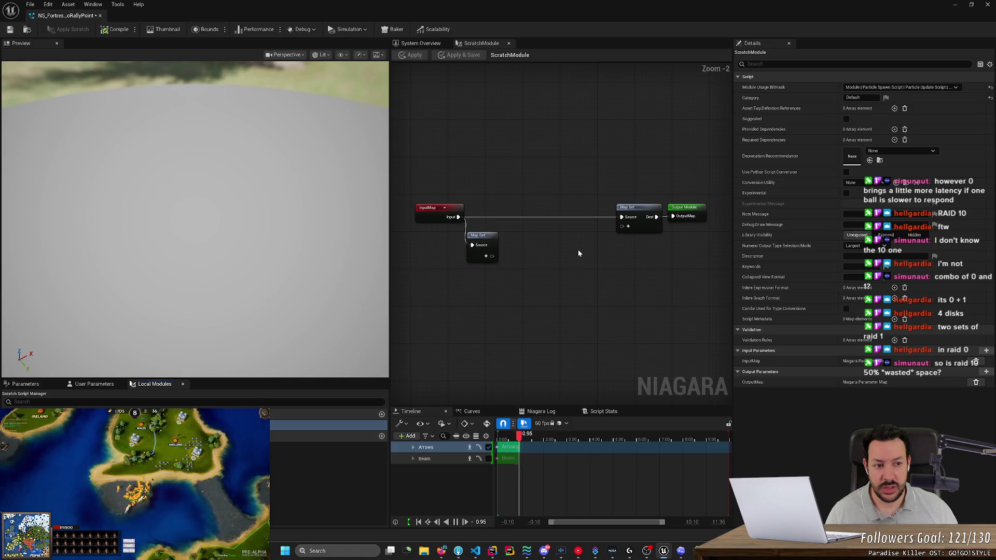
Add Update Mesh Orientation with its Particle State dependency and set Orientation Method to Orient To Vector(s).
{"action": "left_click", "coordinate": [428, 46]}
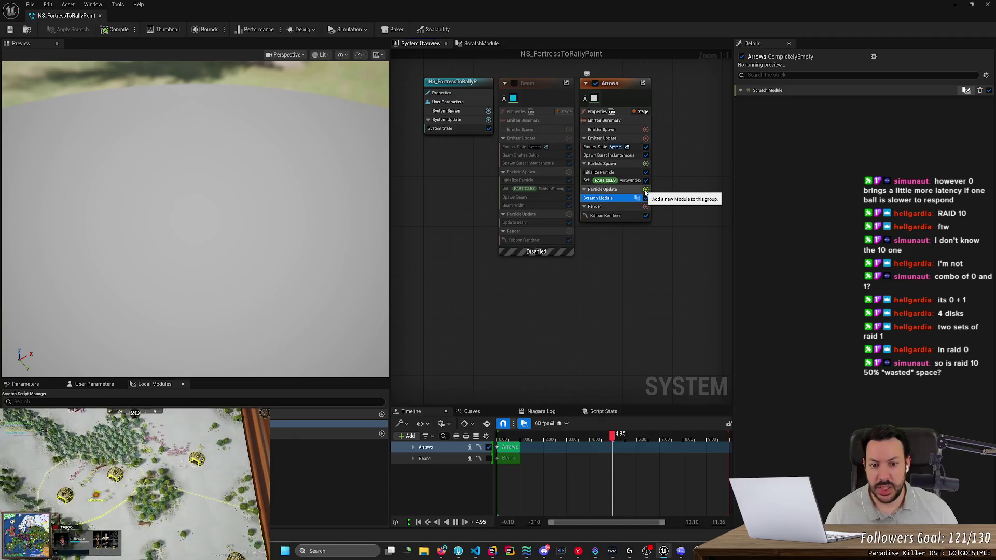
{"action": "key", "text": "alt+Tab"}
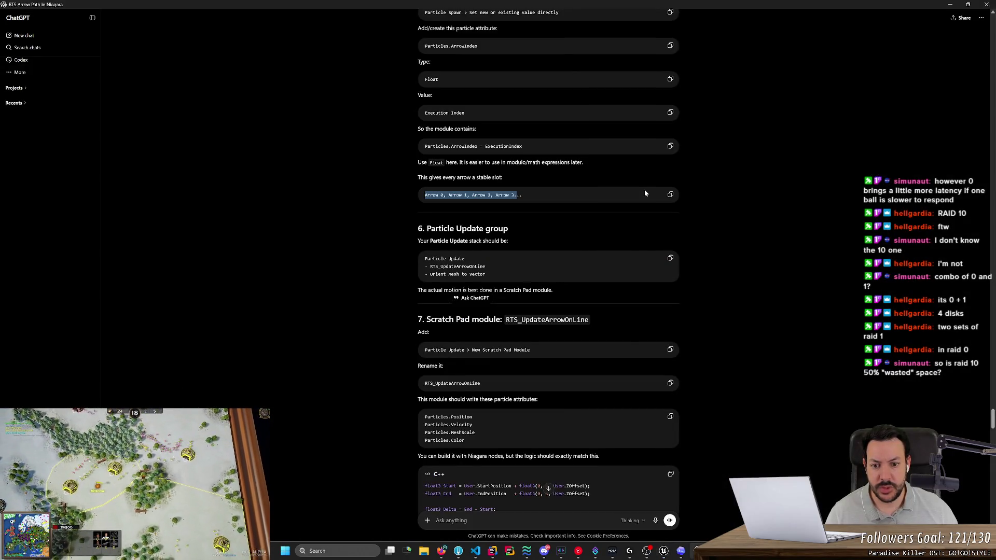
{"action": "key", "text": "alt+Tab"}
{"action": "left_click", "coordinate": [646, 190]}
{"action": "type", "text": "orient"}
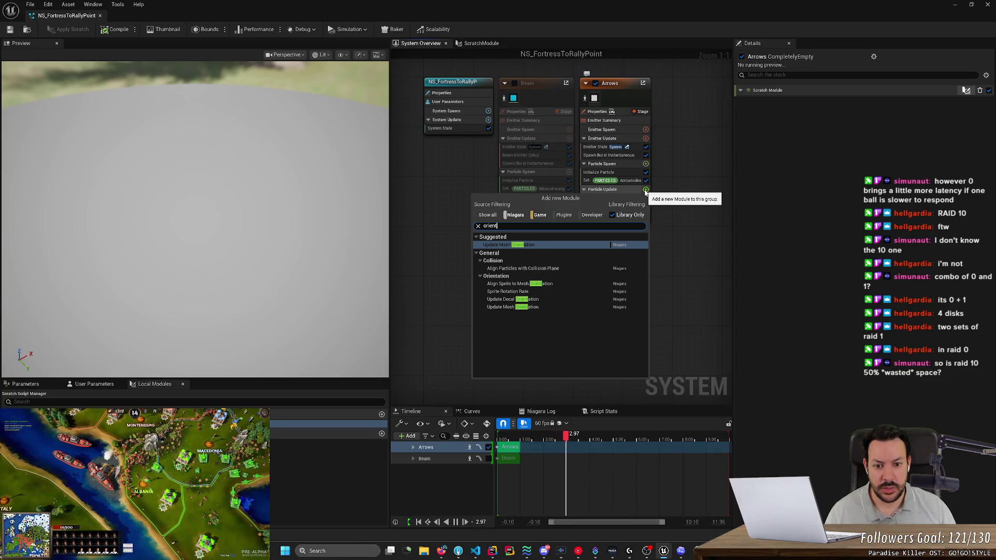
{"action": "key", "text": "Return"}
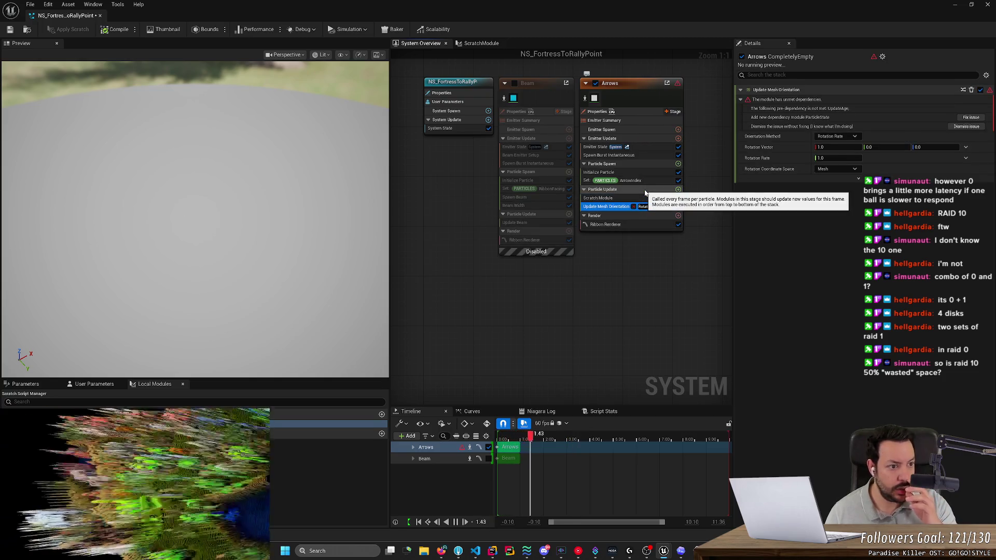
{"action": "left_click", "coordinate": [971, 117]}
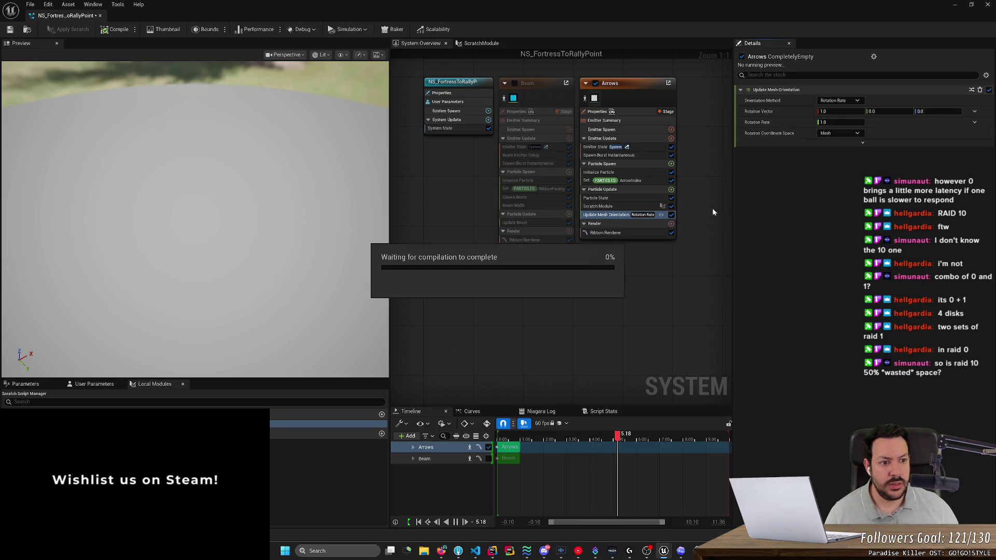
{"action": "left_click", "coordinate": [839, 100]}
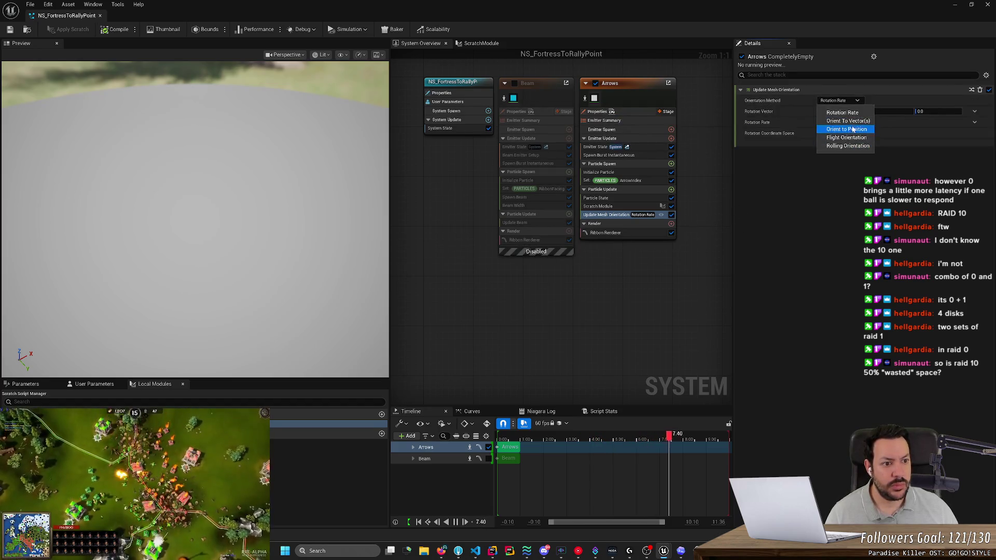
{"action": "left_click", "coordinate": [855, 123]}
{"action": "key", "text": "alt+Tab"}
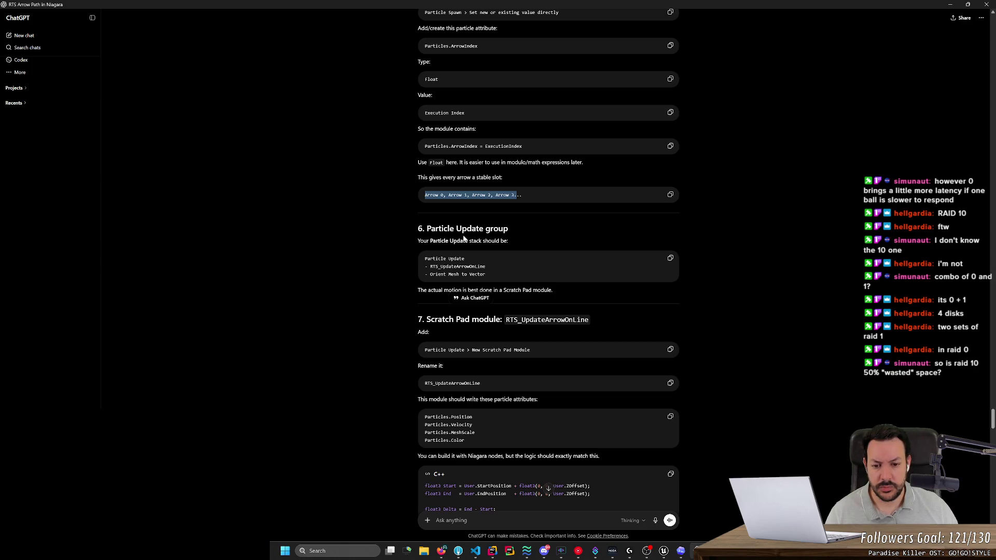
{"action": "left_click", "coordinate": [356, 239]}
{"action": "scroll", "coordinate": [356, 239], "scroll_direction": "down", "scroll_amount": 3}
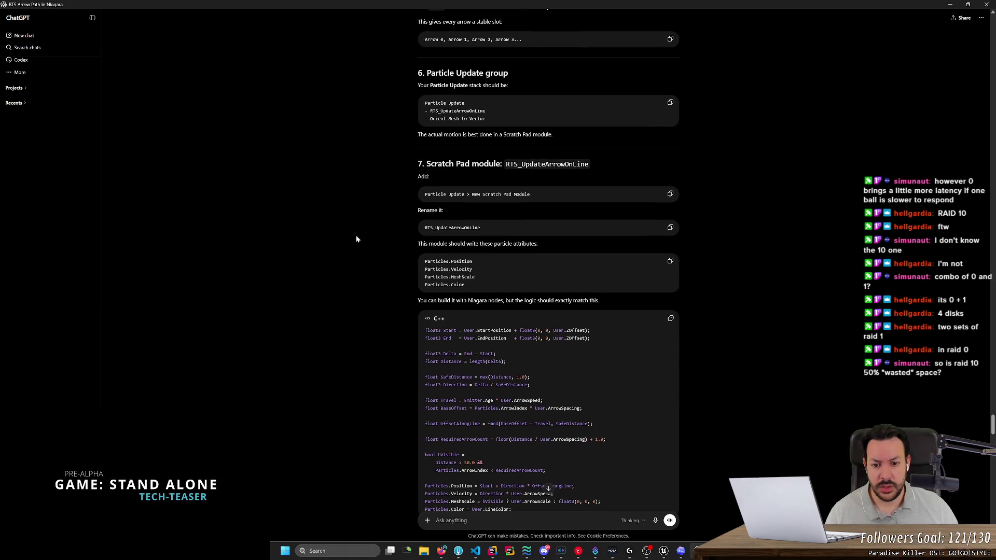
{"action": "scroll", "coordinate": [356, 239], "scroll_direction": "down", "scroll_amount": 3}
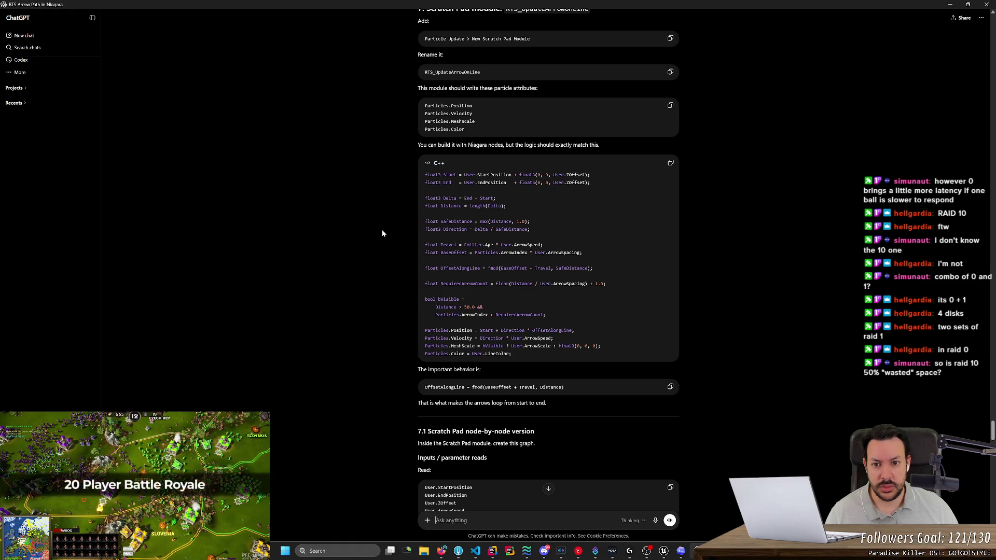
{"action": "key", "text": "alt+Tab"}
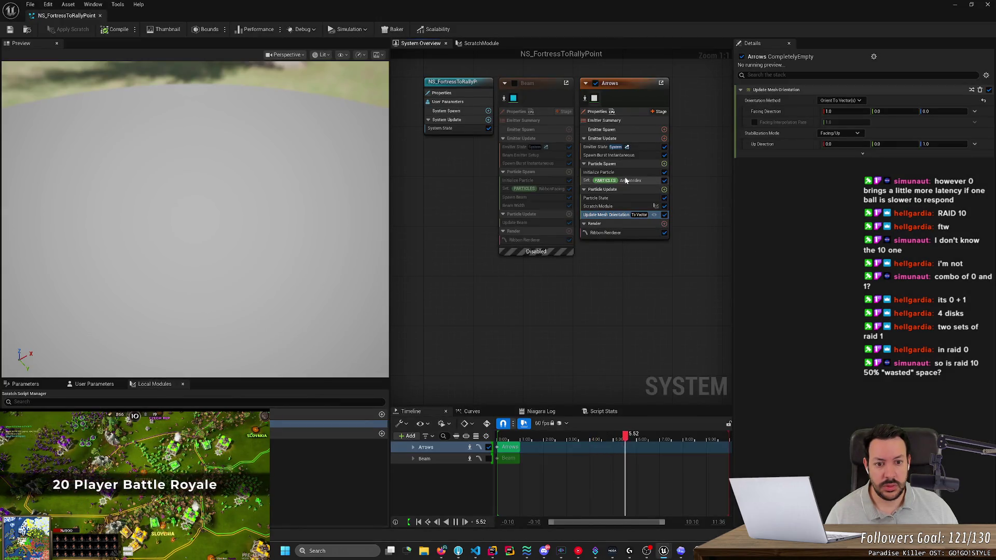
{"action": "left_click", "coordinate": [614, 207]}
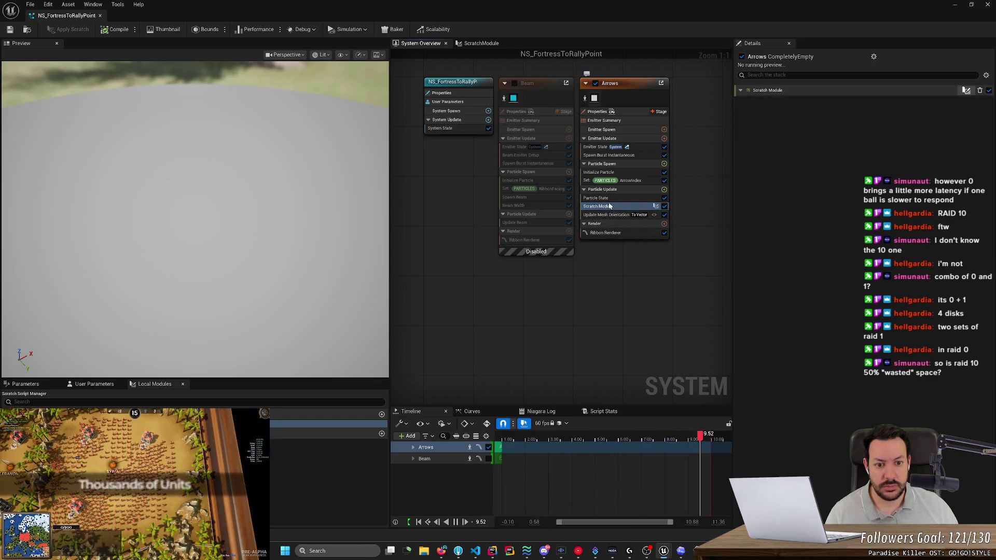
{"action": "left_click", "coordinate": [605, 198]}
{"action": "double_click", "coordinate": [610, 207]}
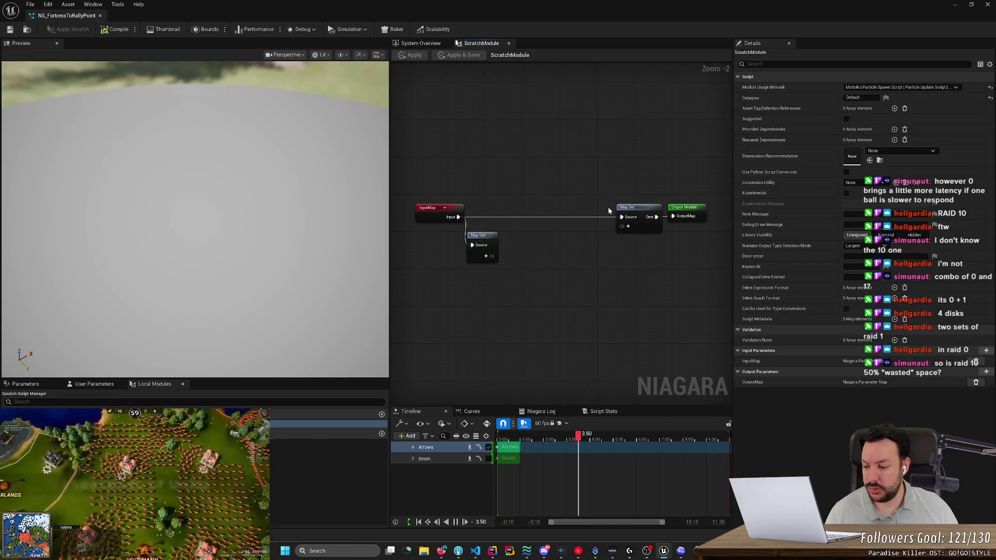
{"action": "key", "text": "alt+Tab"}
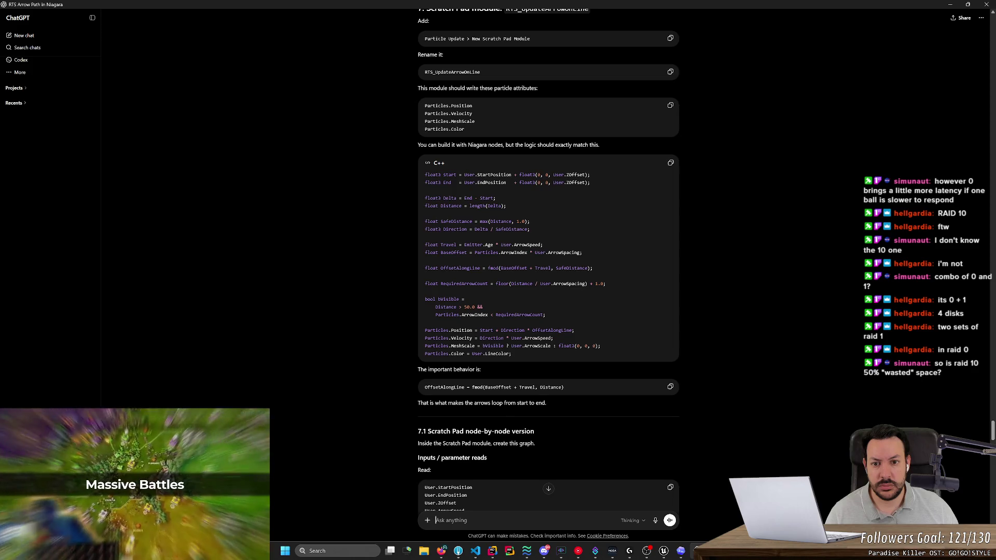
{"action": "scroll", "coordinate": [548, 281], "scroll_direction": "up", "scroll_amount": 2}
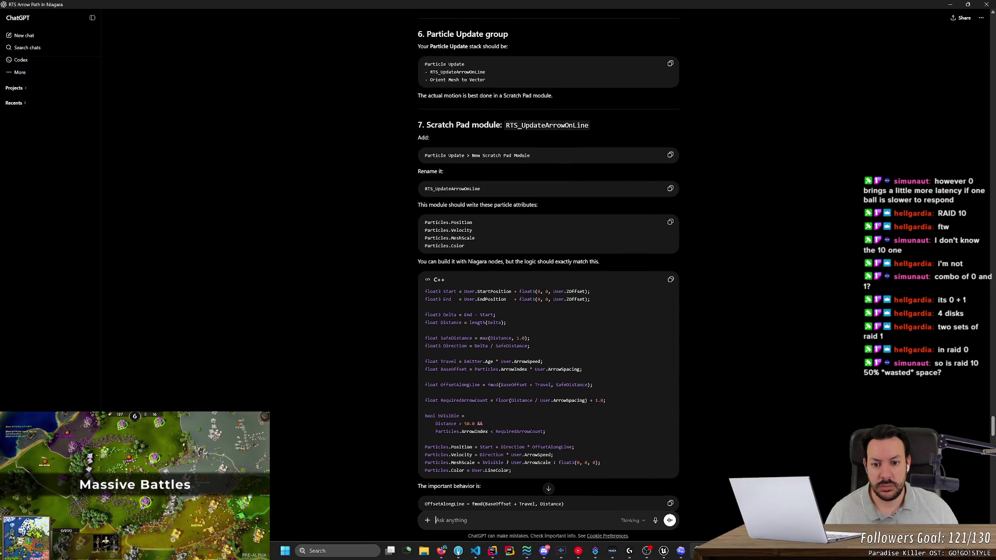